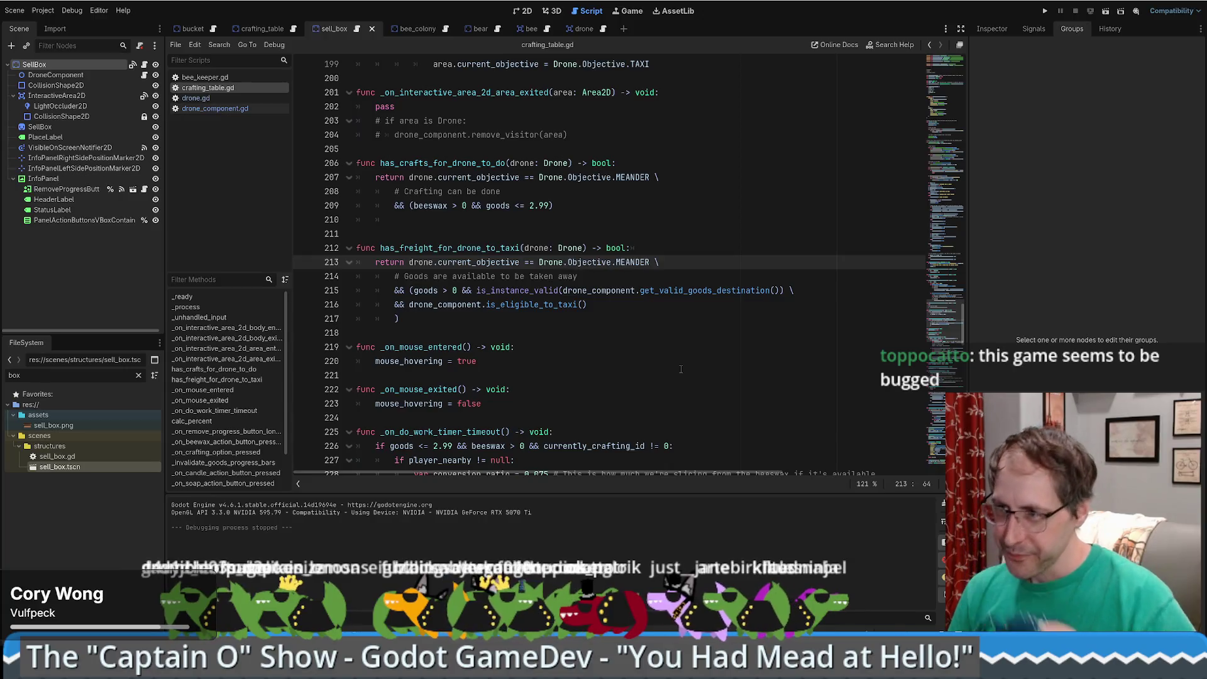
# - Follow the is_eligible_to_taxi call in crafting_table.gd to its definition in drone_component.gd
pyautogui.scroll(-2, 662, 324)
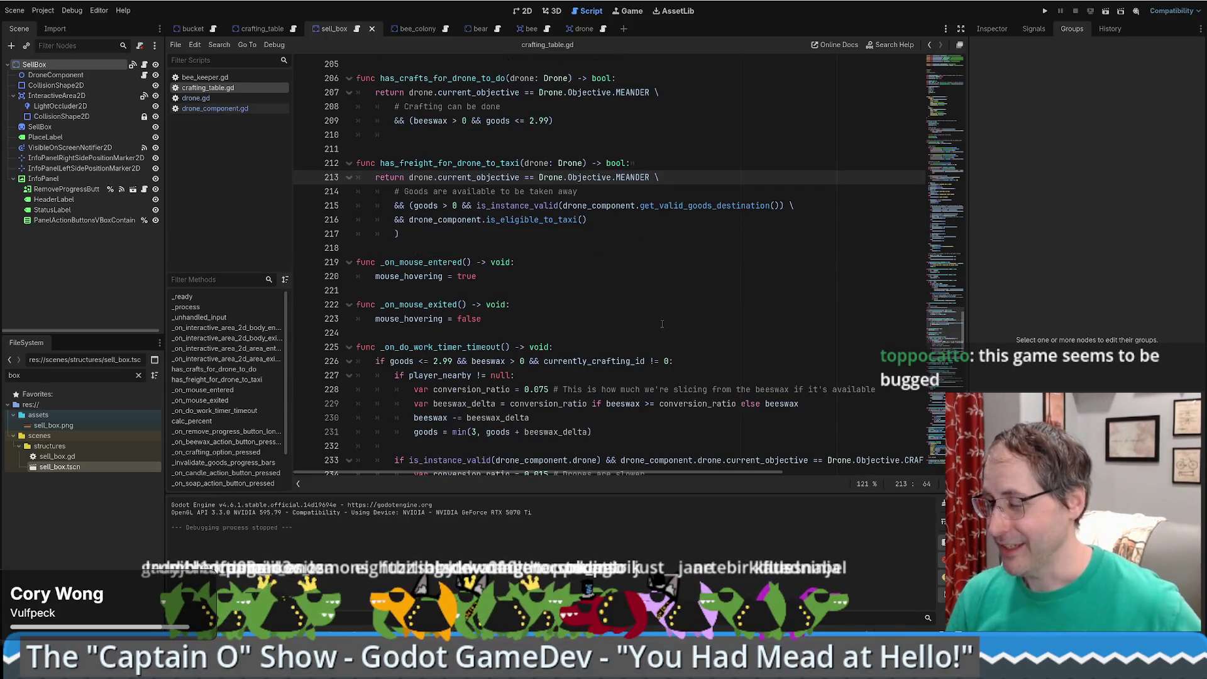
pyautogui.keyDown('ctrl'); pyautogui.click(543, 221); pyautogui.keyUp('ctrl')
pyautogui.scroll(-1, 708, 339)
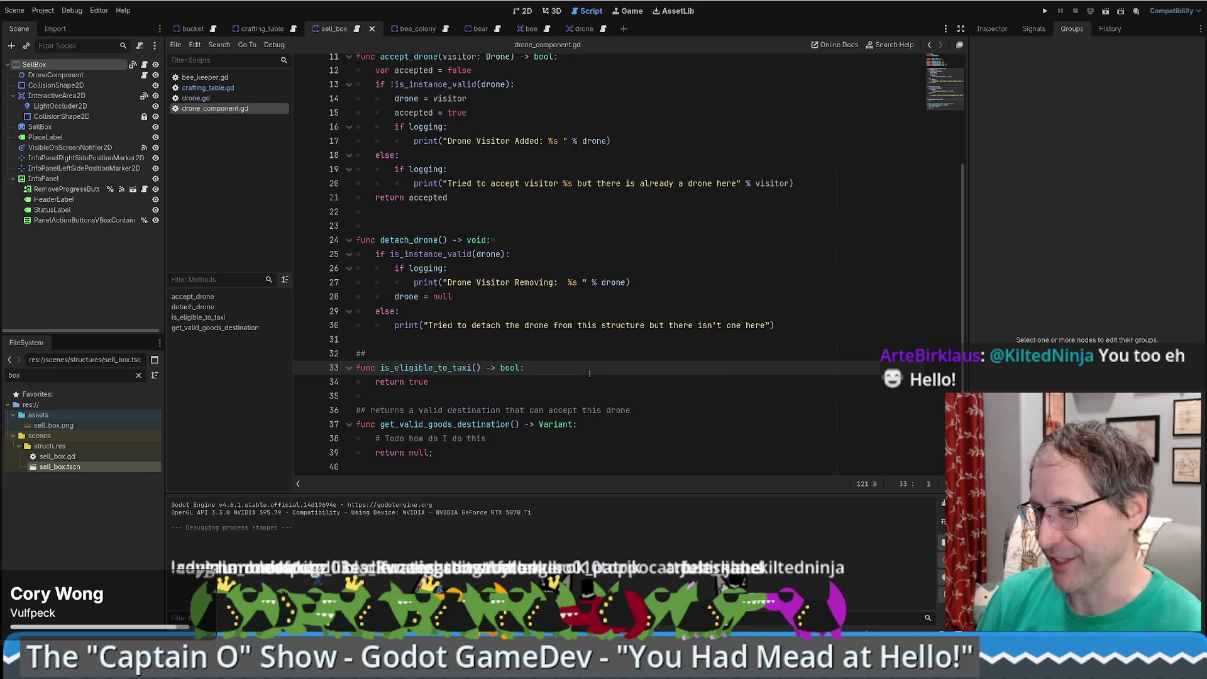
# - Add a blank line to the function body and rename is_eligible_to_taxi to can_begin_taxi
pyautogui.click(596, 370)
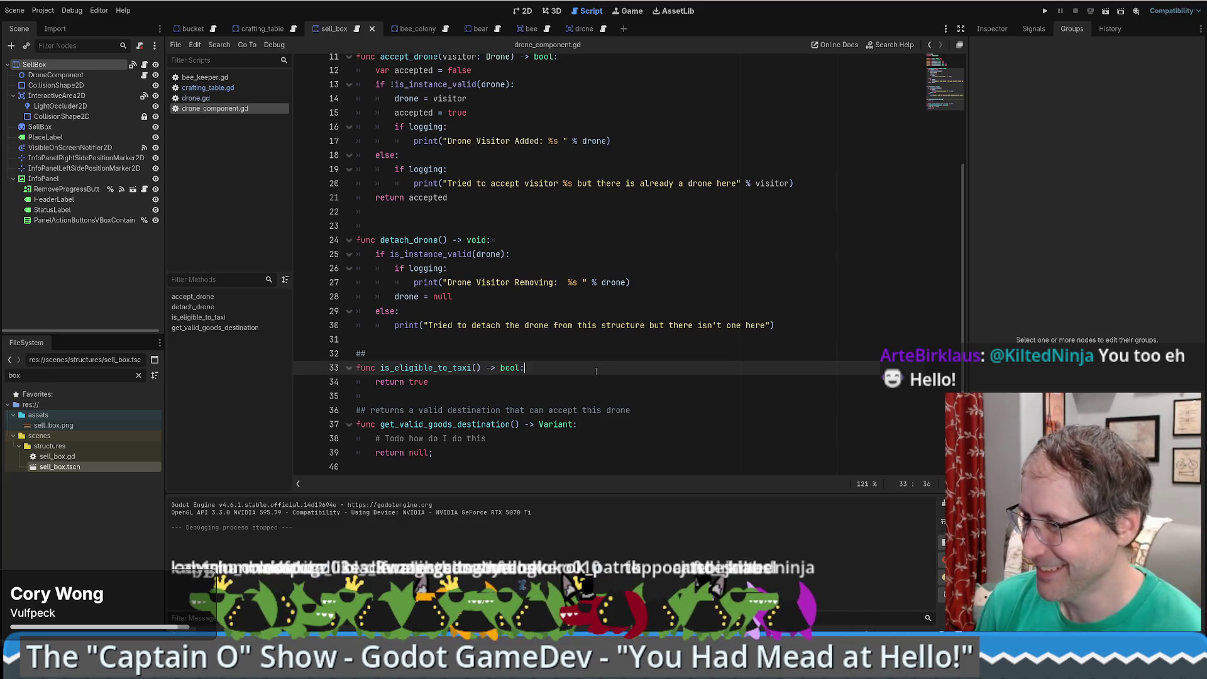
pyautogui.press('Return')
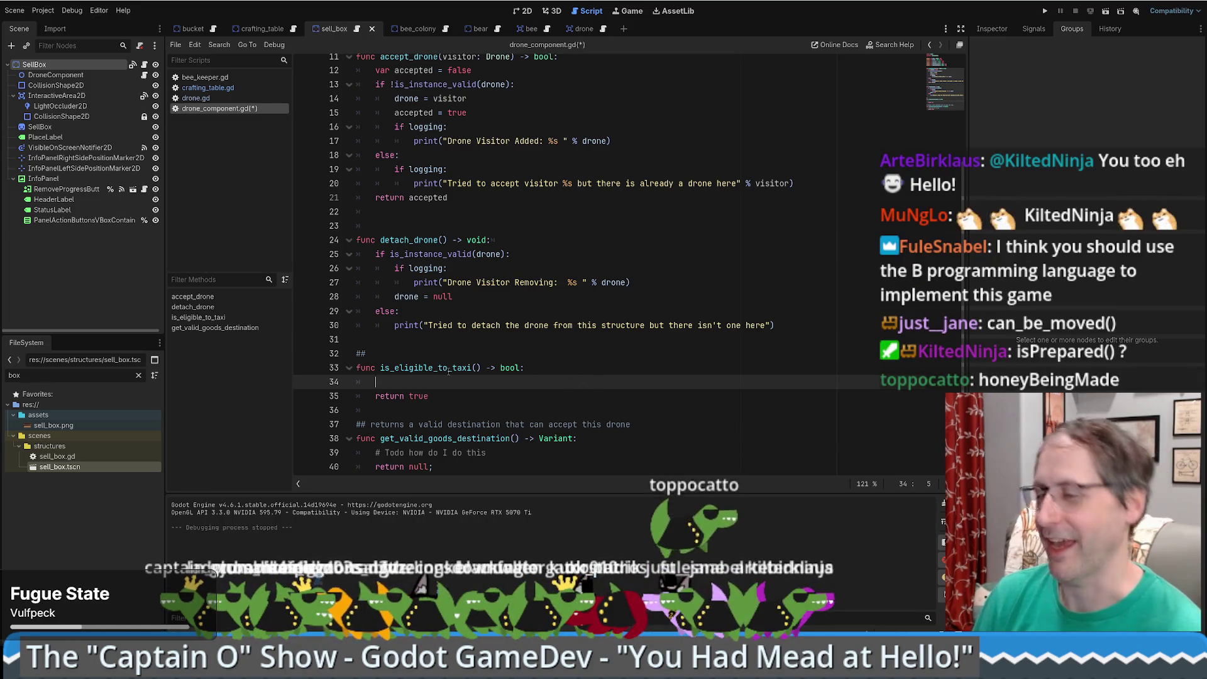
pyautogui.moveTo(385, 368); pyautogui.dragTo(452, 368)
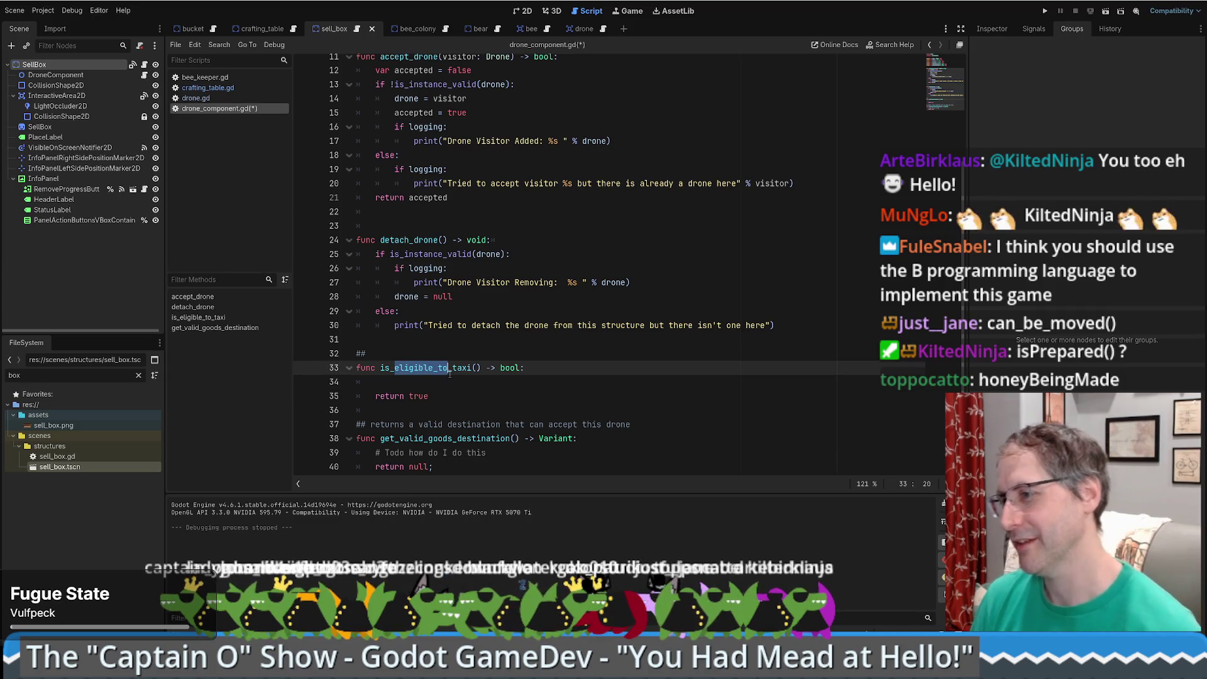
pyautogui.press('BackSpace')
pyautogui.press('BackSpace')
pyautogui.write('can_begin')
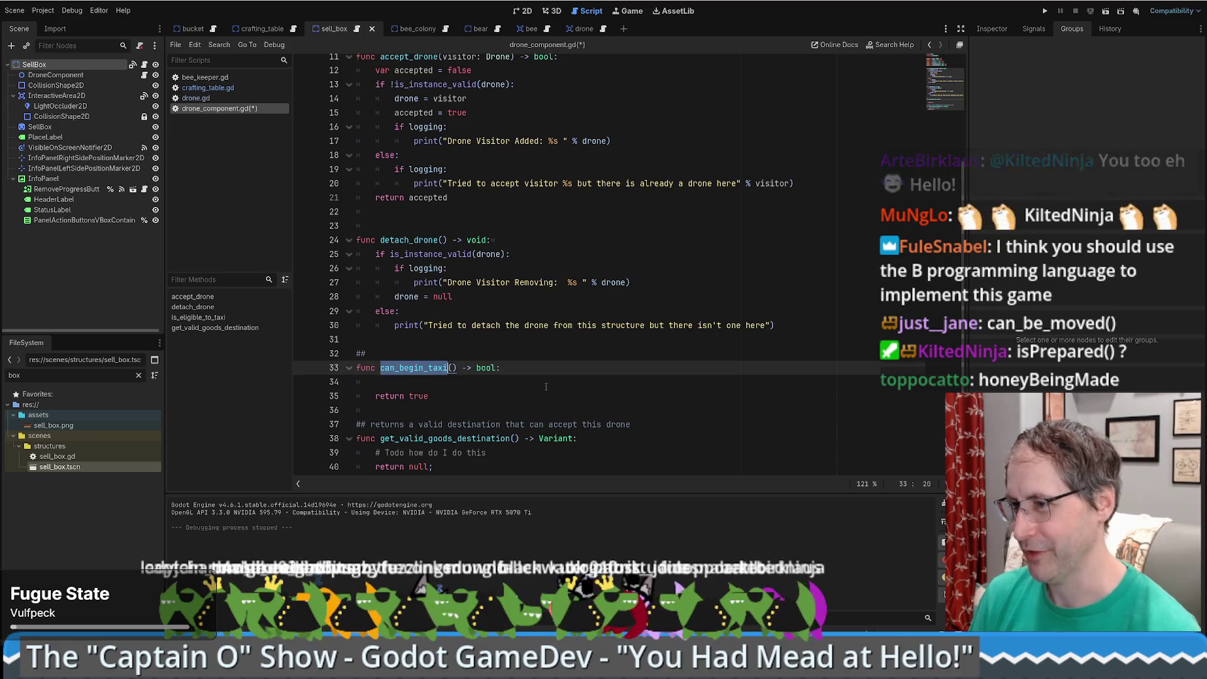
# - Confirm the call in crafting_table.gd now uses can_begin_taxi, then return to its empty body line
pyautogui.keyDown('ctrl'); pyautogui.click(406, 368); pyautogui.keyUp('ctrl')
pyautogui.hotkey('alt', 'Left')
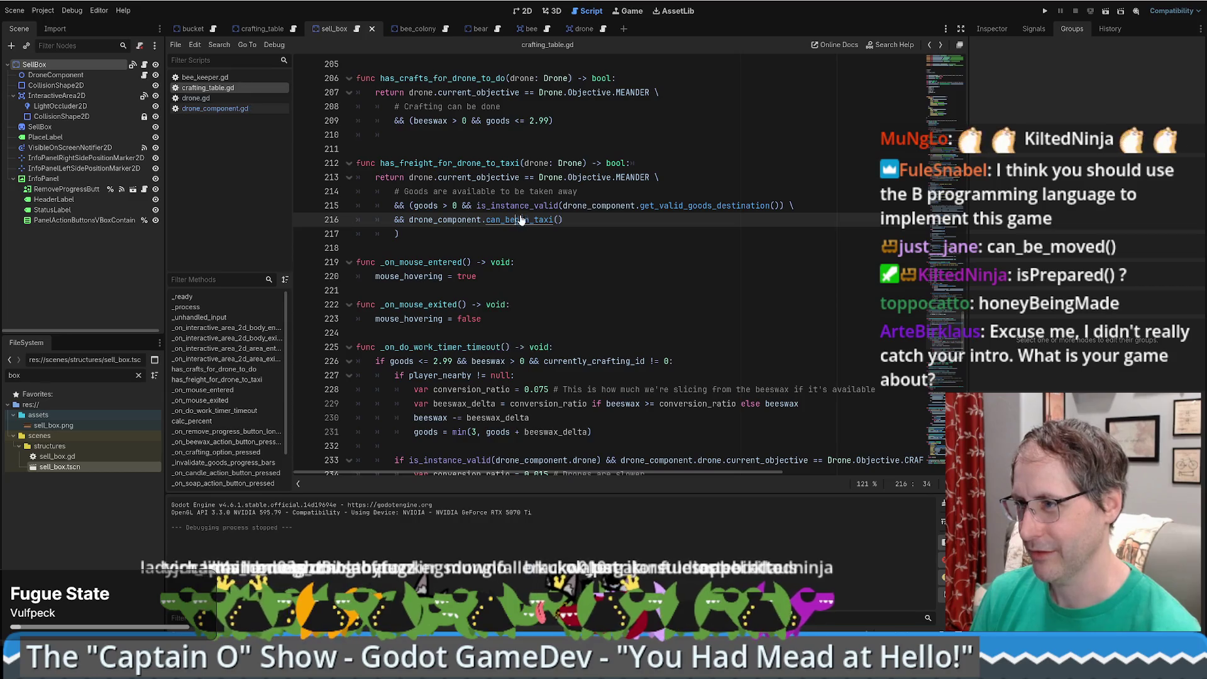
pyautogui.hotkey('alt', 'Right')
pyautogui.click(516, 375)
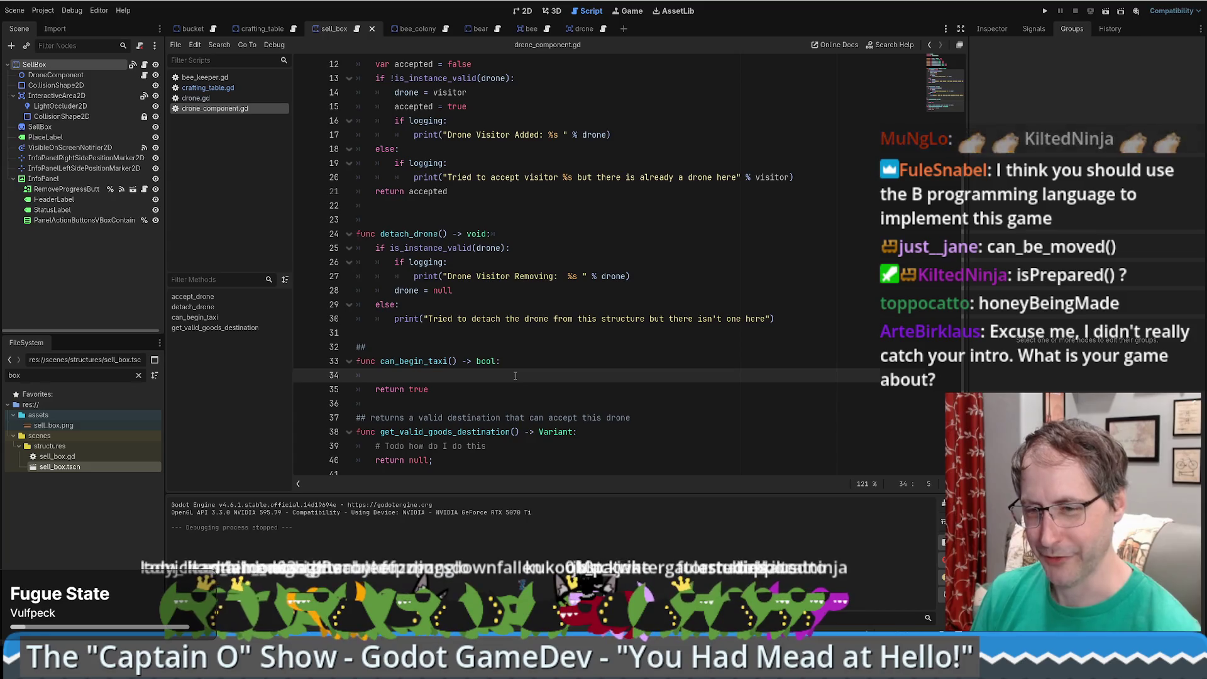
pyautogui.scroll(4, 520, 389)
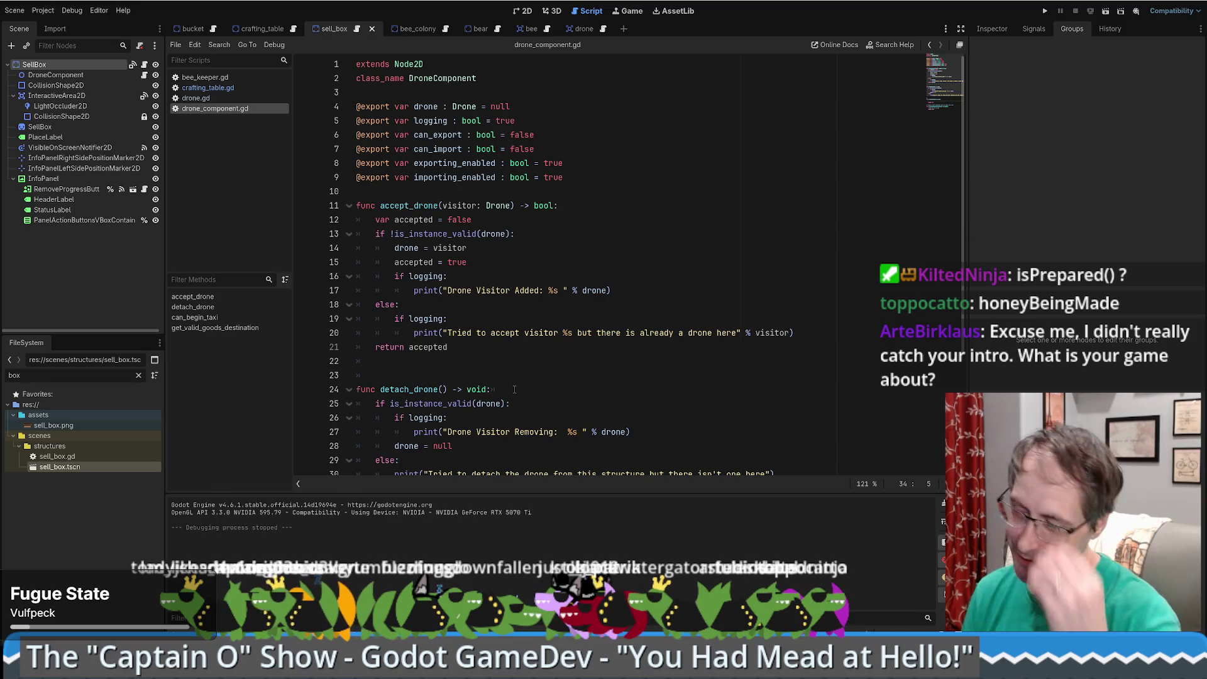
# - Add a ## comment: taxi may begin with a drone, a produced good and a valid destination; save
pyautogui.scroll(-4, 513, 391)
pyautogui.scroll(4, 511, 395)
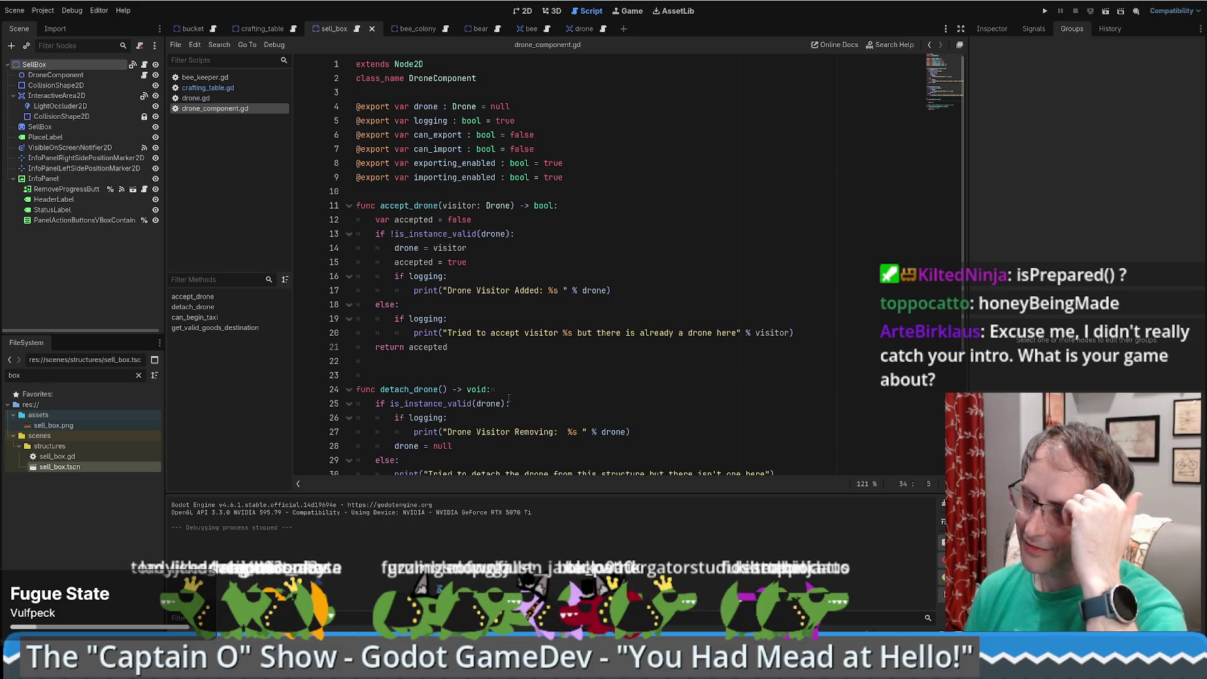
pyautogui.scroll(-4, 509, 397)
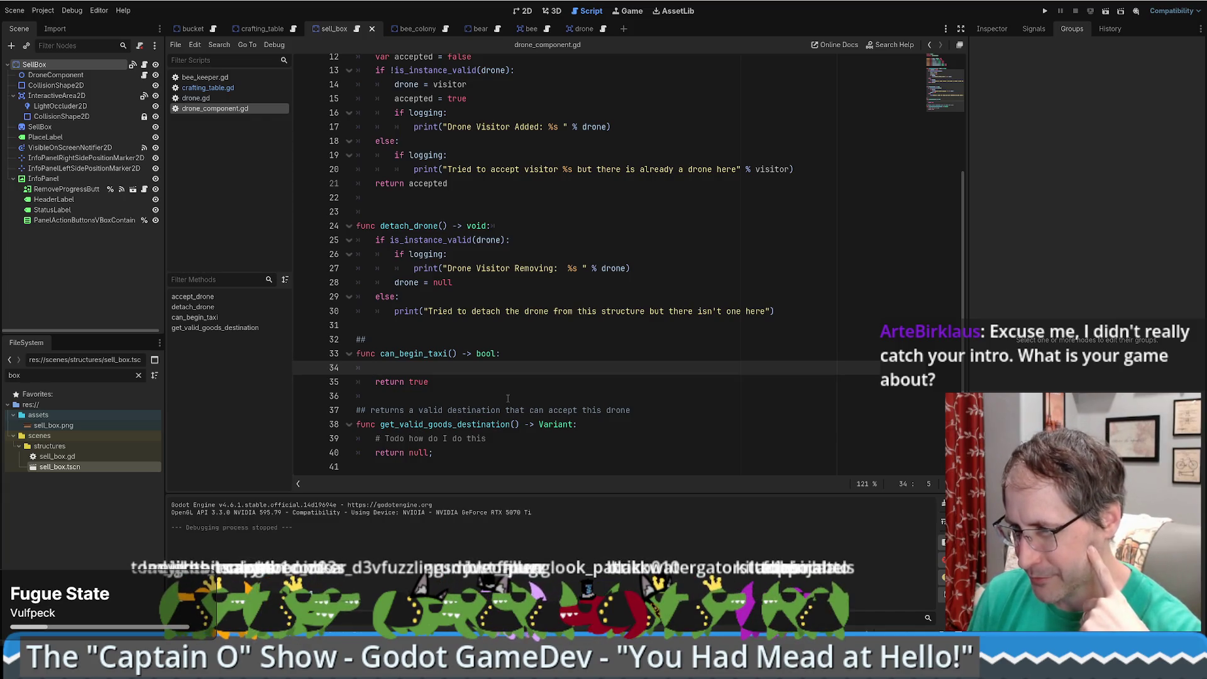
pyautogui.click(409, 344)
pyautogui.write('Taxi may begin if there is a drone, a produced good, and a valid desitantion for said good')
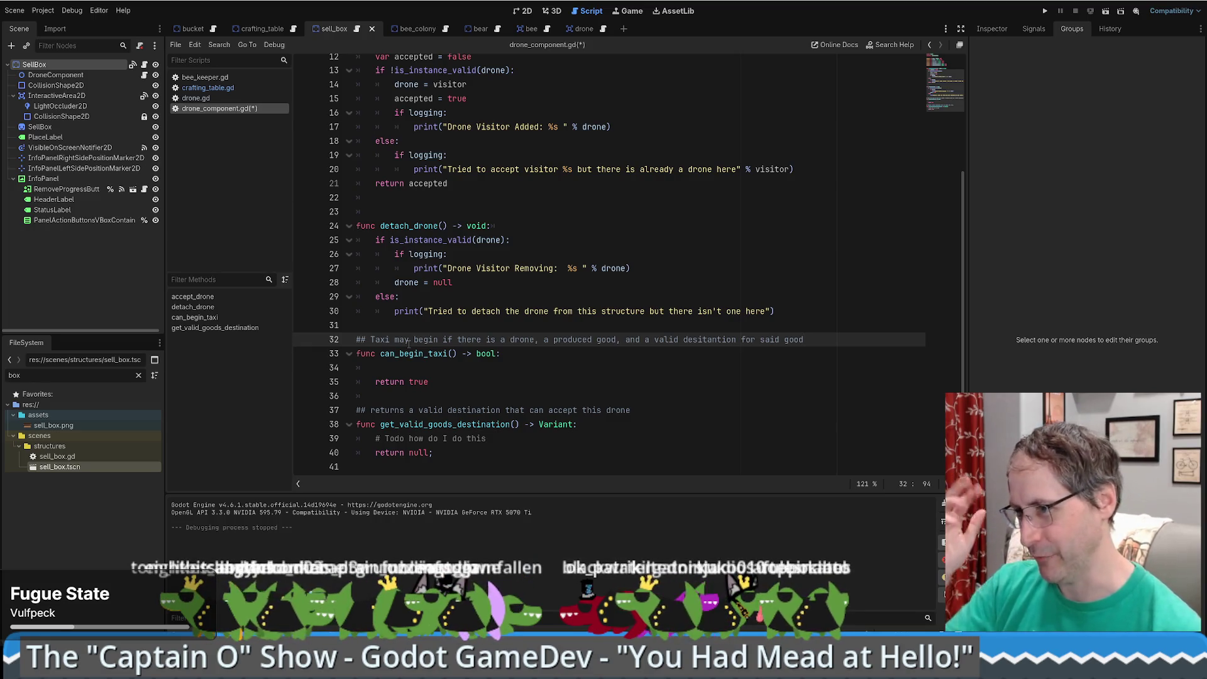
pyautogui.click(512, 366)
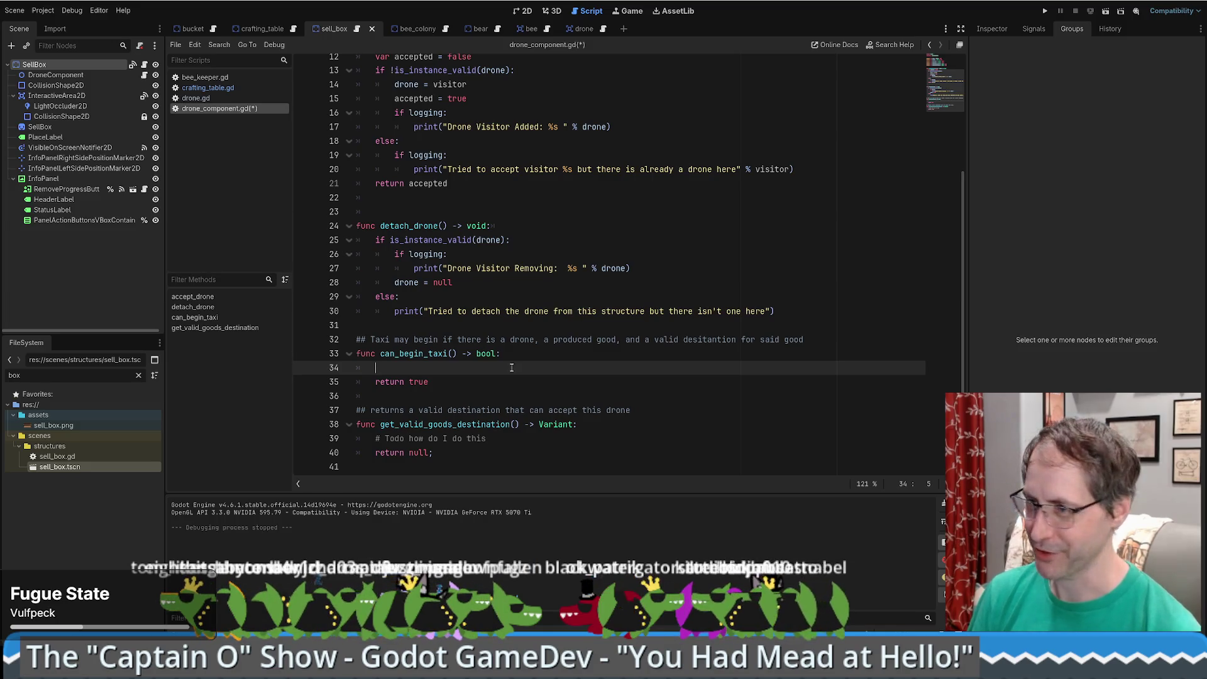
pyautogui.hotkey('ctrl', 's')
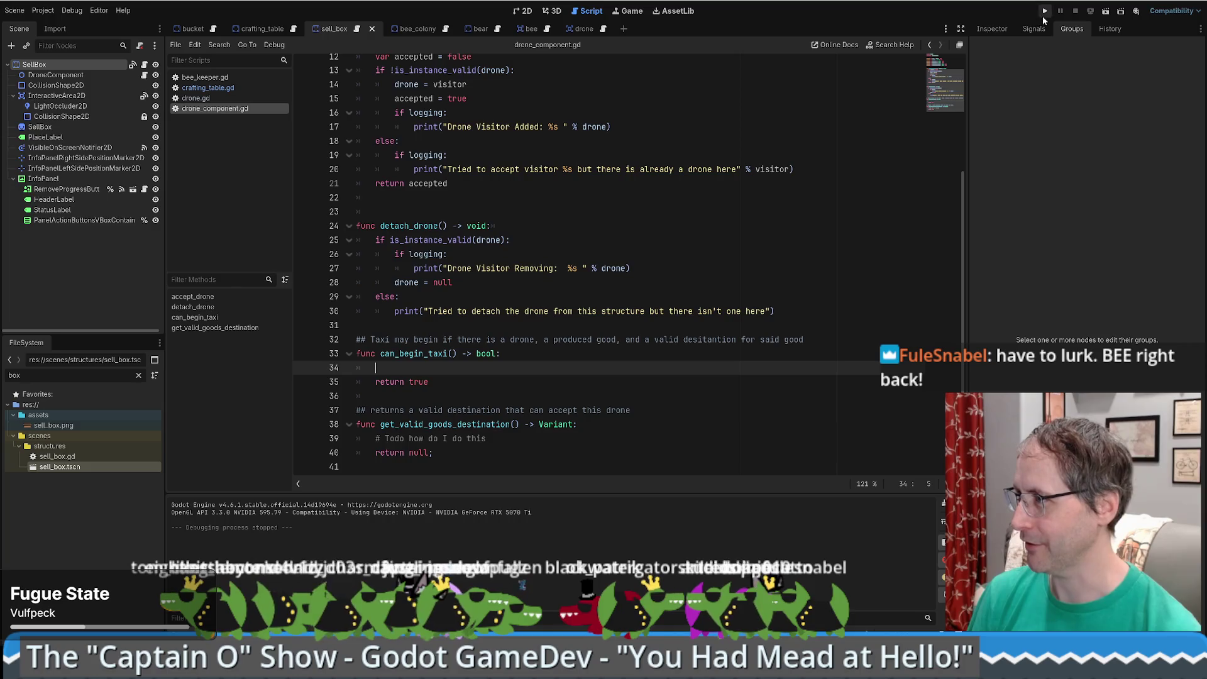
# - Run the project, enlarge and reposition the game window, and start a New Game
pyautogui.click(1044, 12)
pyautogui.moveTo(705, 128)
pyautogui.mouseDown()
pyautogui.moveTo(600, 51)
pyautogui.moveTo(569, 51)
pyautogui.mouseUp()
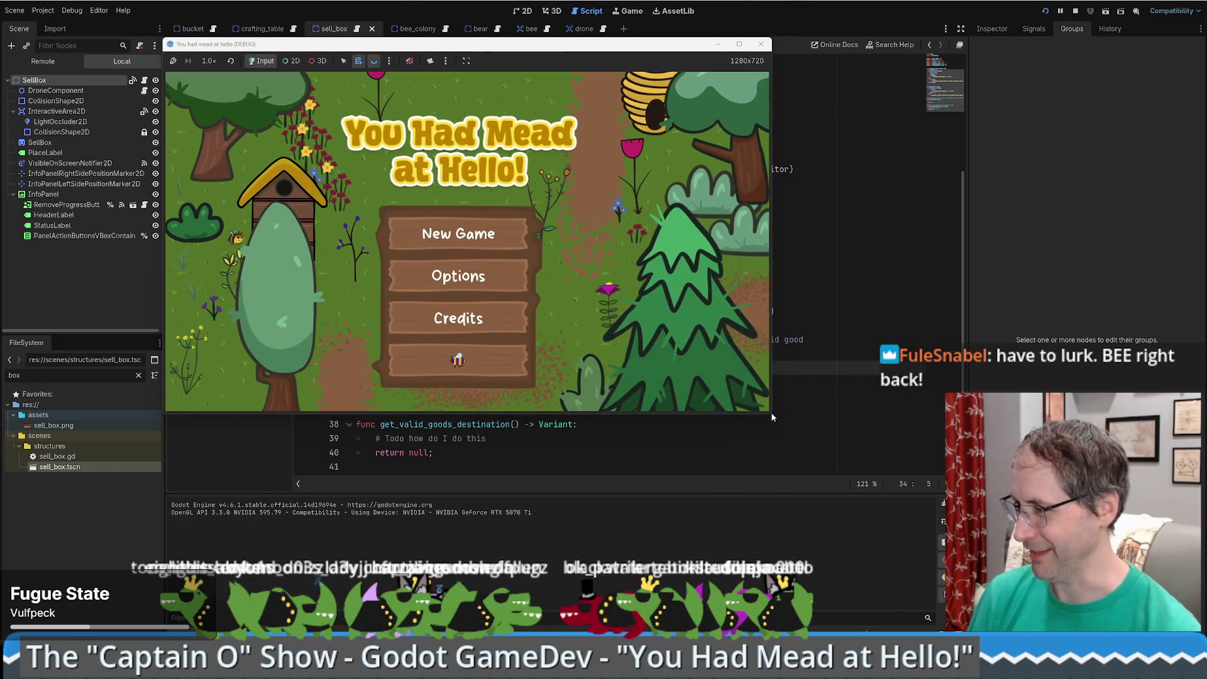
pyautogui.moveTo(772, 417); pyautogui.dragTo(986, 545)
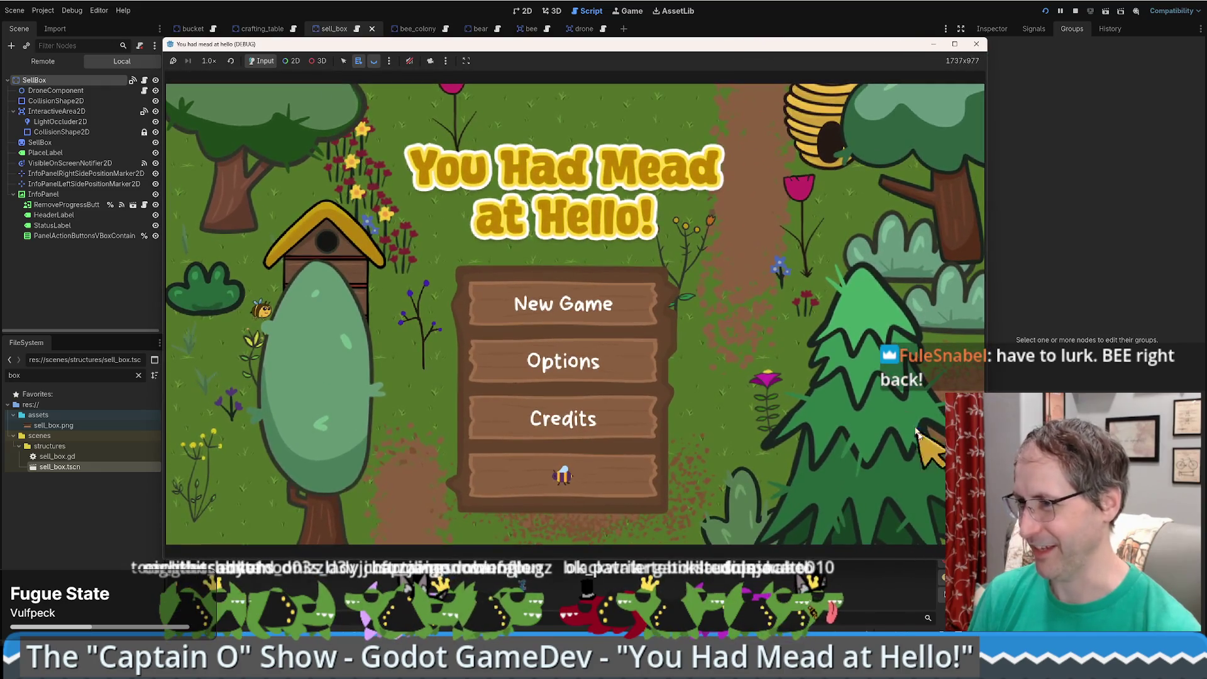
pyautogui.moveTo(600, 50)
pyautogui.mouseDown()
pyautogui.moveTo(571, 24)
pyautogui.moveTo(540, 24)
pyautogui.mouseUp()
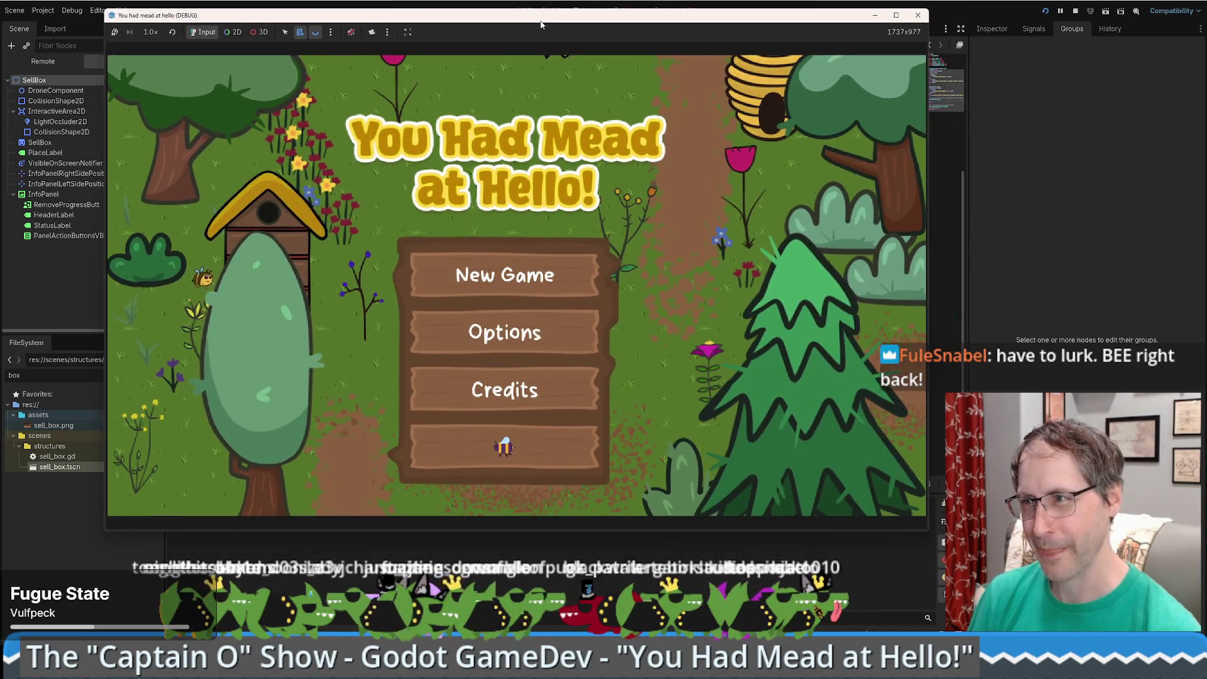
pyautogui.click(565, 275)
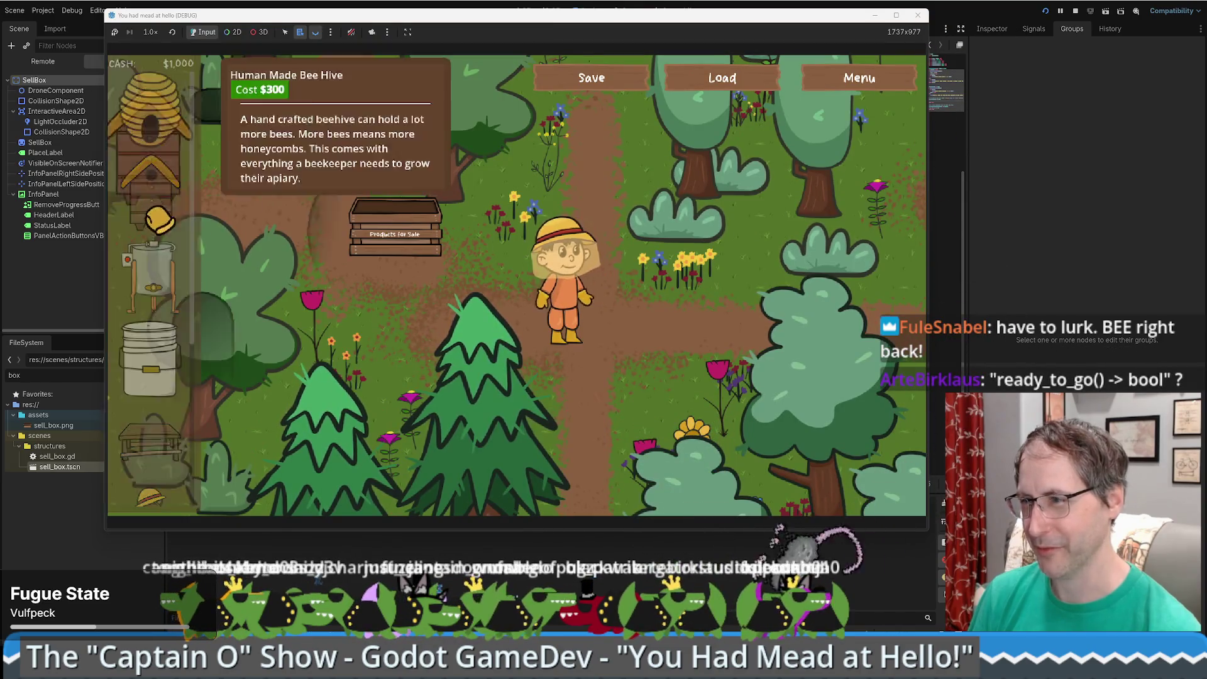
# - Build a beehive, a honey extractor and a food grade bucket, then open the in-game Menu
pyautogui.click(594, 179)
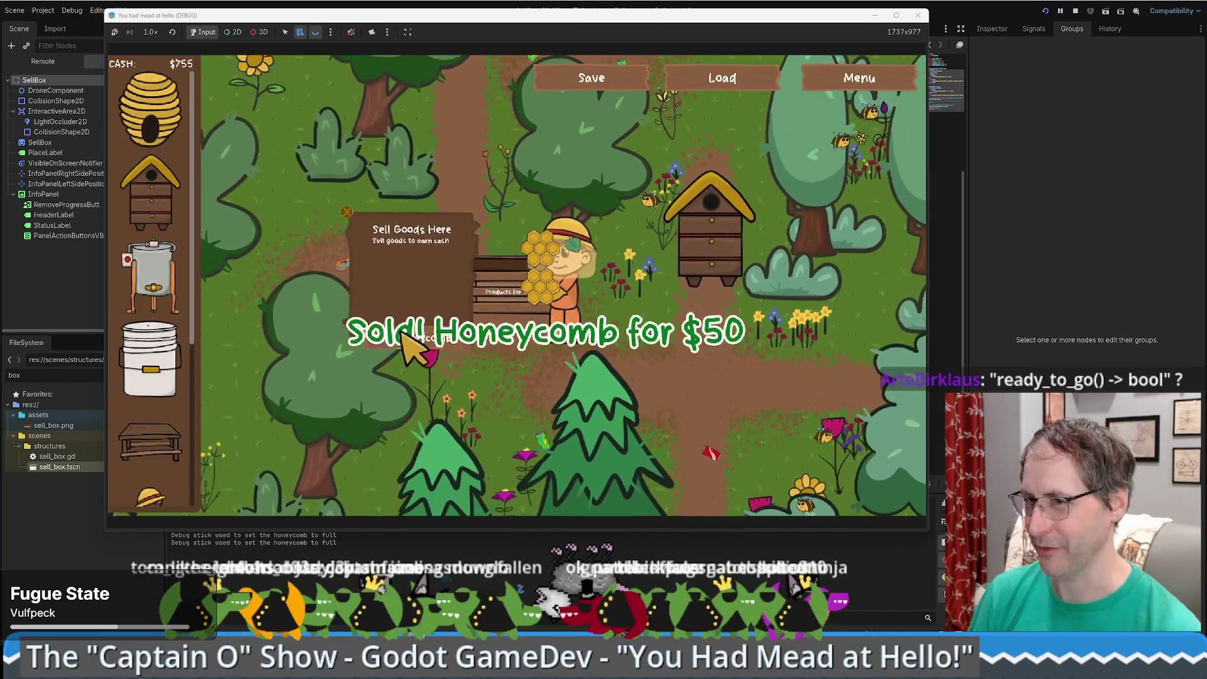
pyautogui.click(151, 277)
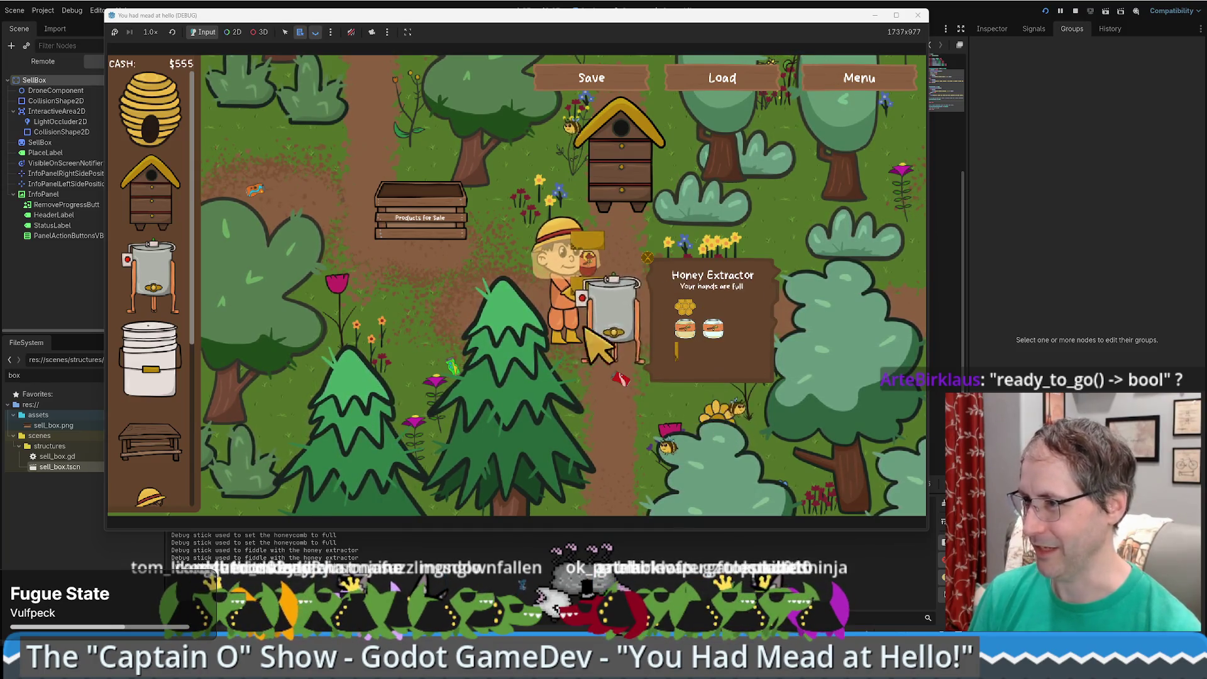
pyautogui.click(185, 365)
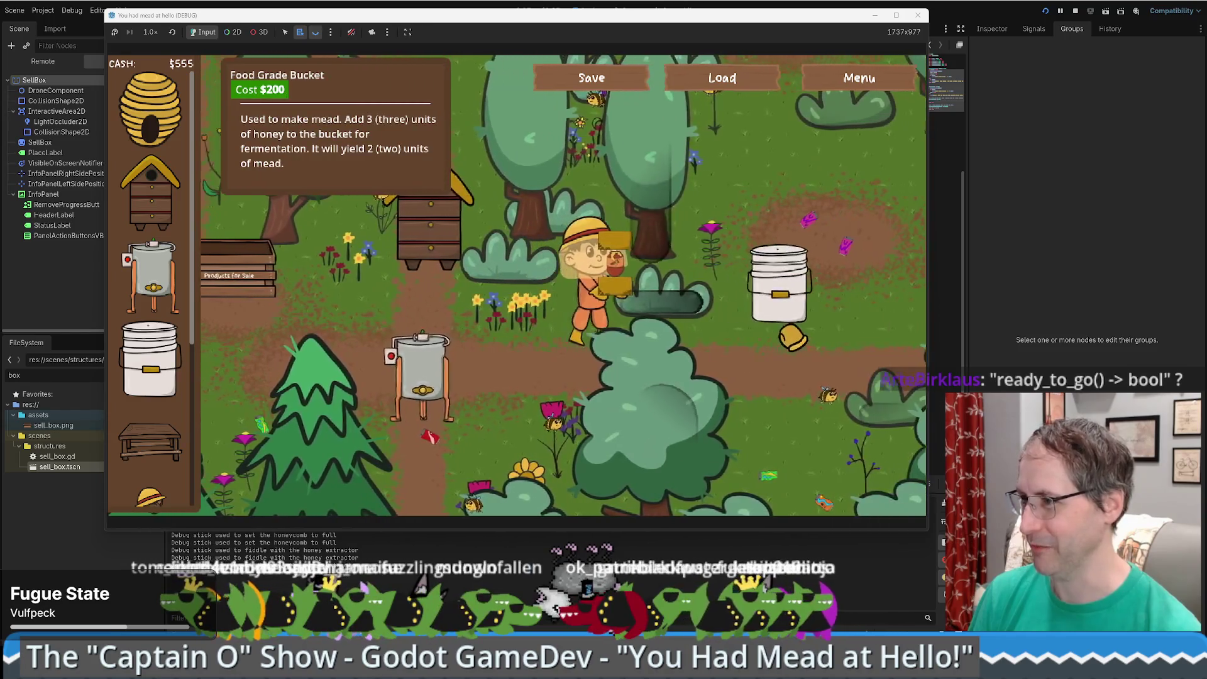
pyautogui.click(784, 328)
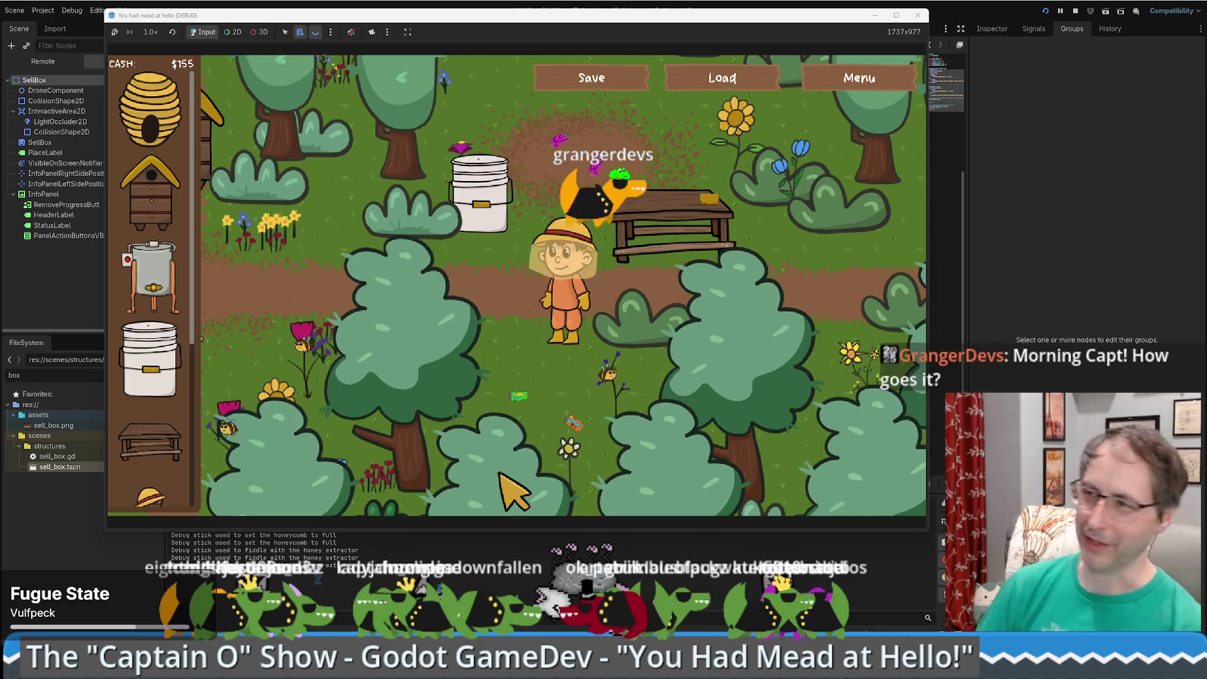
pyautogui.press('w')
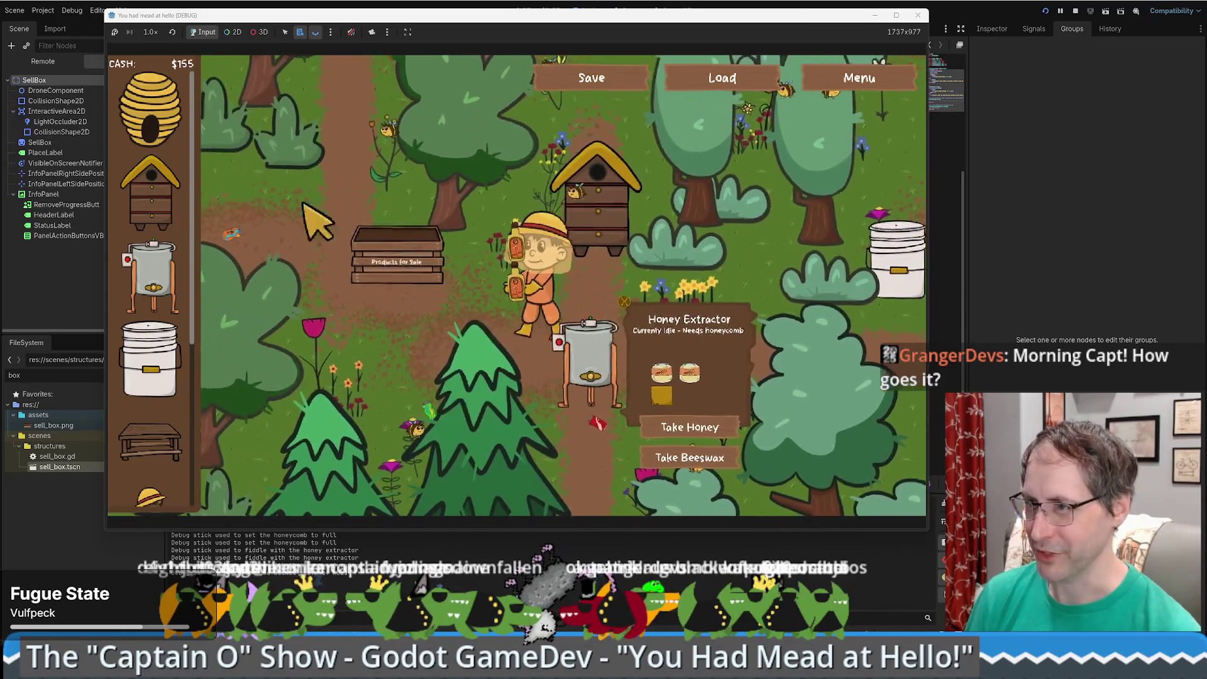
pyautogui.scroll(-5, 150, 283)
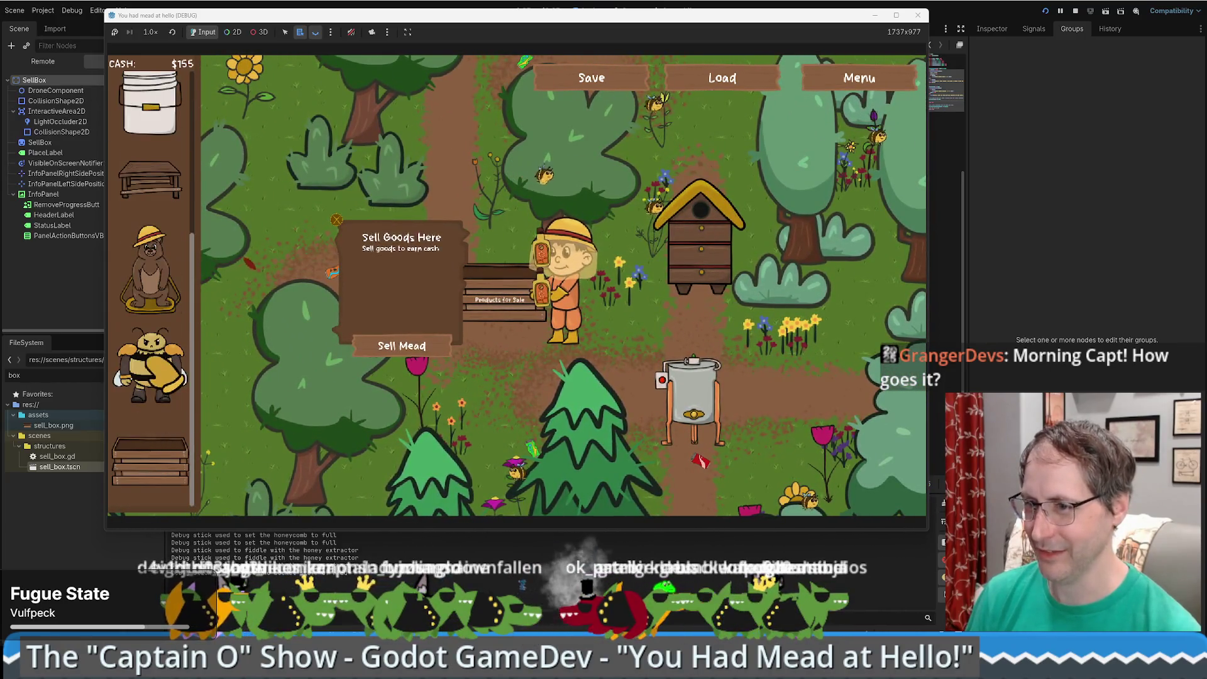
pyautogui.click(855, 77)
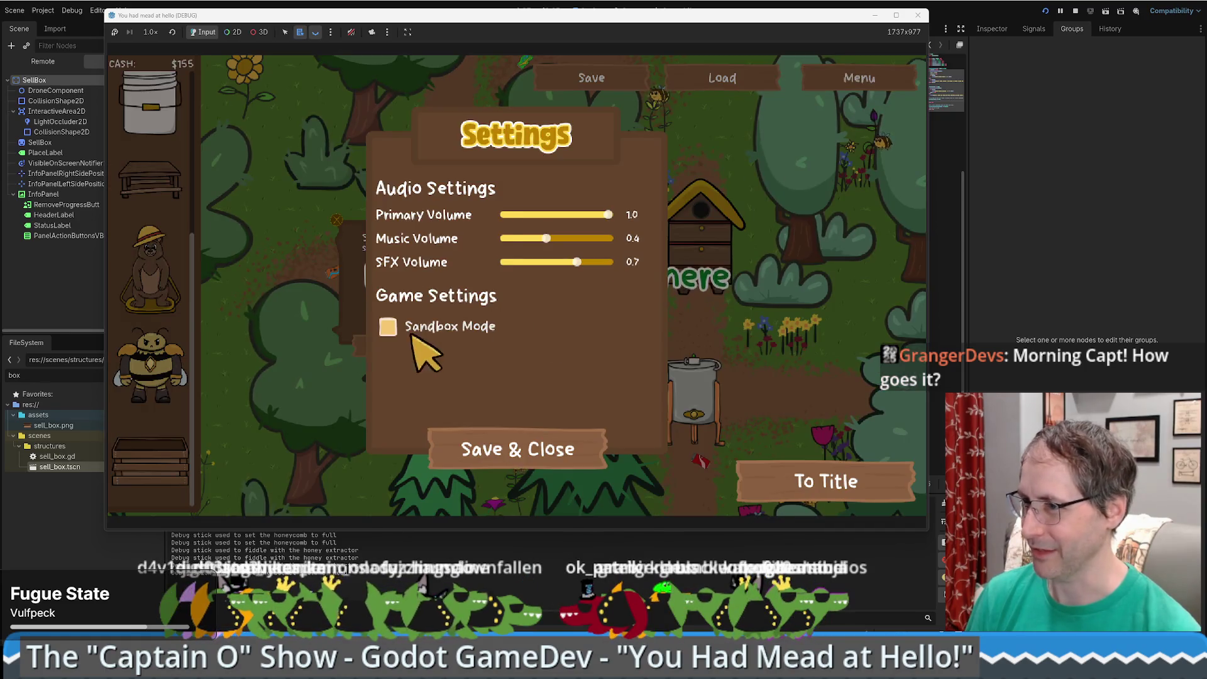
# - Save the settings with Sandbox Mode enabled, place a Bear Statue on the map, and close the game
pyautogui.click(494, 448)
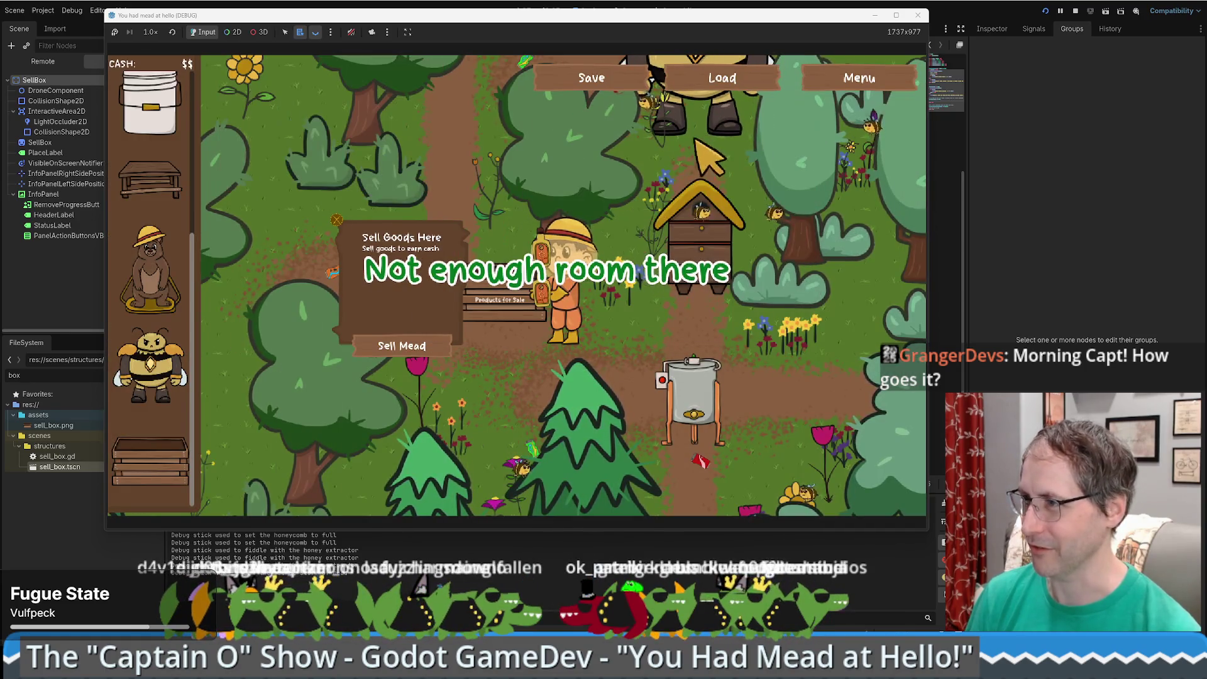
pyautogui.click(149, 269)
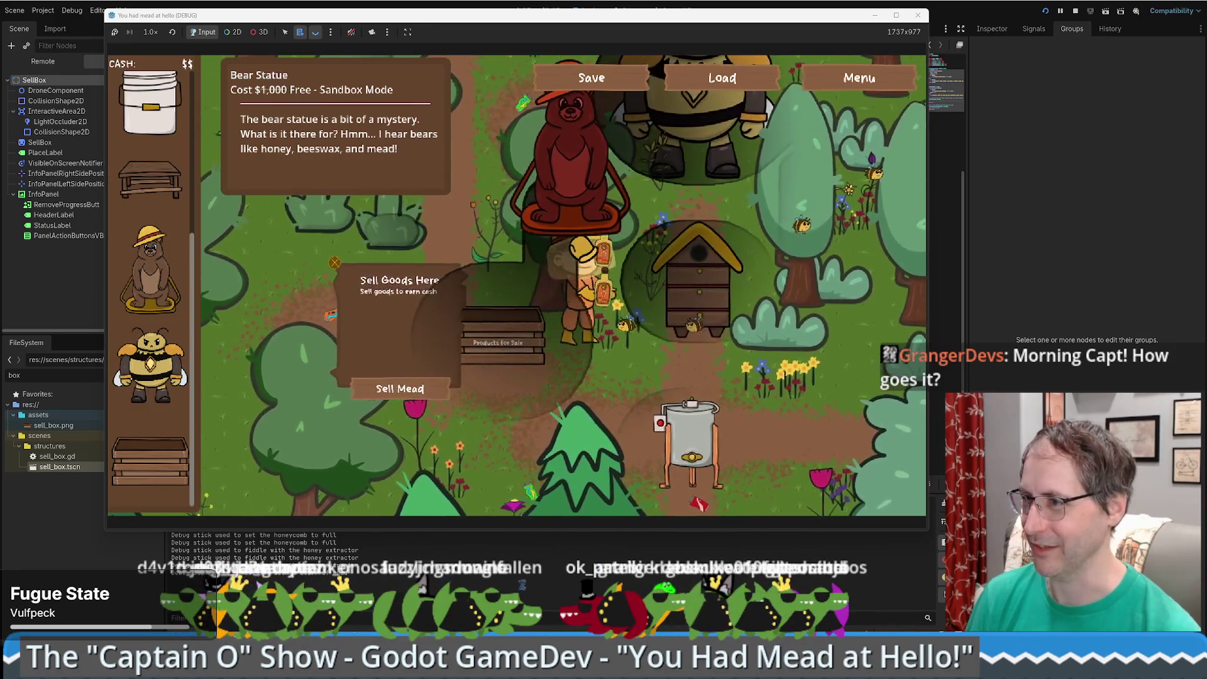
pyautogui.click(478, 163)
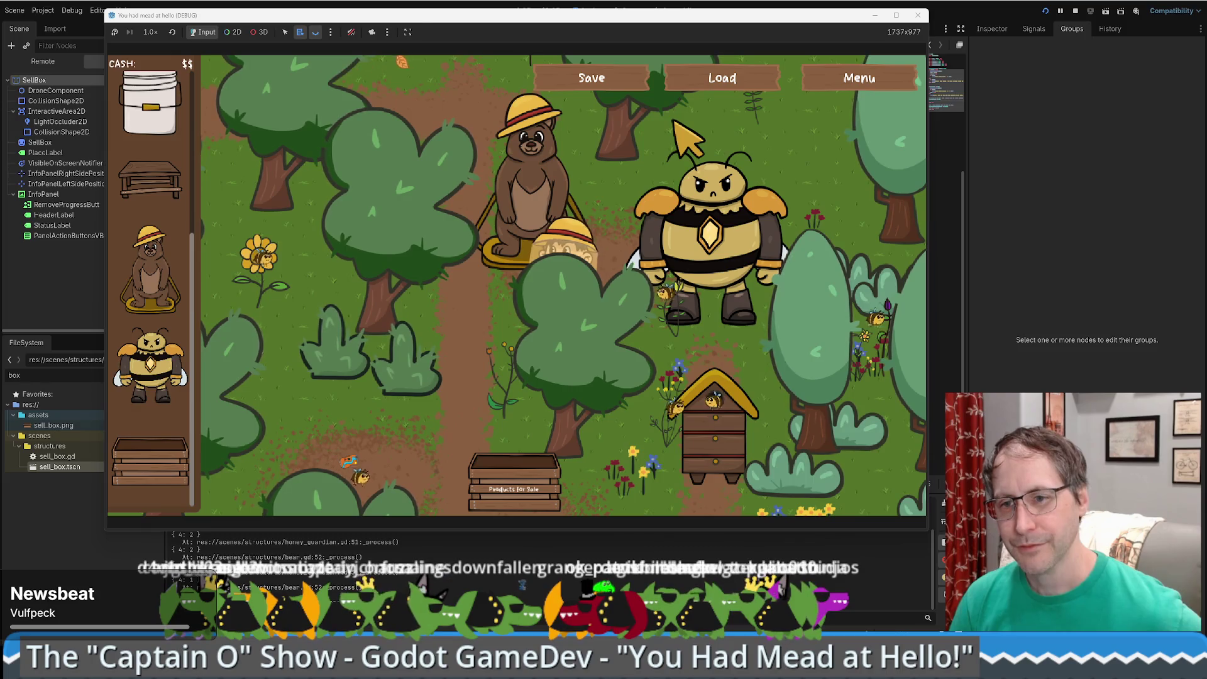
pyautogui.click(917, 15)
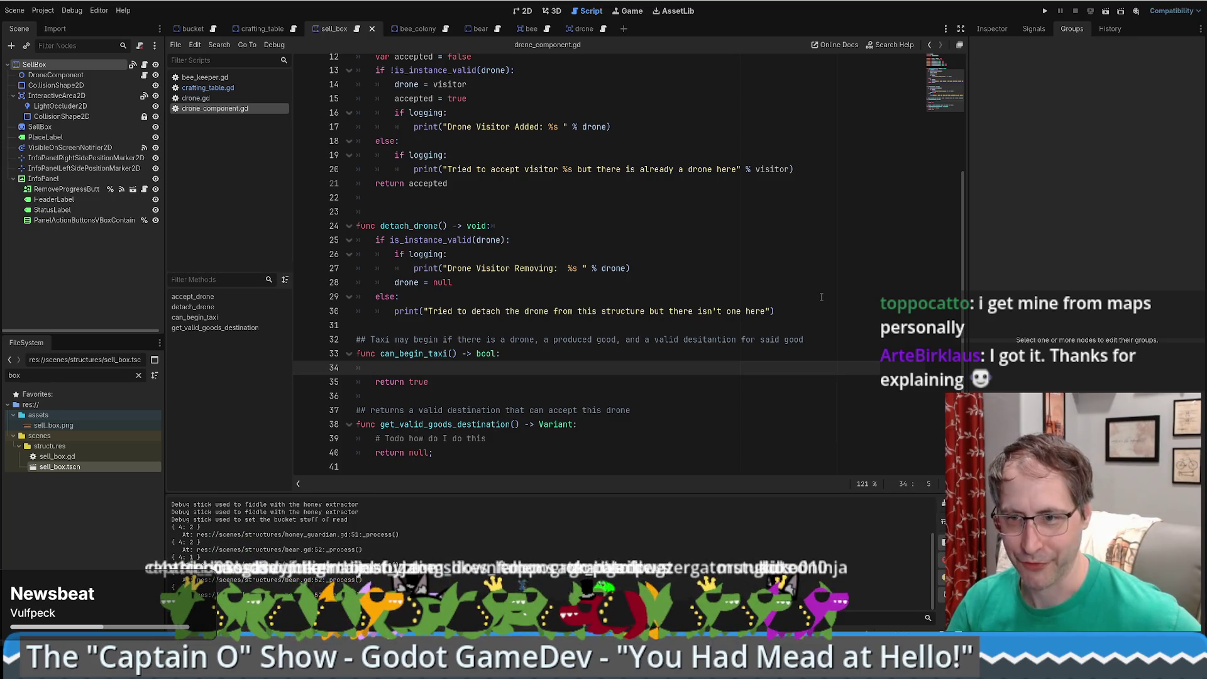
# - Return to drone_component.gd with the caret in can_begin_taxi, which still returns true
pyautogui.click(775, 311)
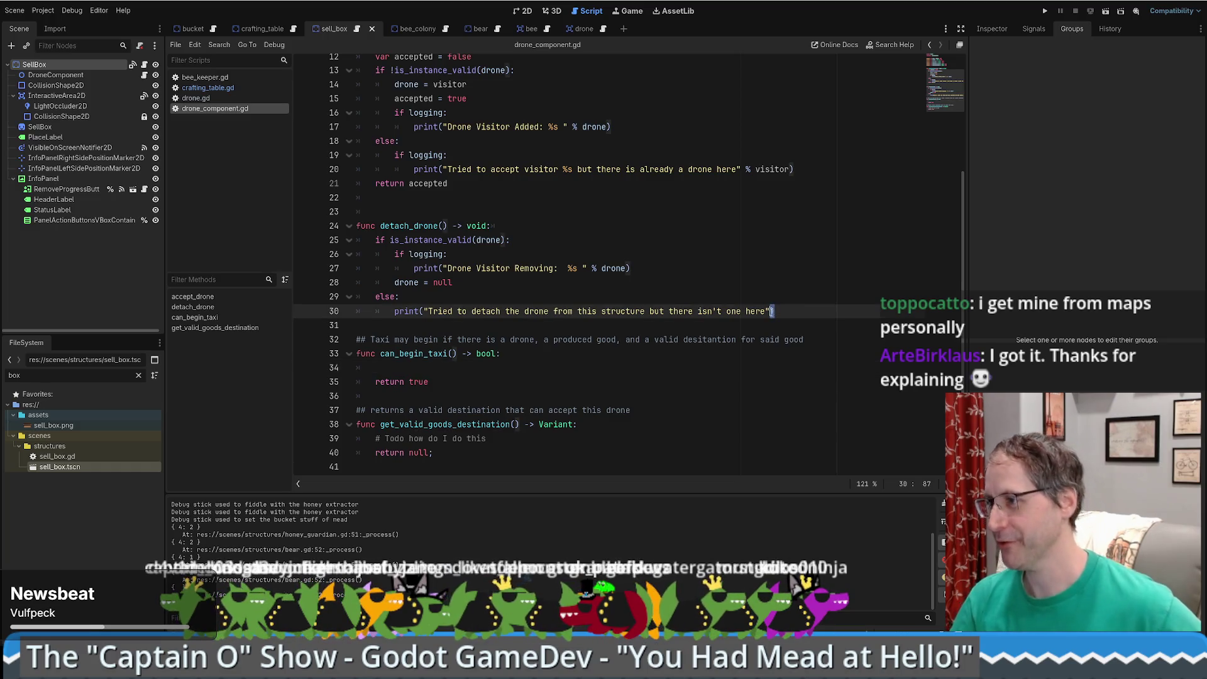
# - Copy the is_instance_valid(drone) check from detach_drone into can_begin_taxi and change return true to false
pyautogui.click(640, 370)
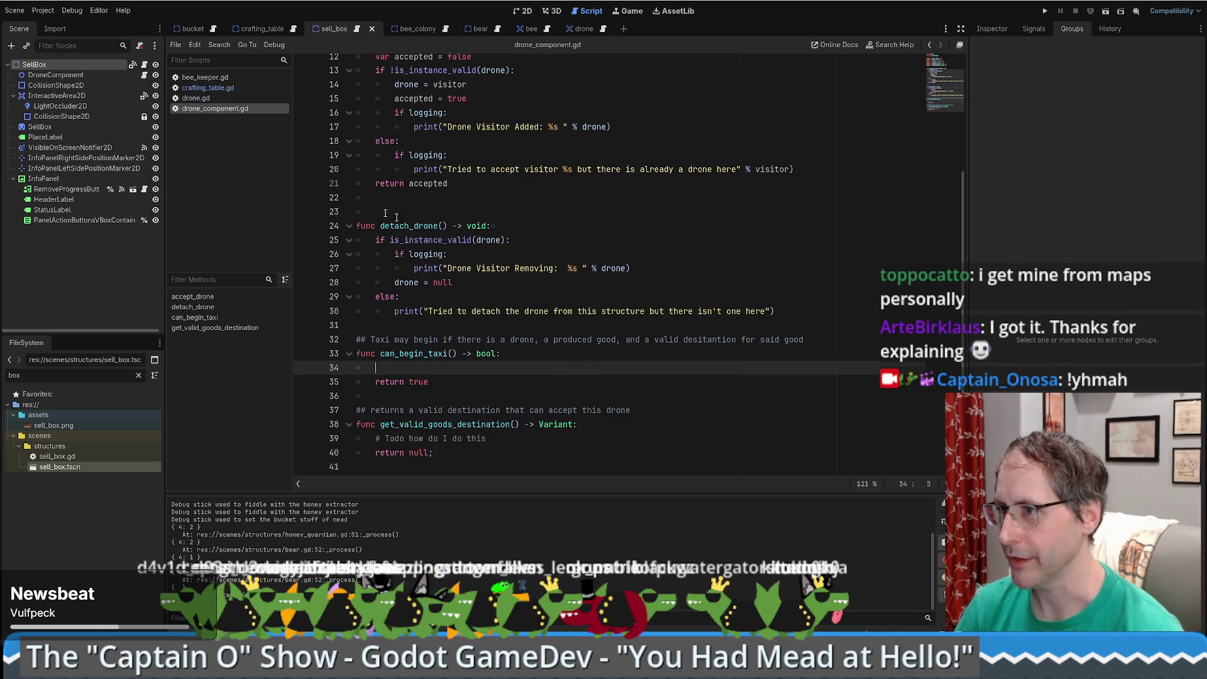
pyautogui.moveTo(378, 239); pyautogui.dragTo(511, 240)
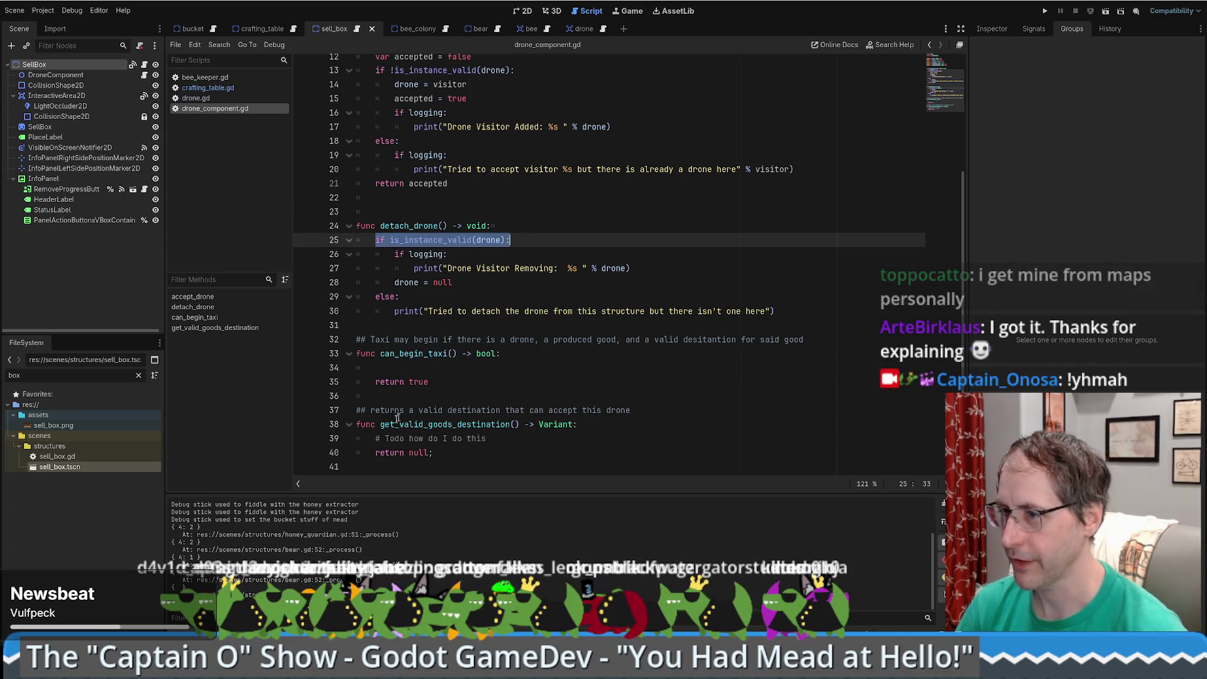
pyautogui.hotkey('ctrl', 'c')
pyautogui.click(591, 369)
pyautogui.hotkey('ctrl', 'v')
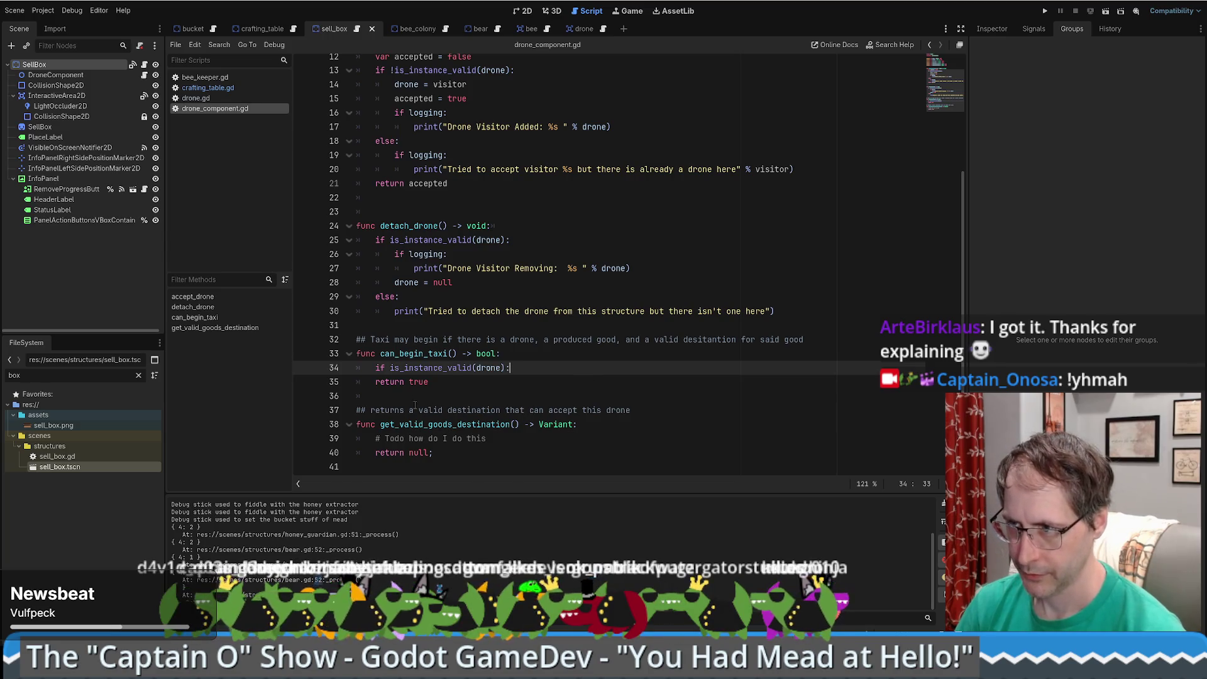
pyautogui.doubleClick(420, 389)
pyautogui.write('fa')
pyautogui.press('Return')
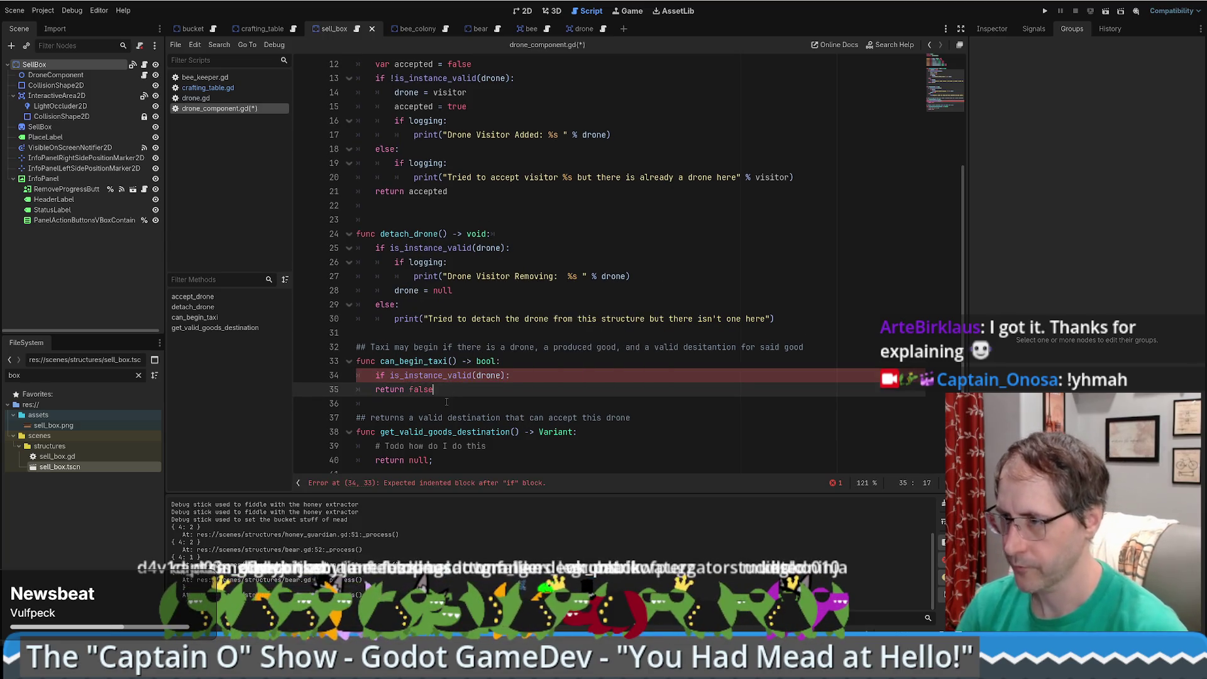
pyautogui.click(546, 375)
pyautogui.press('Return')
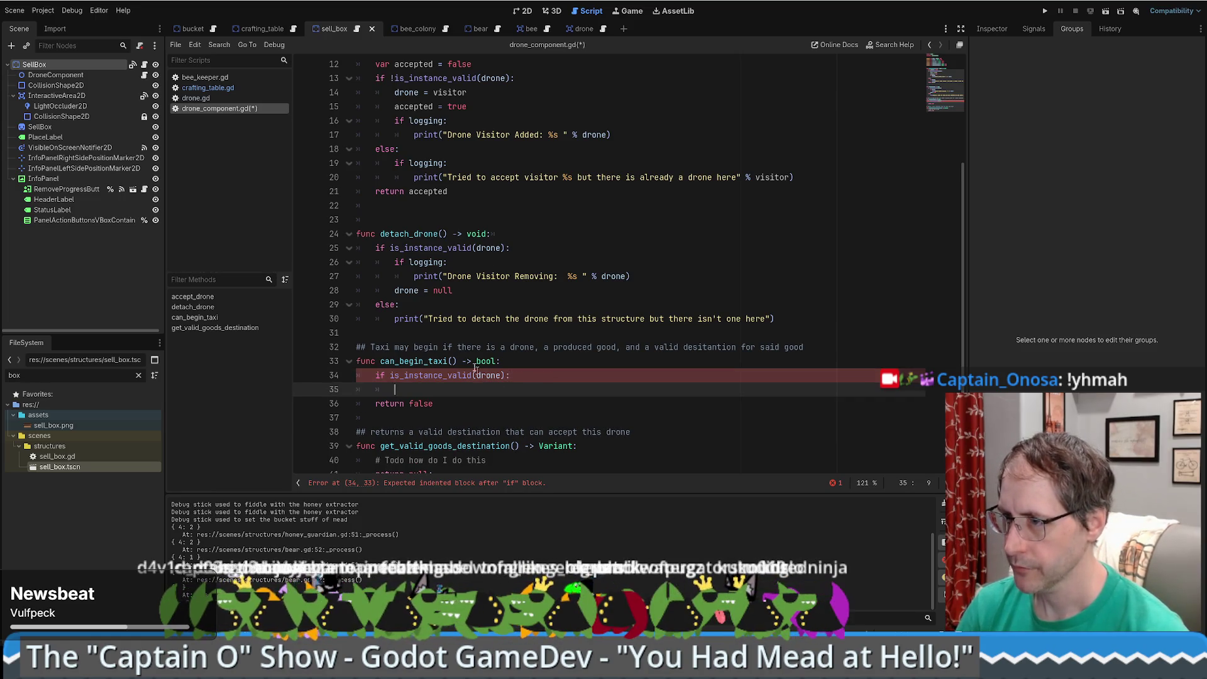
# - Paste the if logging print block from detach_drone at the function start and clear its message
pyautogui.moveTo(397, 262); pyautogui.dragTo(661, 274)
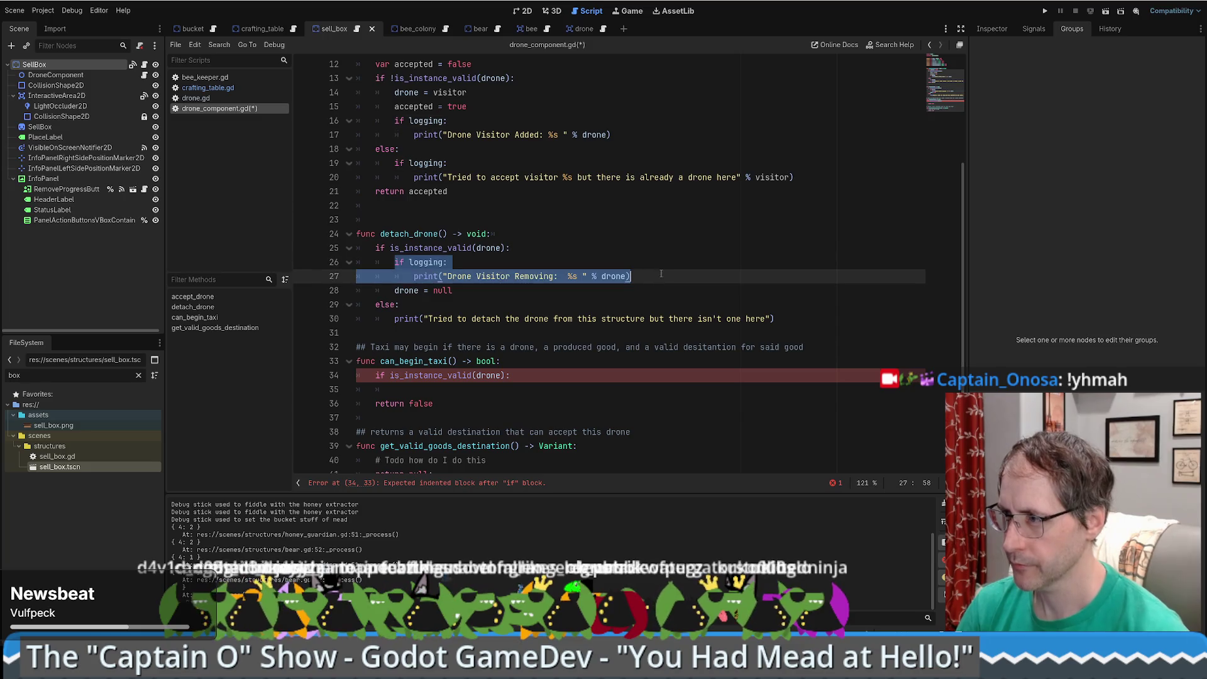
pyautogui.hotkey('ctrl', 'c')
pyautogui.click(548, 365)
pyautogui.press('Return')
pyautogui.hotkey('ctrl', 'v')
pyautogui.click(414, 390)
pyautogui.press('BackSpace')
pyautogui.moveTo(428, 389); pyautogui.dragTo(610, 389)
pyautogui.press('BackSpace')
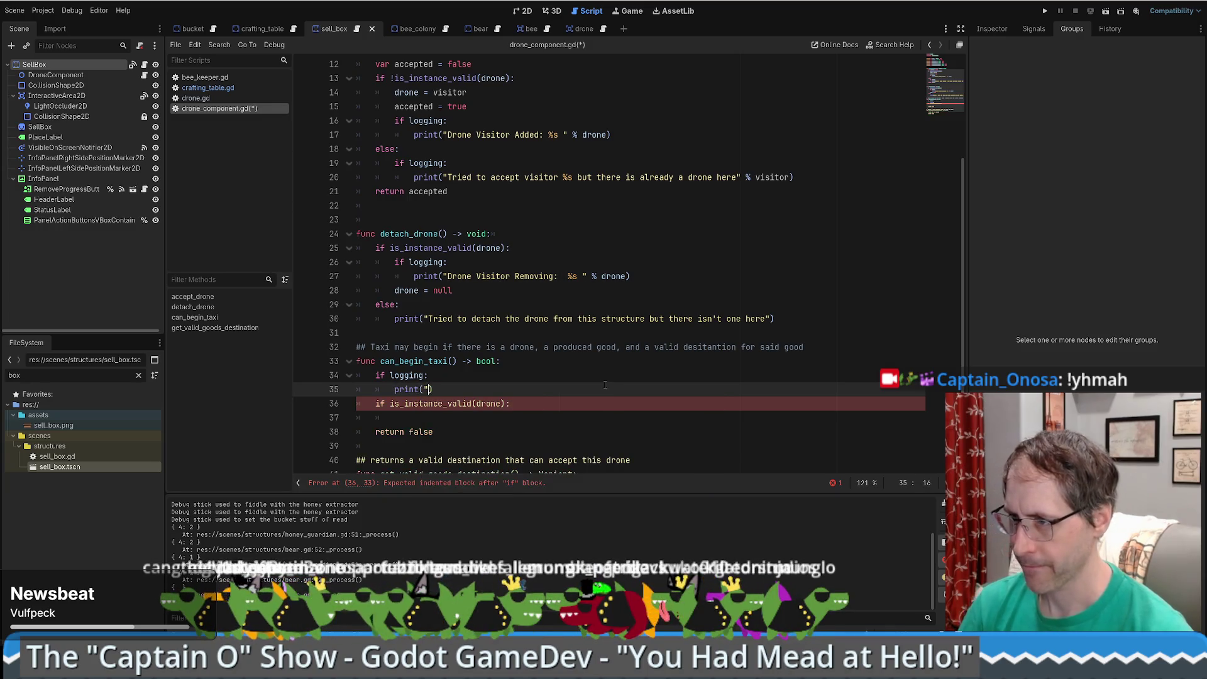
# - Set the log message in the print call to "DroneComponent - can begin taxi?"
pyautogui.write('Deciding if')
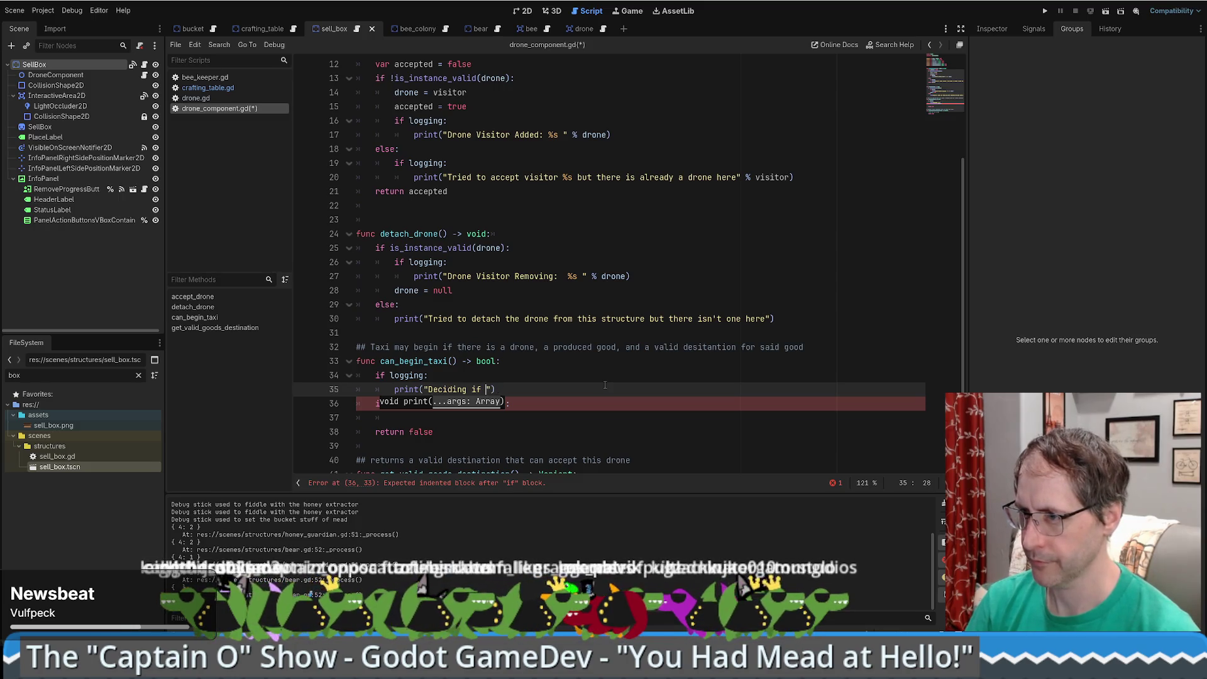
pyautogui.press('BackSpace')
pyautogui.press('BackSpace')
pyautogui.press('BackSpace')
pyautogui.write('rone')
pyautogui.write('Component - ')
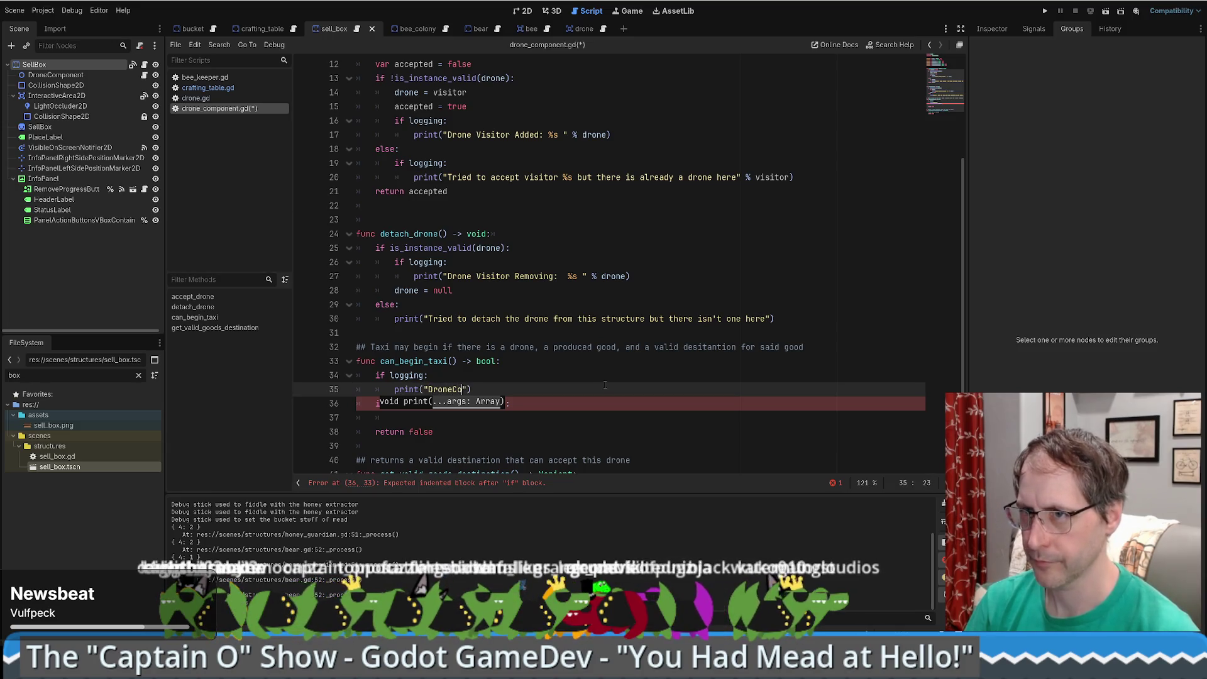
pyautogui.write('can begin taxi?')
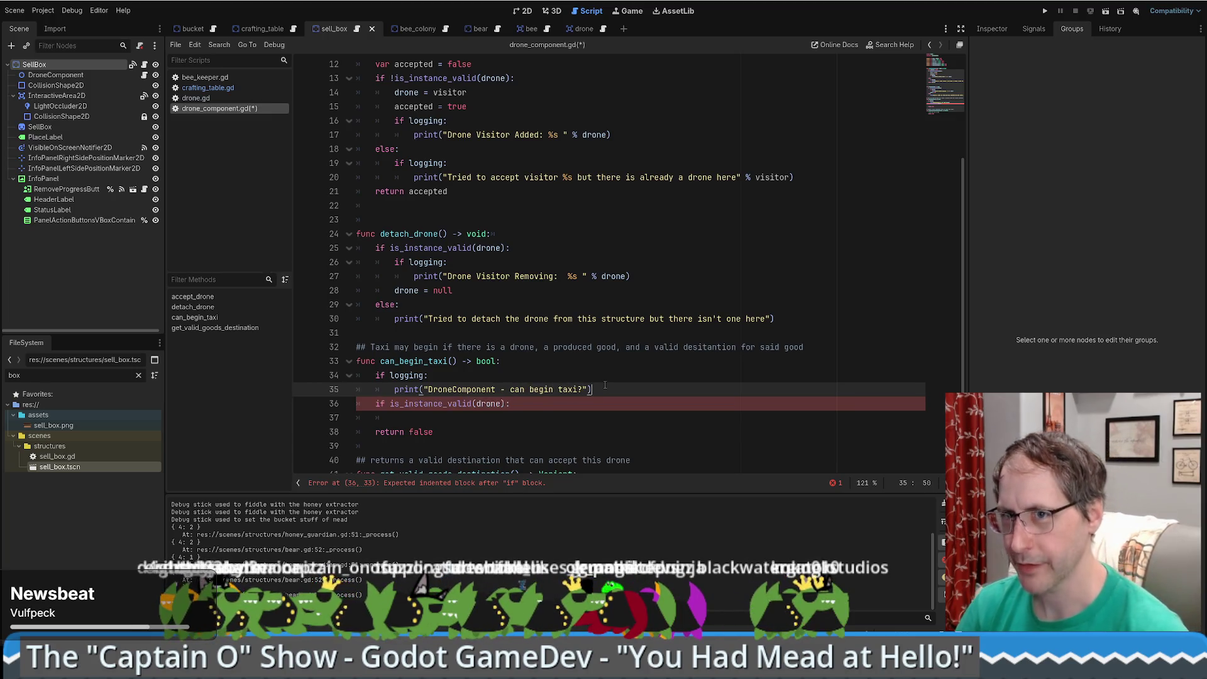
pyautogui.press('Up')
pyautogui.scroll(-1, 645, 390)
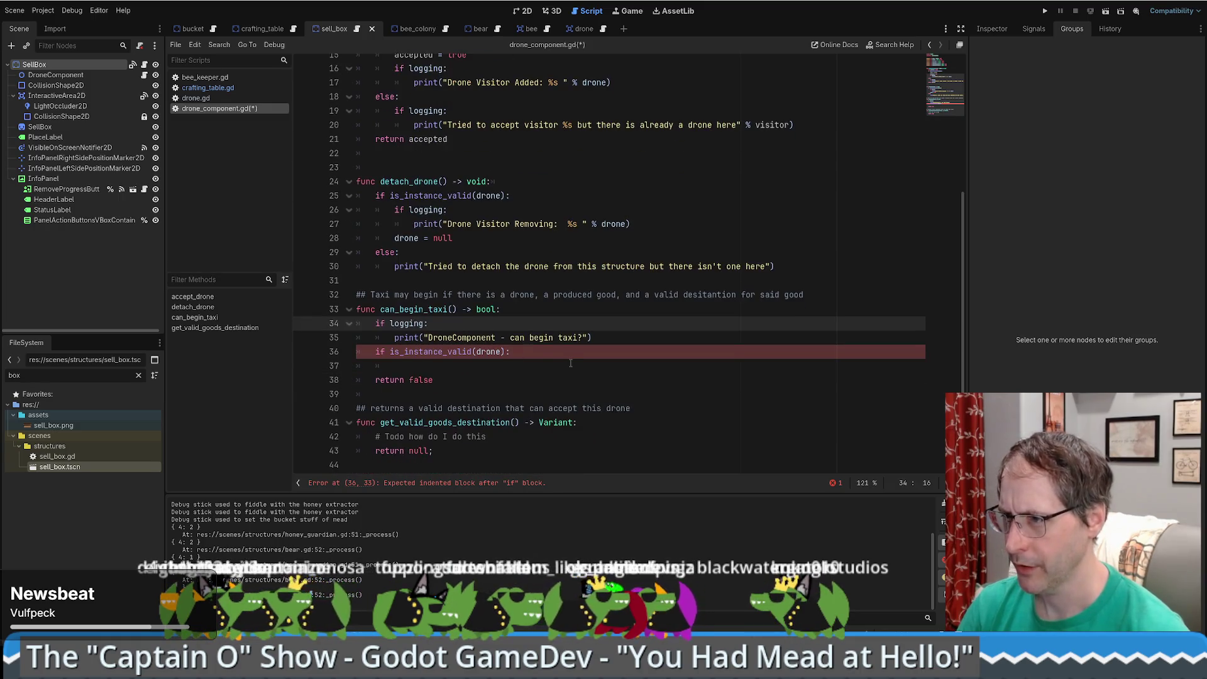
# - Declare var canBeginTaxi : bool = false right after the log print
pyautogui.click(520, 365)
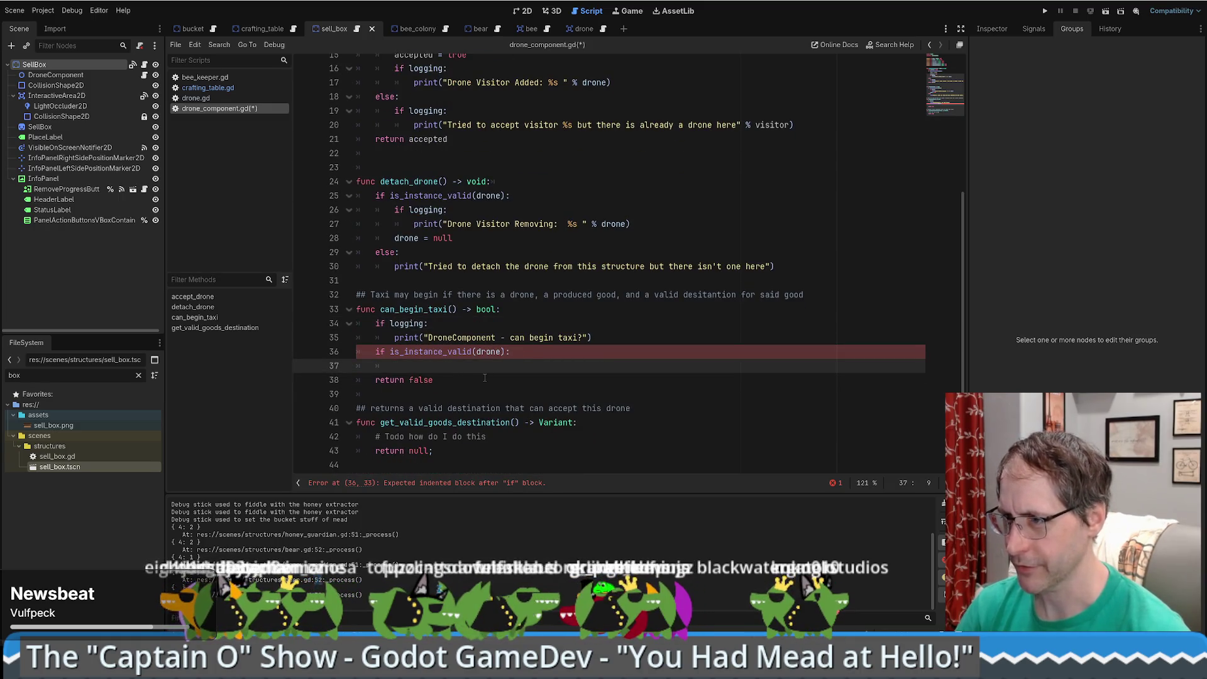
pyautogui.press('Return')
pyautogui.click(380, 323)
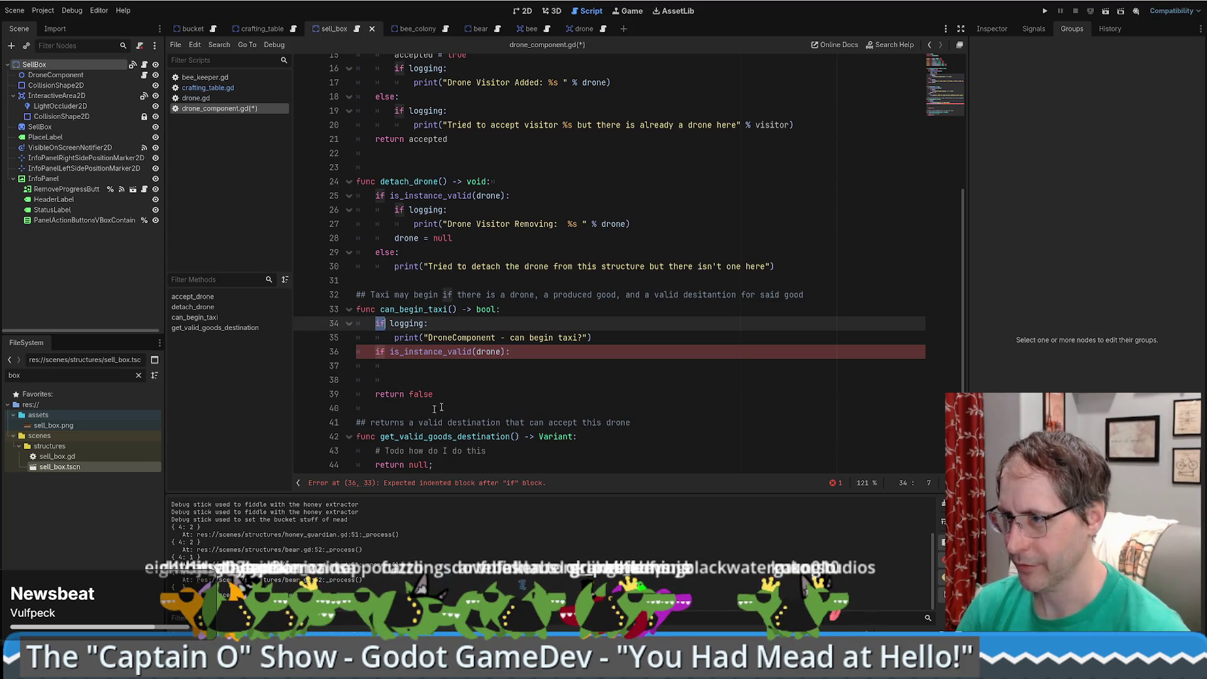
pyautogui.click(642, 337)
pyautogui.press('Return')
pyautogui.write('va')
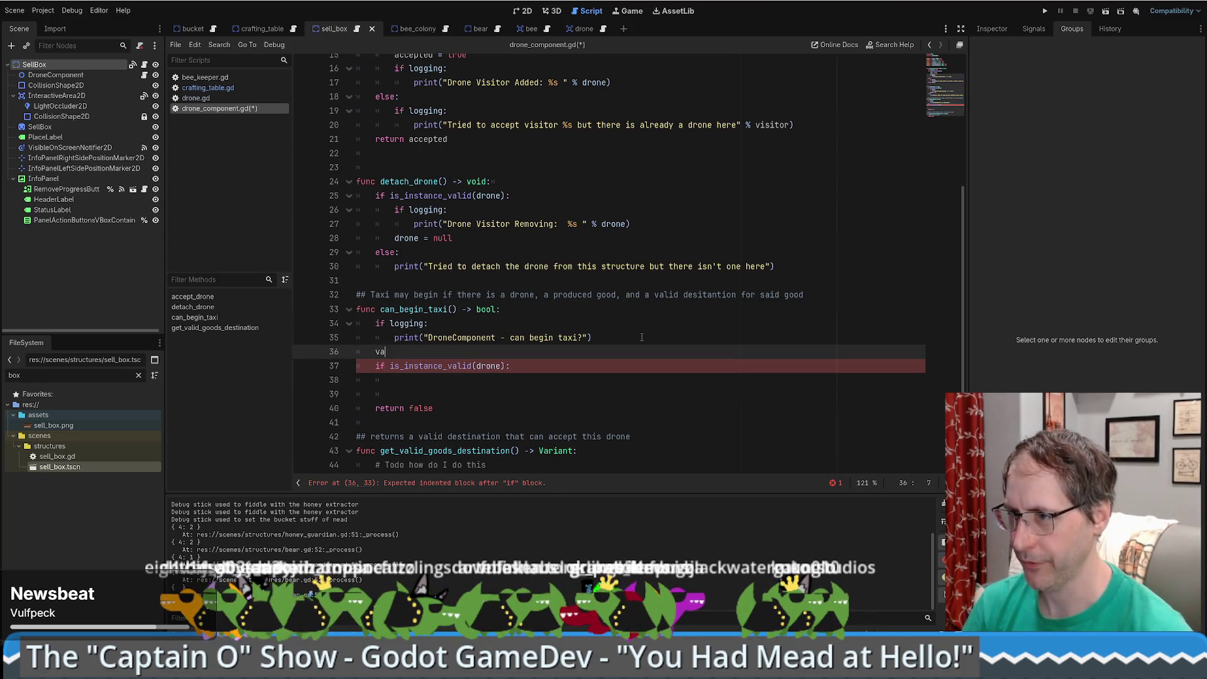
pyautogui.write('r can')
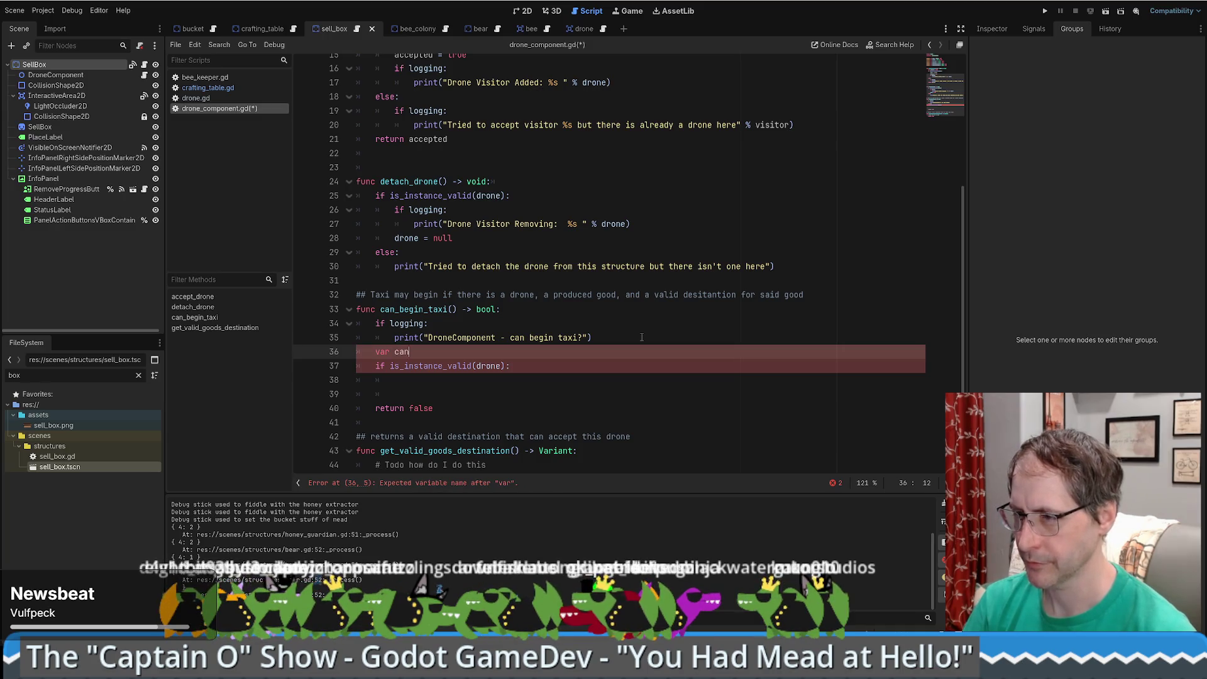
pyautogui.write('BeginTaxi = false')
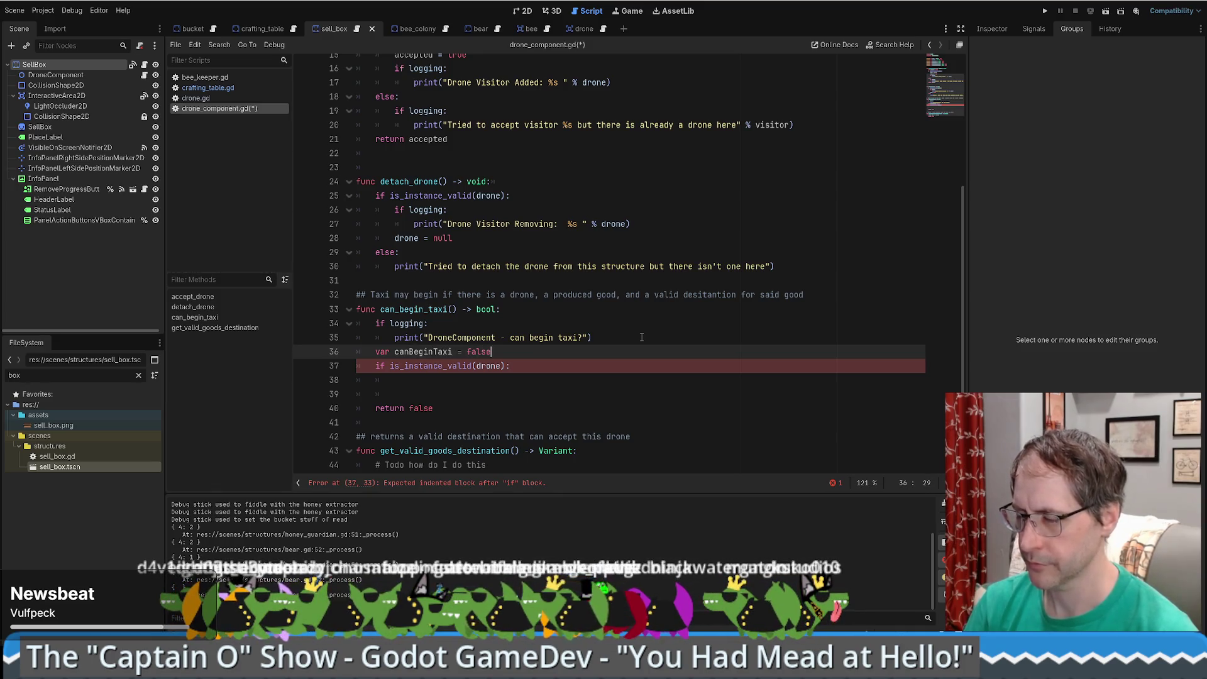
pyautogui.press('Left')
pyautogui.press('Left')
pyautogui.press('Left')
pyautogui.write(':')
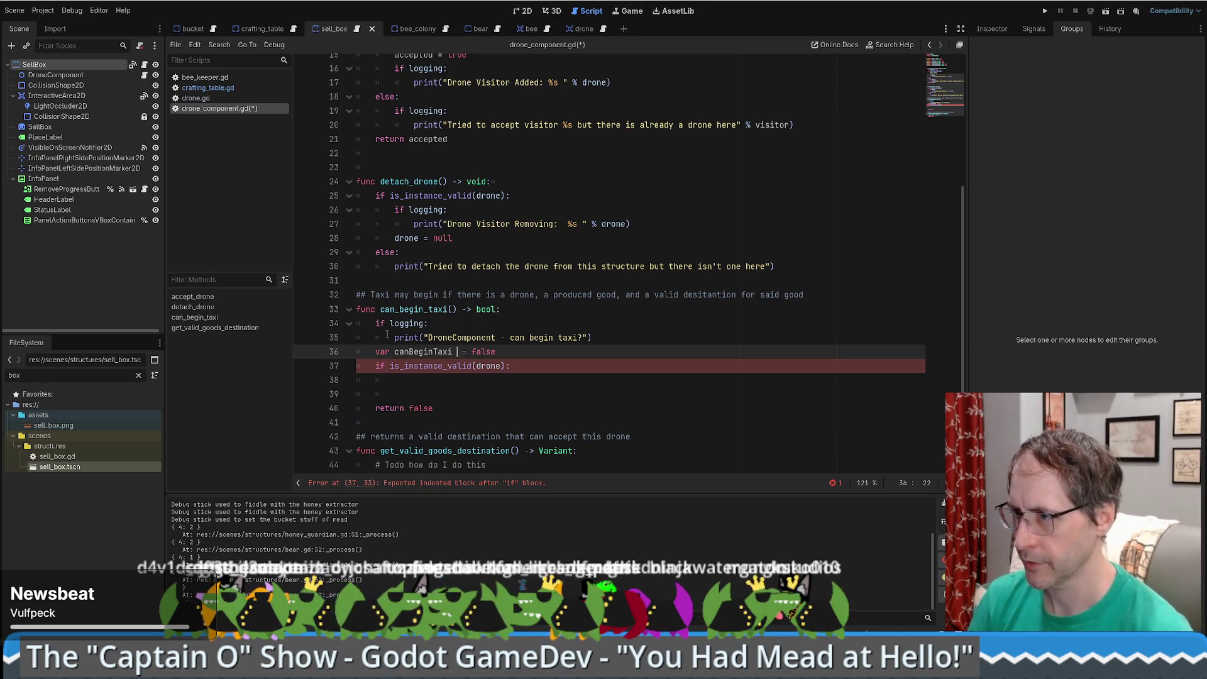
pyautogui.press('BackSpace')
pyautogui.press('BackSpace')
pyautogui.press('BackSpace')
pyautogui.write(': bo')
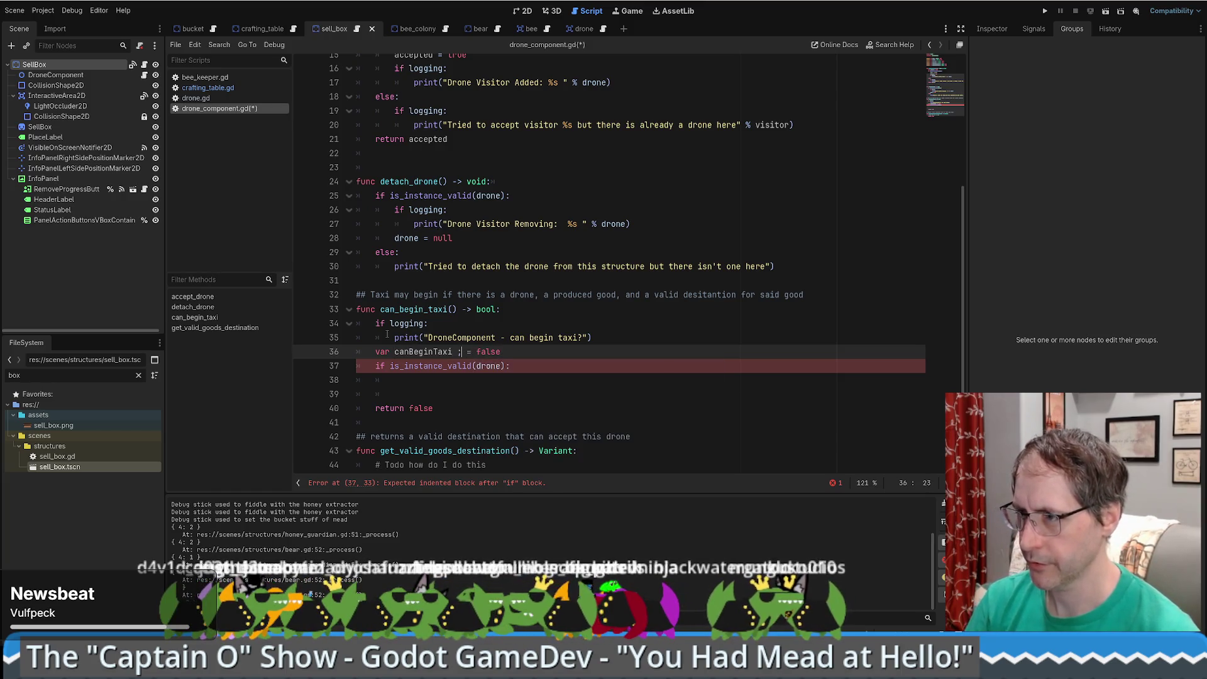
pyautogui.write('ol')
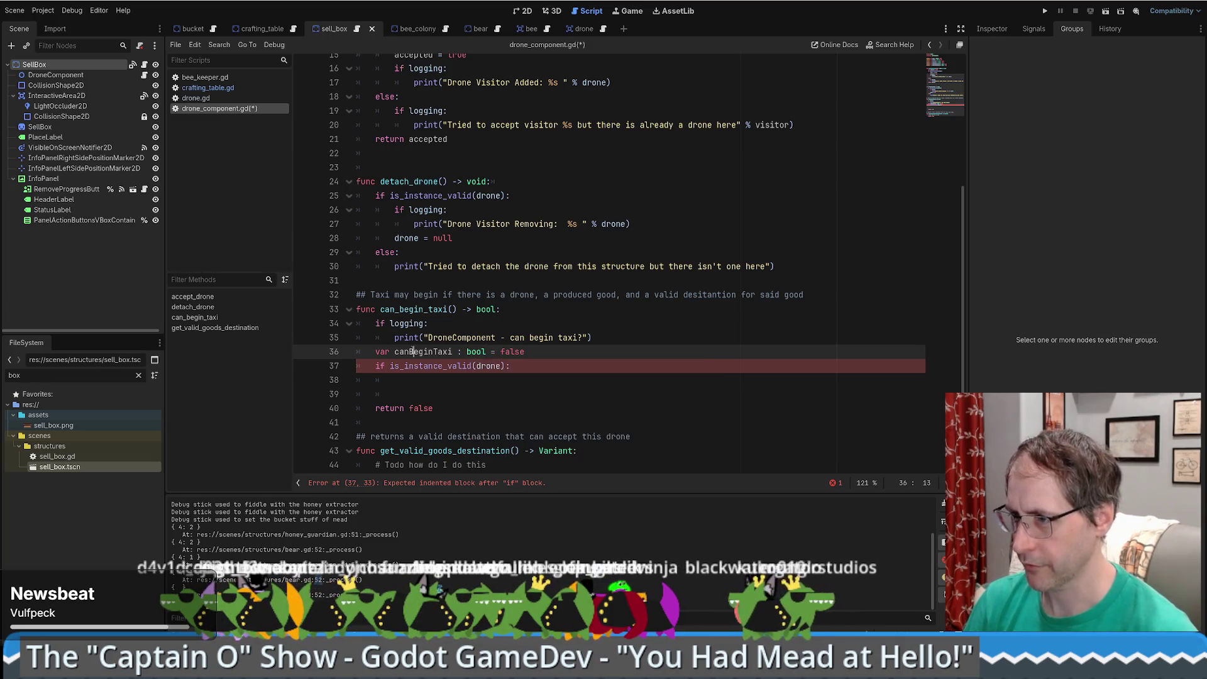
# - Return canBeginTaxi instead of false, and copy the logging block for reuse
pyautogui.doubleClick(404, 351)
pyautogui.hotkey('ctrl', 'c')
pyautogui.doubleClick(420, 408)
pyautogui.hotkey('ctrl', 'v')
pyautogui.click(439, 394)
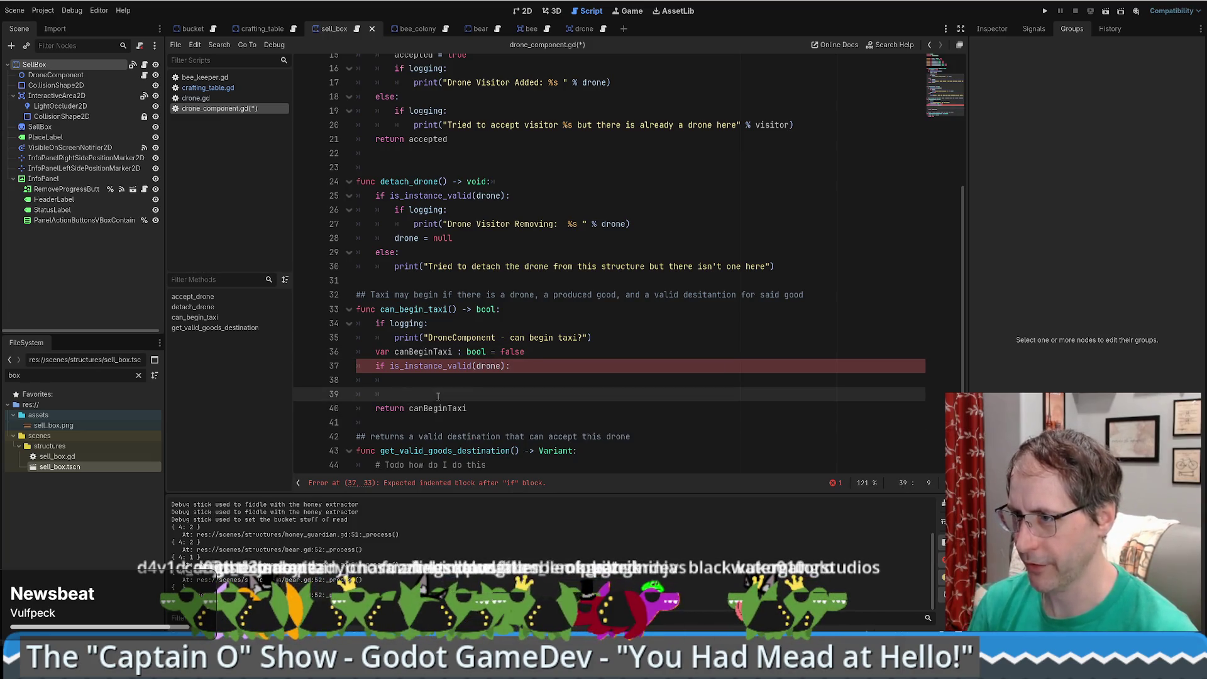
pyautogui.moveTo(373, 323); pyautogui.dragTo(591, 338)
pyautogui.hotkey('ctrl', 'c')
pyautogui.click(395, 396)
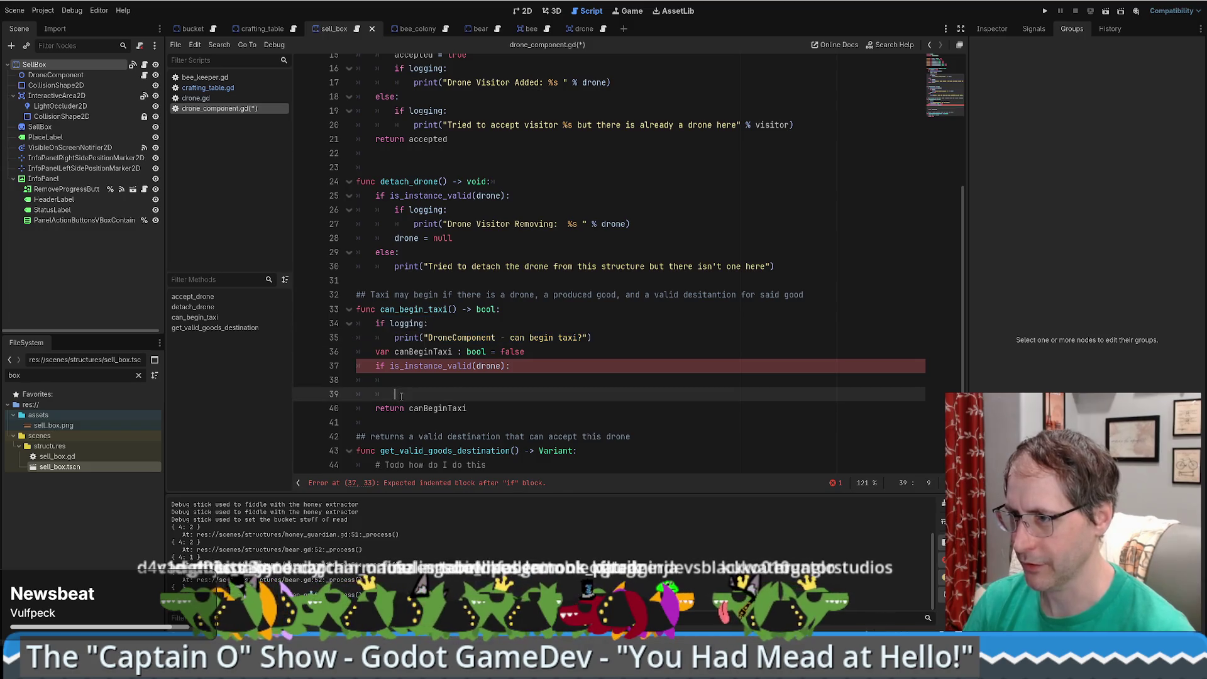
# - Add a logging block before the return printing "DroneComponent - %s" % canBeginTaxi
pyautogui.hotkey('ctrl', 'v')
pyautogui.click(399, 396)
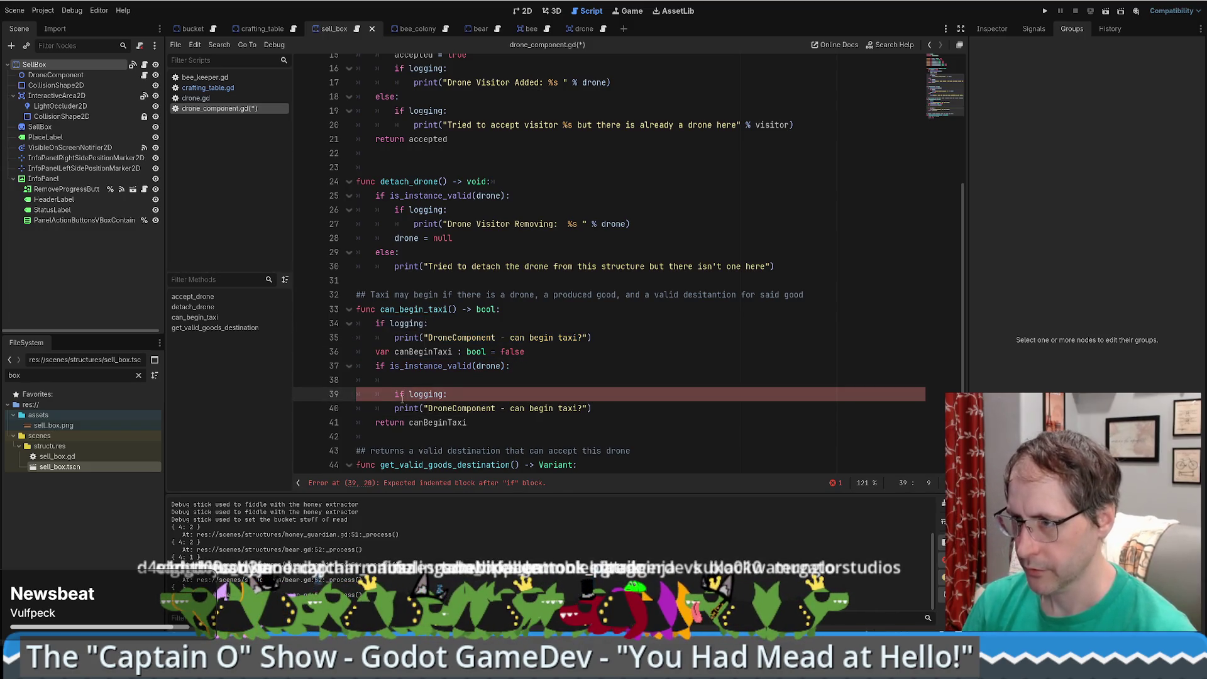
pyautogui.press('BackSpace')
pyautogui.click(430, 394)
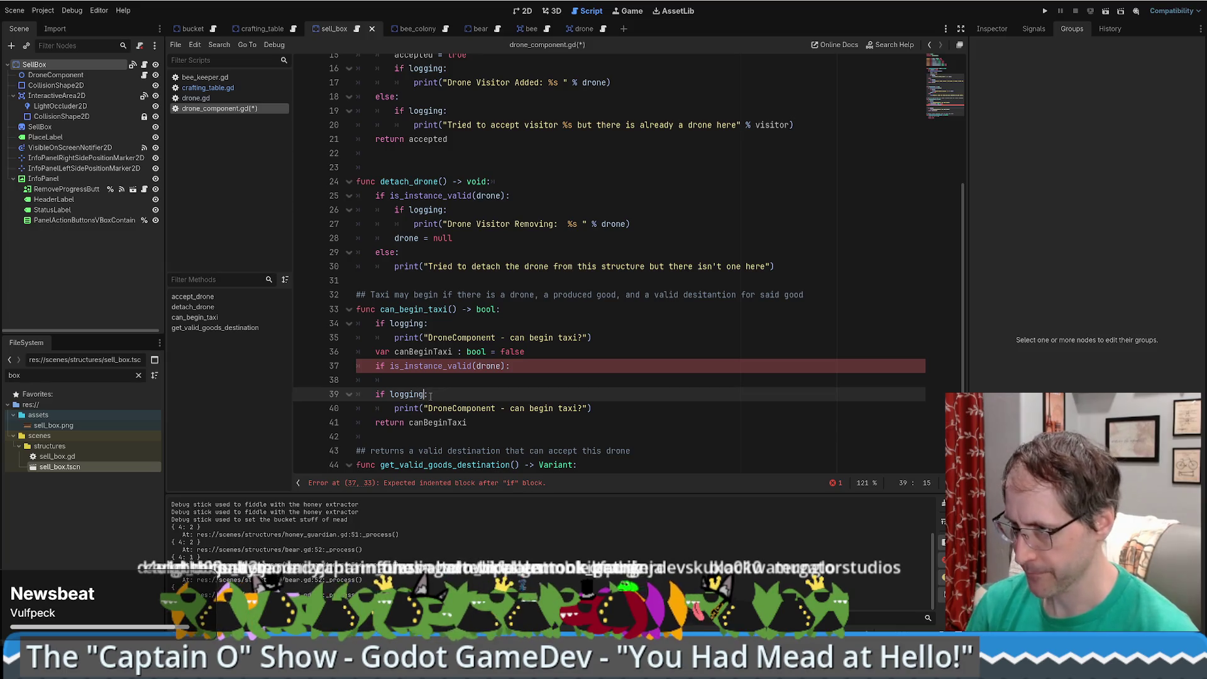
pyautogui.click(510, 410)
pyautogui.moveTo(510, 409); pyautogui.dragTo(440, 409)
pyautogui.click(532, 410)
pyautogui.moveTo(583, 408)
pyautogui.mouseDown()
pyautogui.moveTo(428, 409)
pyautogui.moveTo(508, 413)
pyautogui.mouseUp()
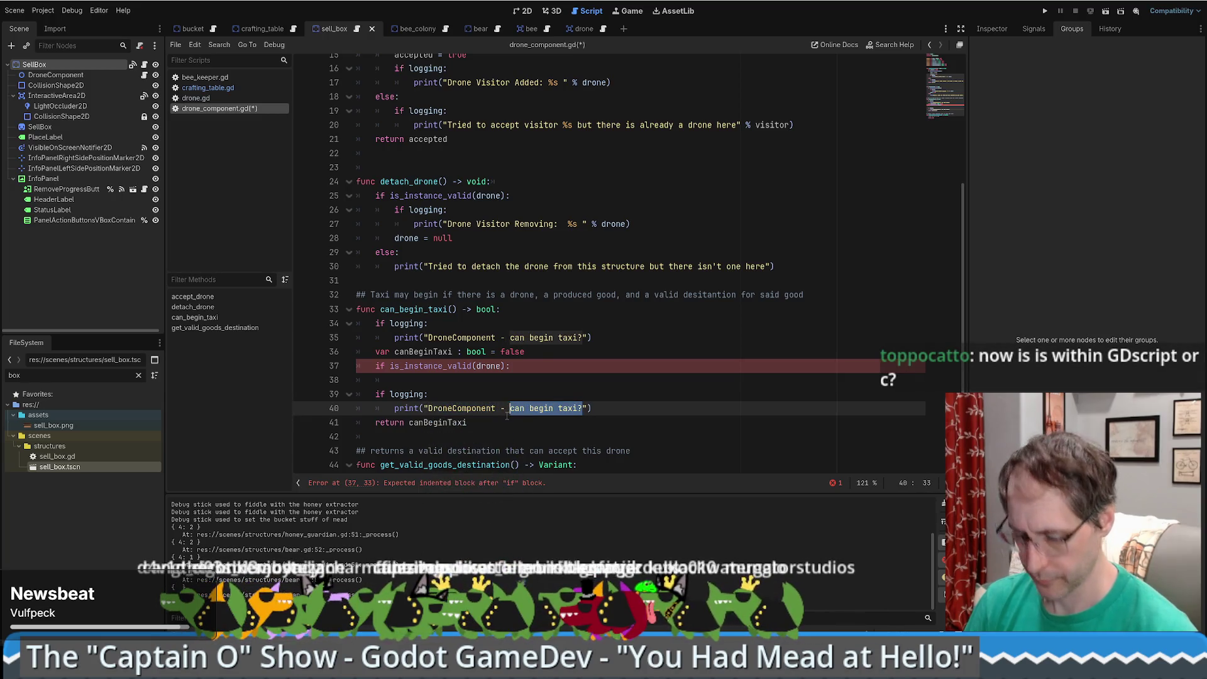
pyautogui.press('BackSpace')
pyautogui.write('%s')
pyautogui.press('Right')
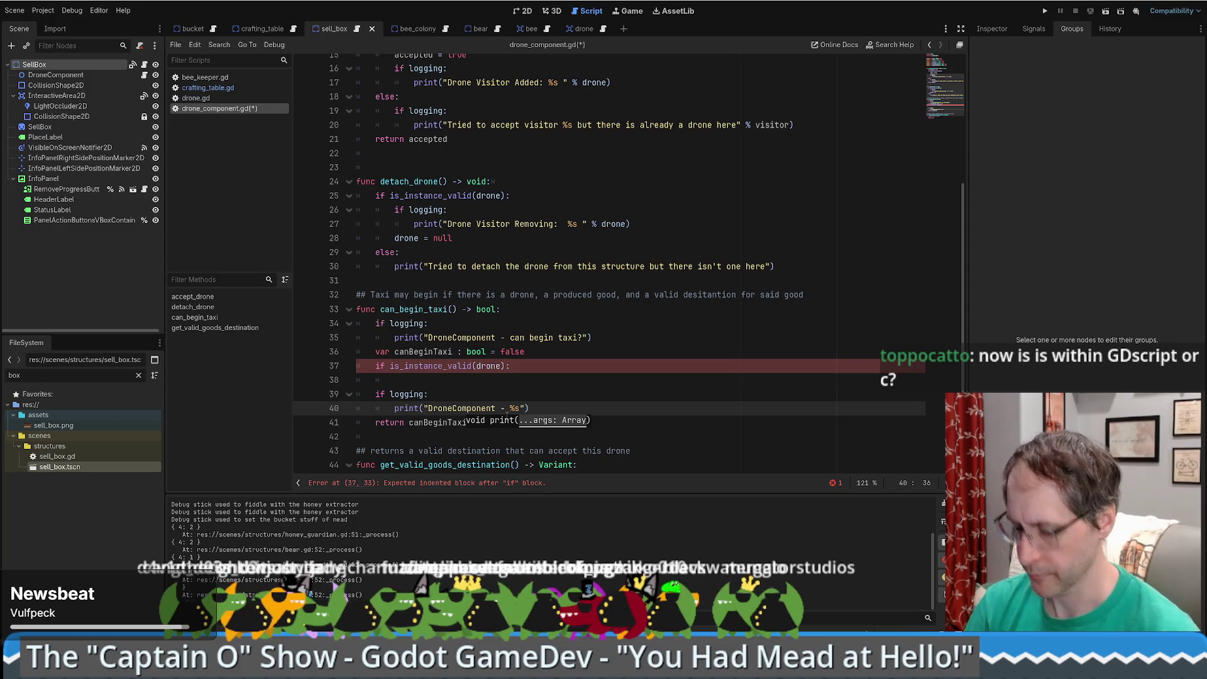
pyautogui.write('% can')
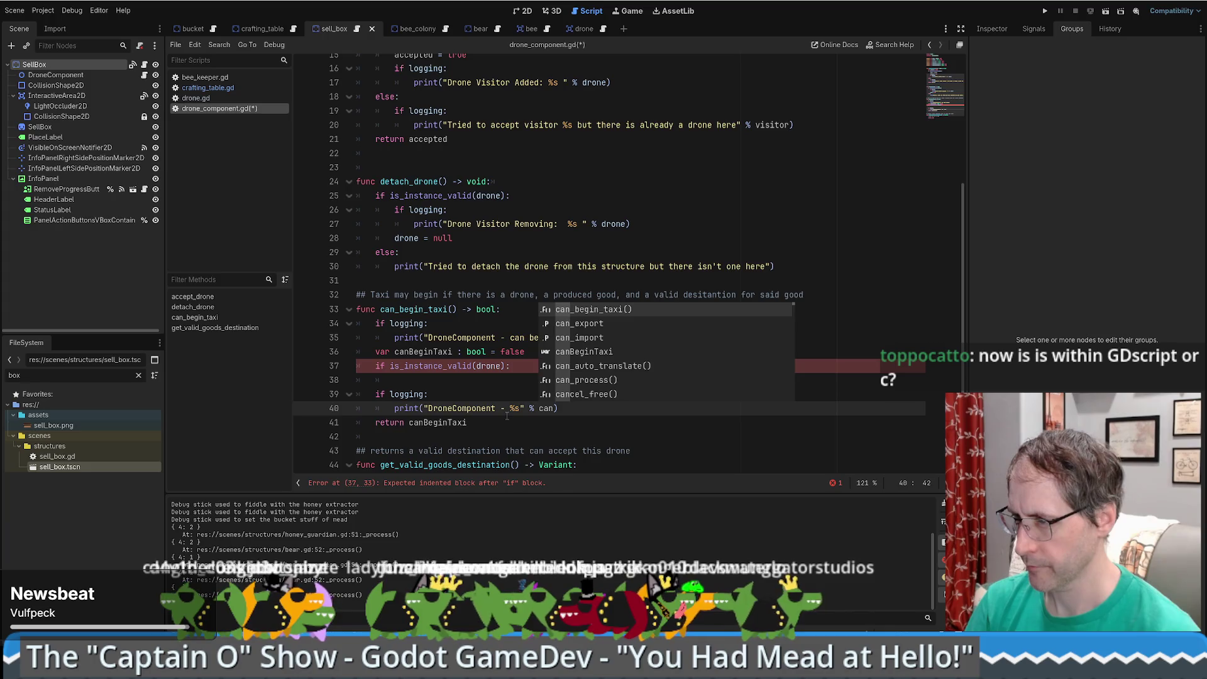
pyautogui.press('Down')
pyautogui.press('Down')
pyautogui.press('Down')
pyautogui.press('Return')
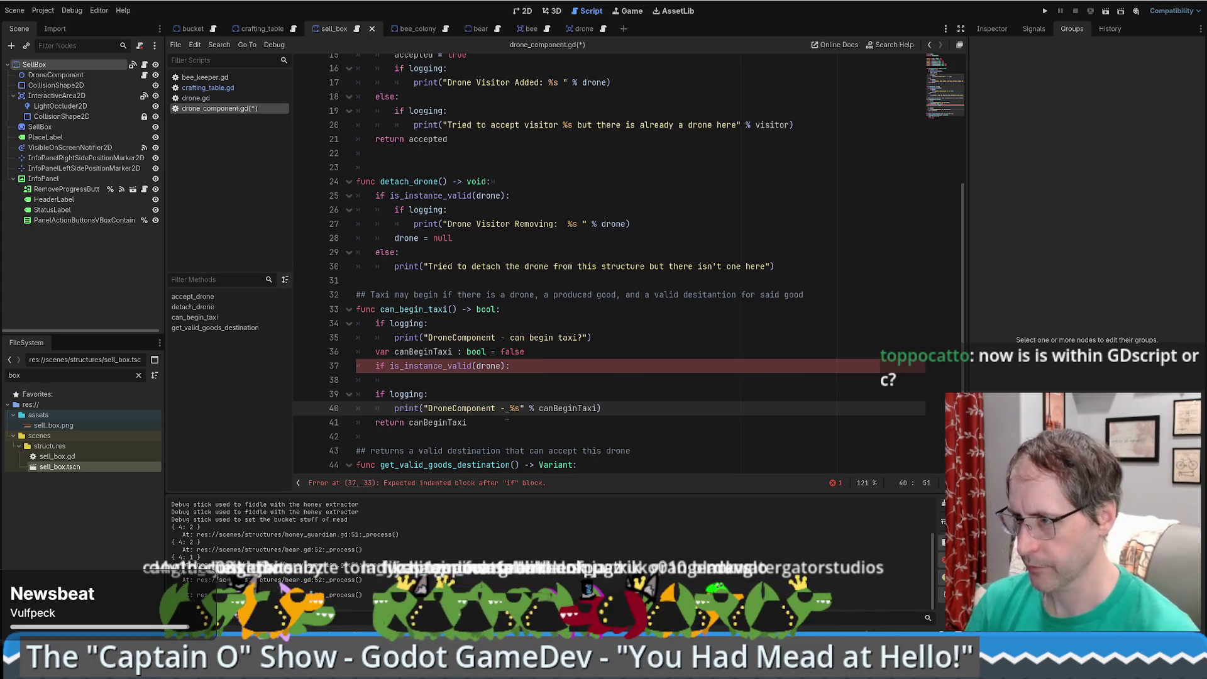
# - Compare with the original print on line 35, then select the empty body under the validity check
pyautogui.press('Up')
pyautogui.press('Up')
pyautogui.press('Up')
pyautogui.press('Home')
pyautogui.hotkey('shift', 'End')
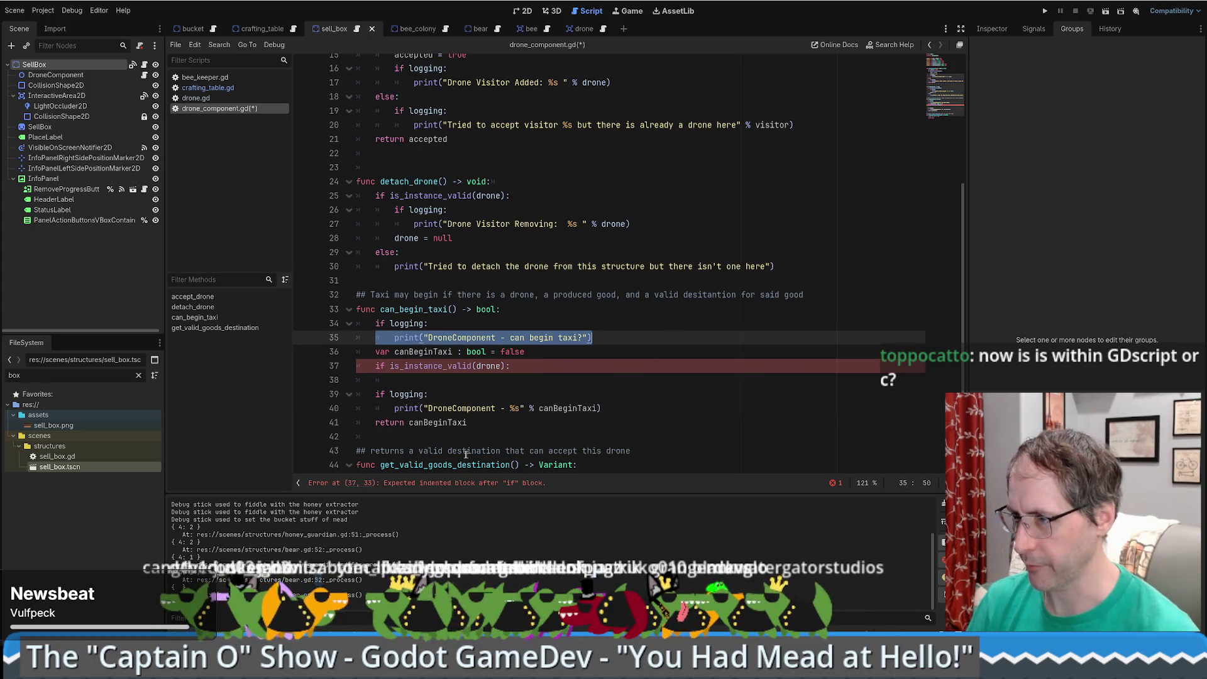
pyautogui.press('Down')
pyautogui.press('Down')
pyautogui.press('Down')
pyautogui.press('End')
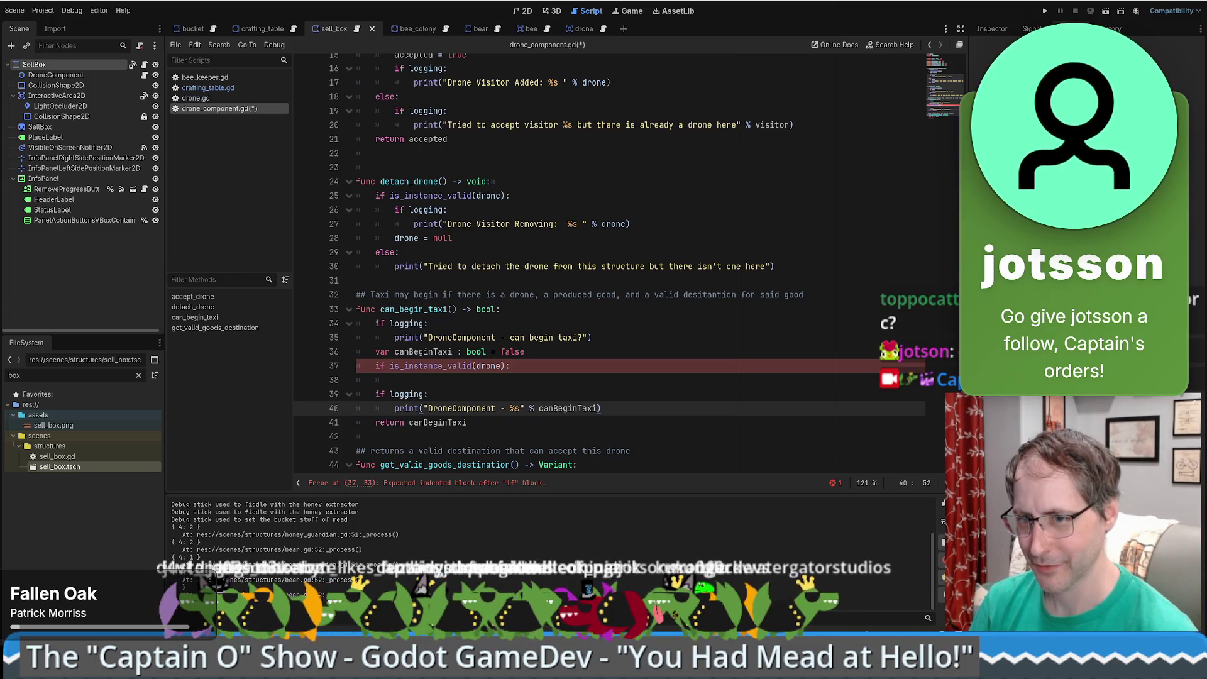
pyautogui.moveTo(519, 366); pyautogui.dragTo(559, 380)
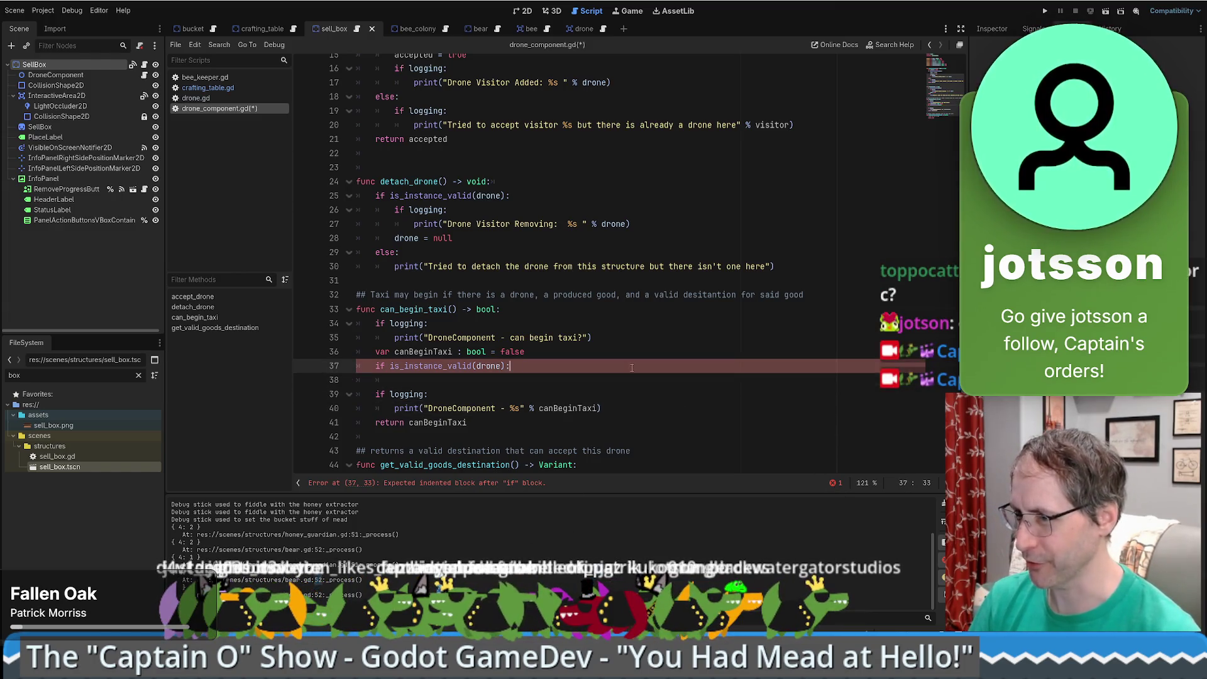
# - Inspect the canBeginTaxi declaration line and its bool type annotation
pyautogui.click(559, 372)
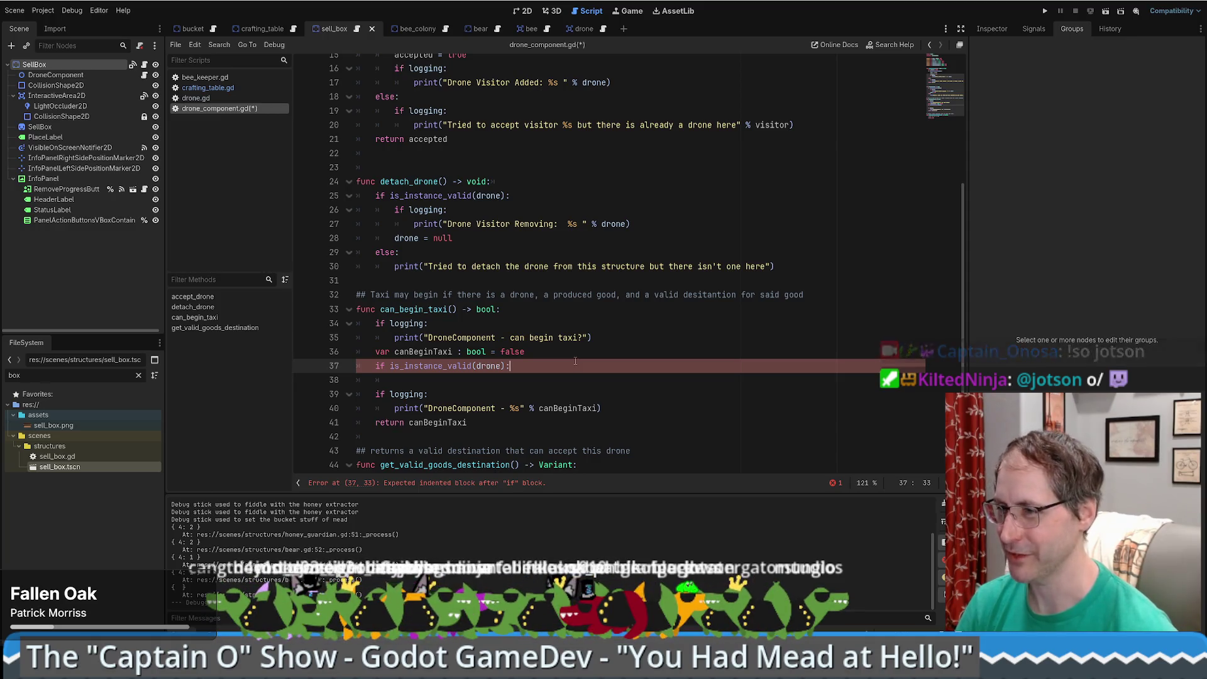
pyautogui.moveTo(377, 353)
pyautogui.mouseDown()
pyautogui.moveTo(589, 353)
pyautogui.moveTo(331, 358)
pyautogui.mouseUp()
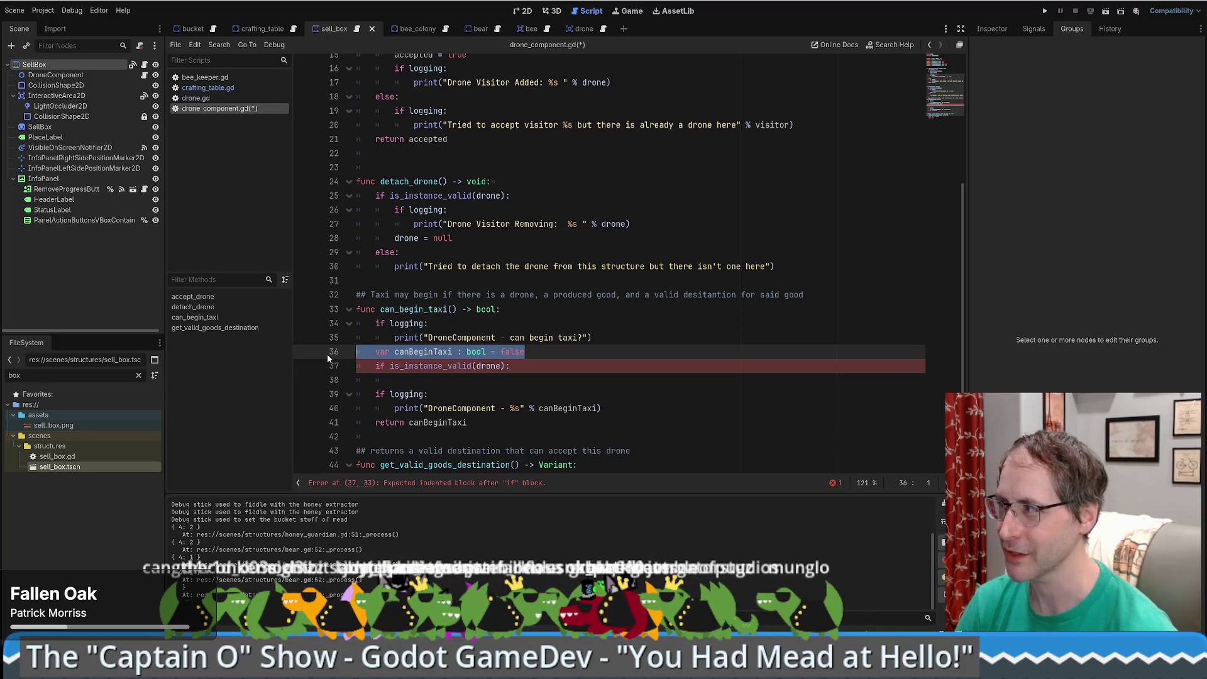
pyautogui.click(604, 351)
pyautogui.moveTo(457, 352); pyautogui.dragTo(491, 352)
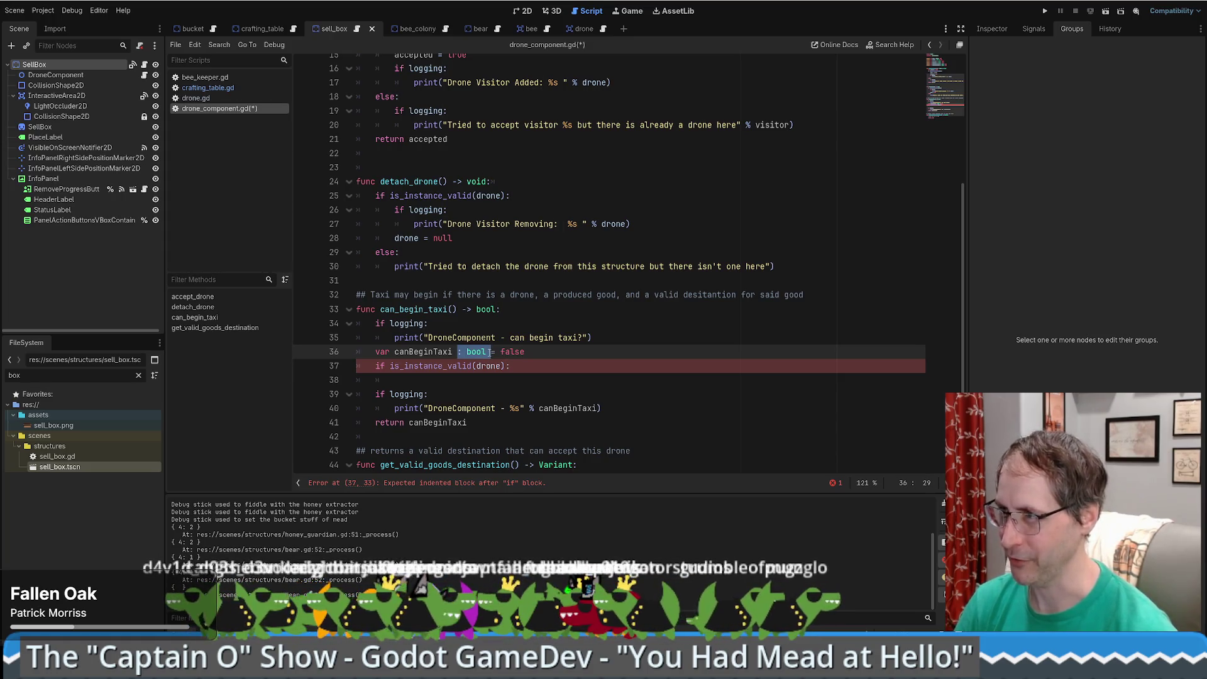
pyautogui.doubleClick(475, 352)
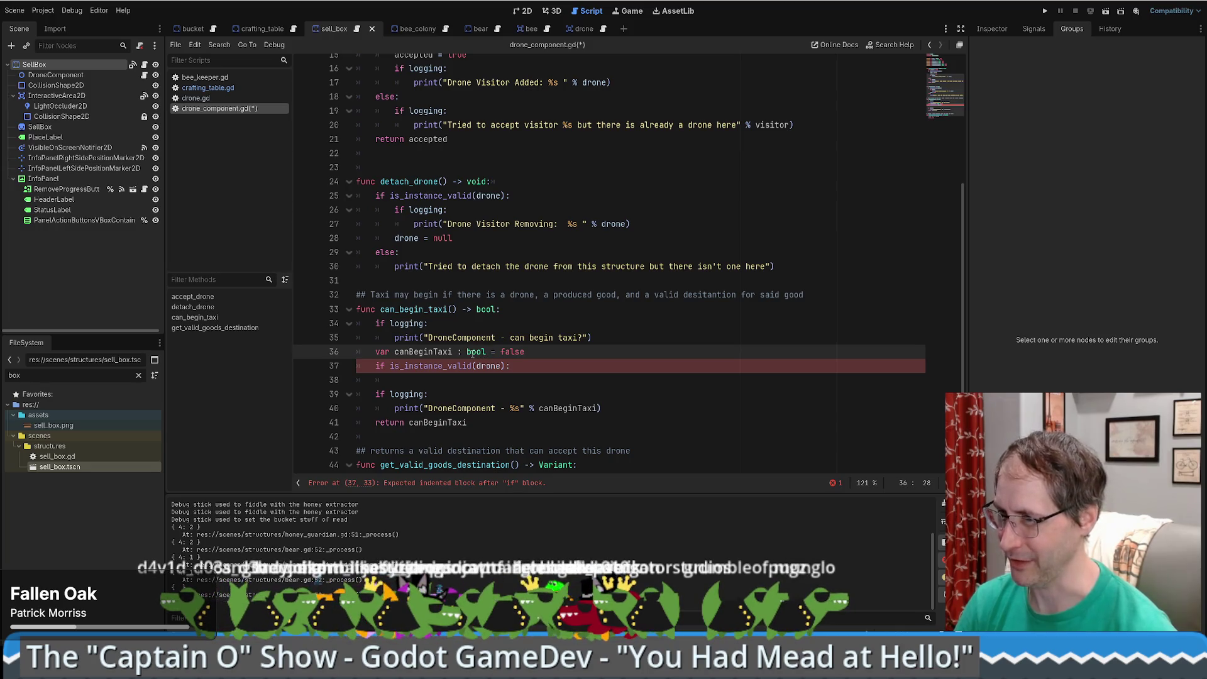
pyautogui.click(605, 354)
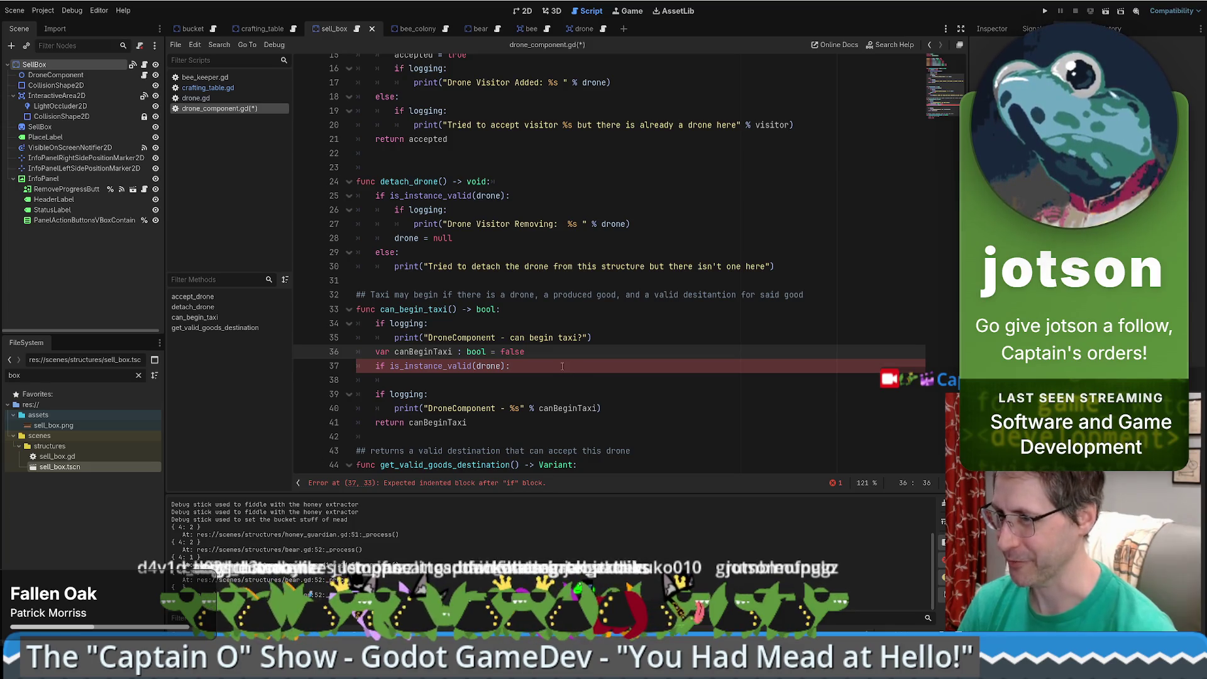
# - Indent the empty line under the if and add another indented line inside the block
pyautogui.press('Down')
pyautogui.scroll(-1, 551, 375)
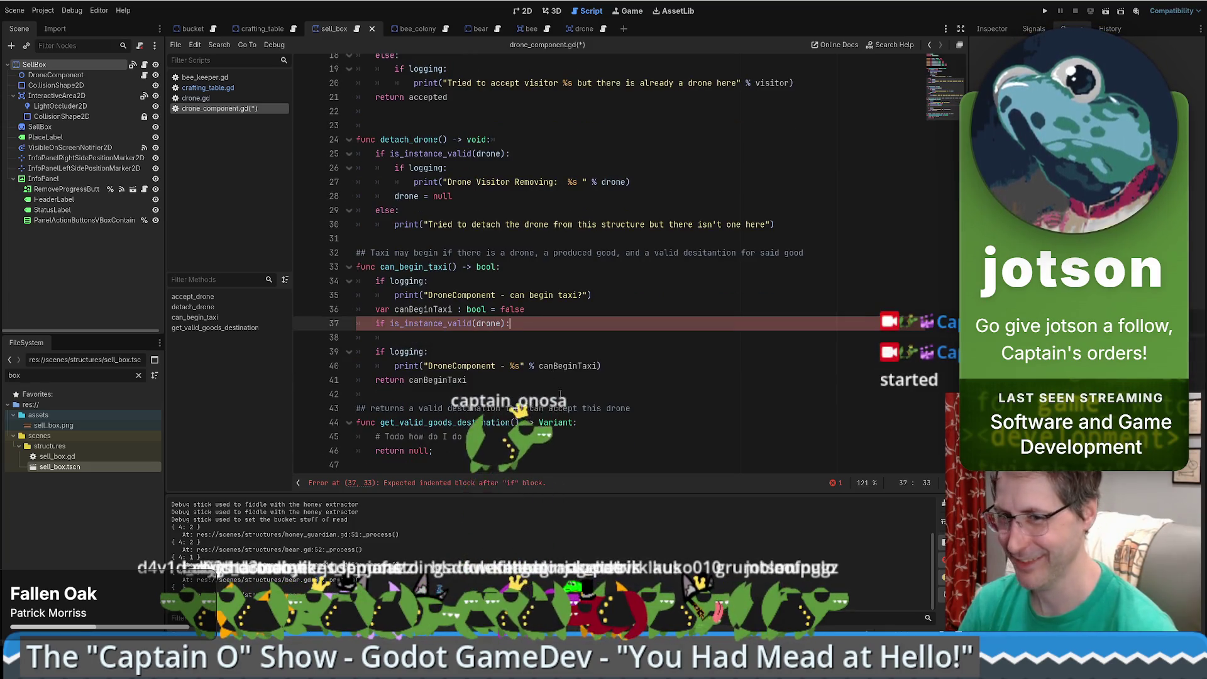
pyautogui.click(565, 314)
pyautogui.click(542, 333)
pyautogui.press('Tab')
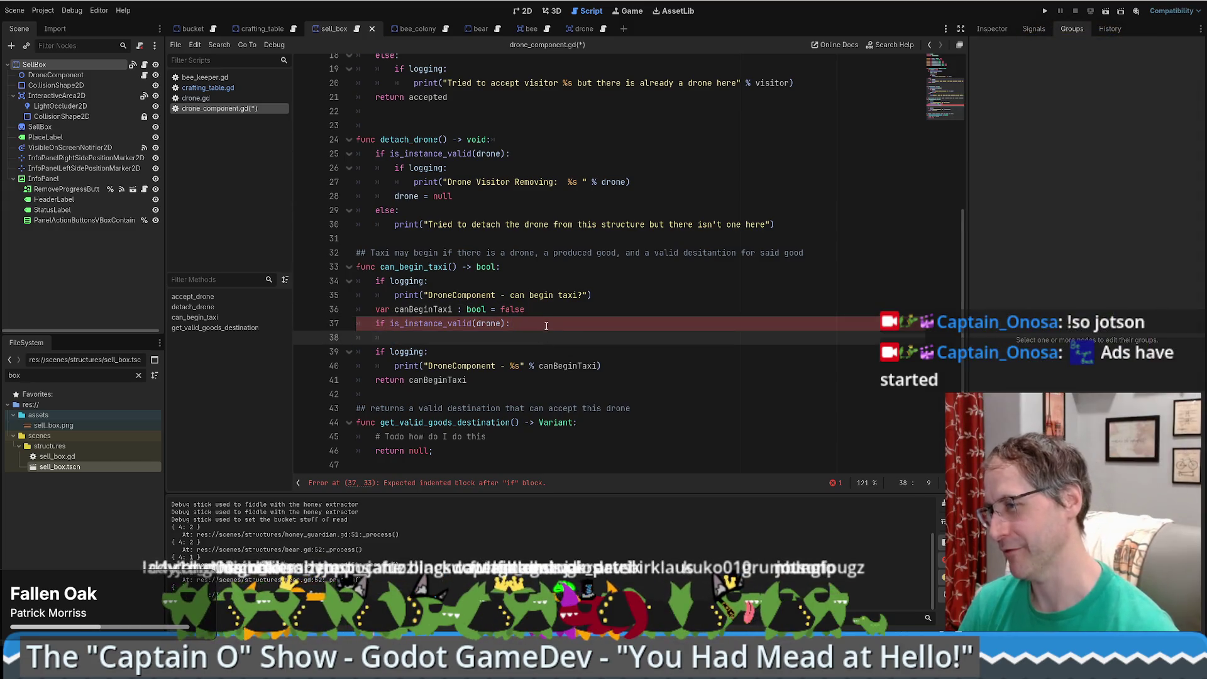
pyautogui.click(549, 323)
pyautogui.press('Return')
pyautogui.scroll(-1, 549, 323)
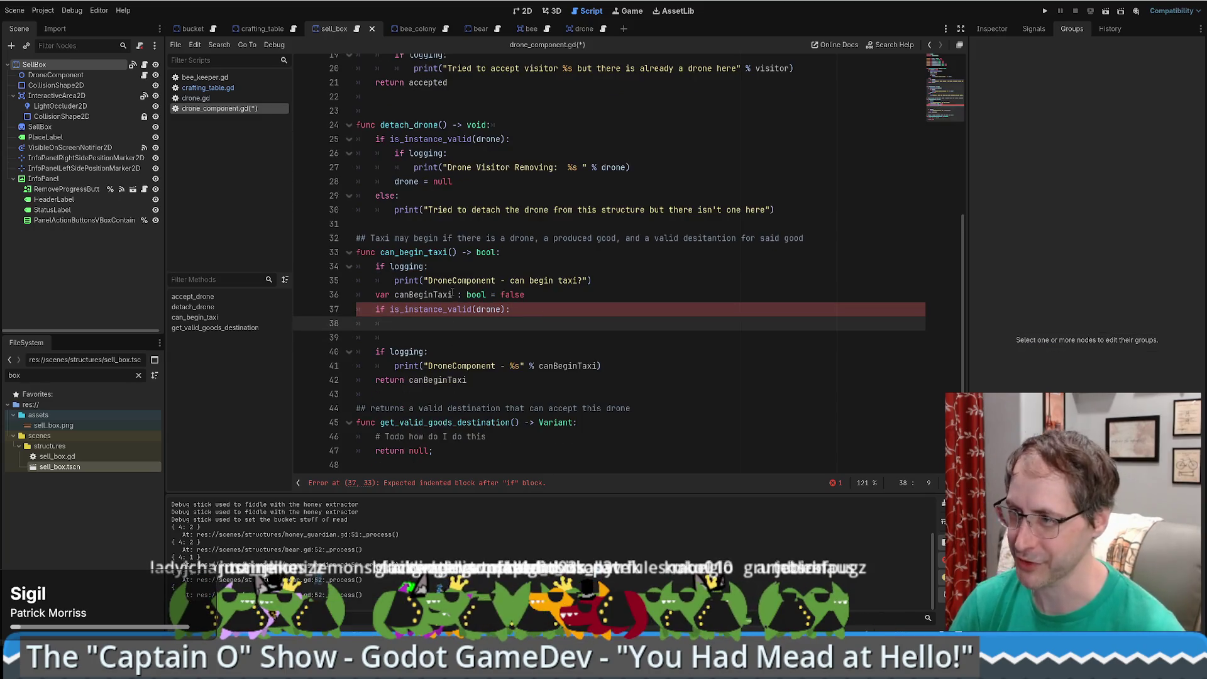
pyautogui.moveTo(527, 295); pyautogui.dragTo(347, 290)
pyautogui.hotkey('ctrl', 'x')
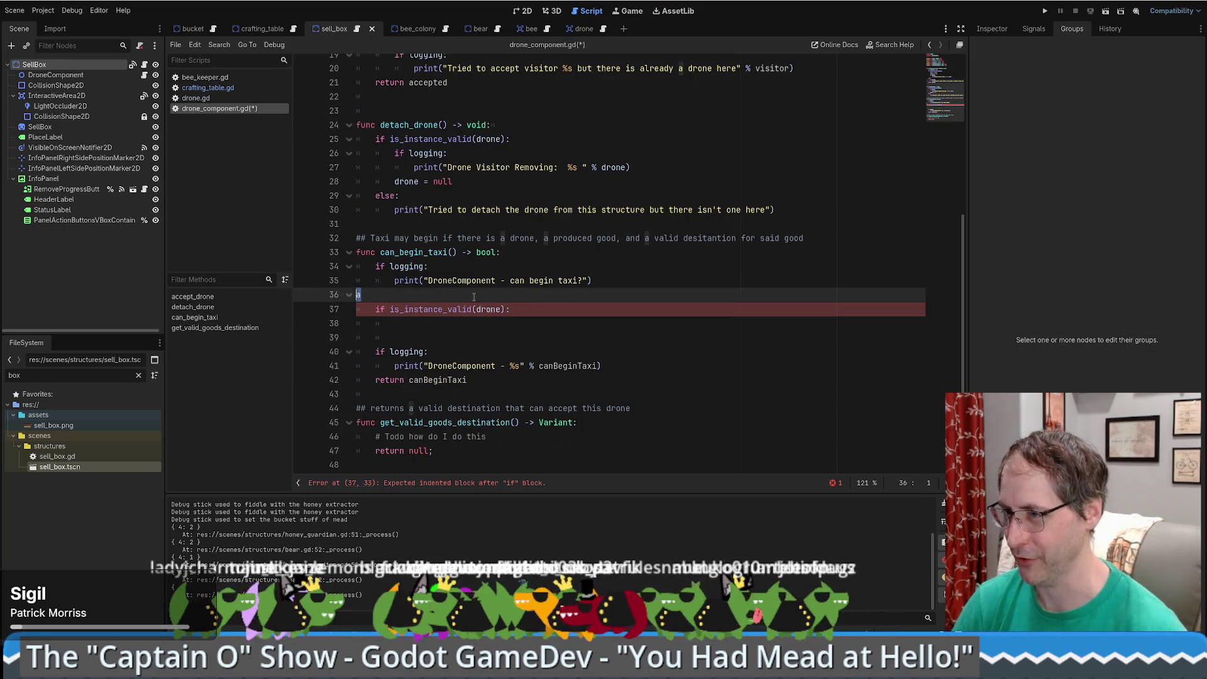
pyautogui.hotkey('ctrl', 'v')
pyautogui.moveTo(526, 295); pyautogui.dragTo(264, 297)
pyautogui.click(501, 295)
pyautogui.moveTo(462, 294); pyautogui.dragTo(490, 294)
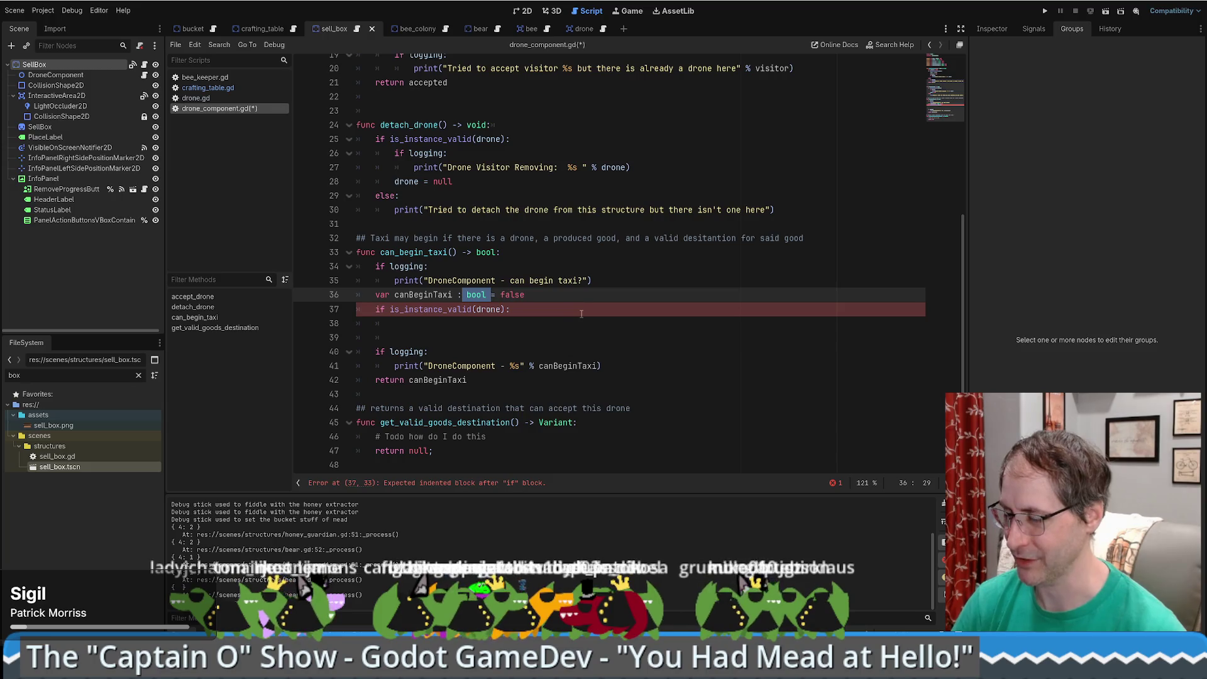
pyautogui.press('BackSpace')
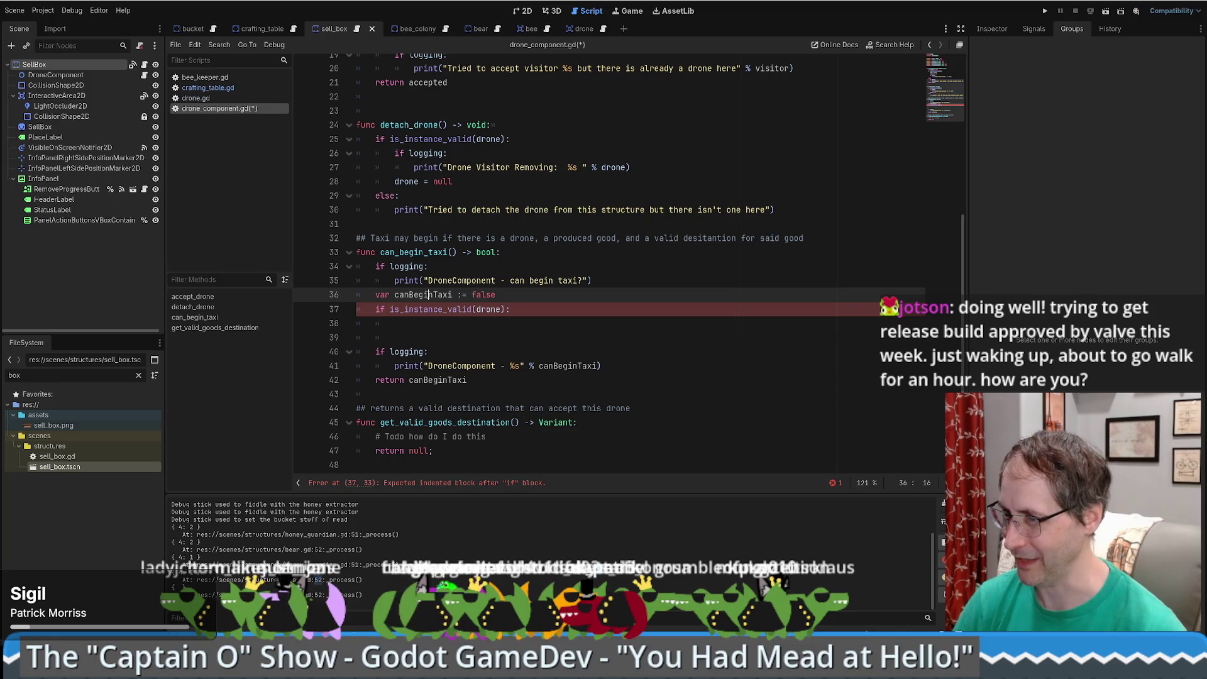
pyautogui.doubleClick(423, 294)
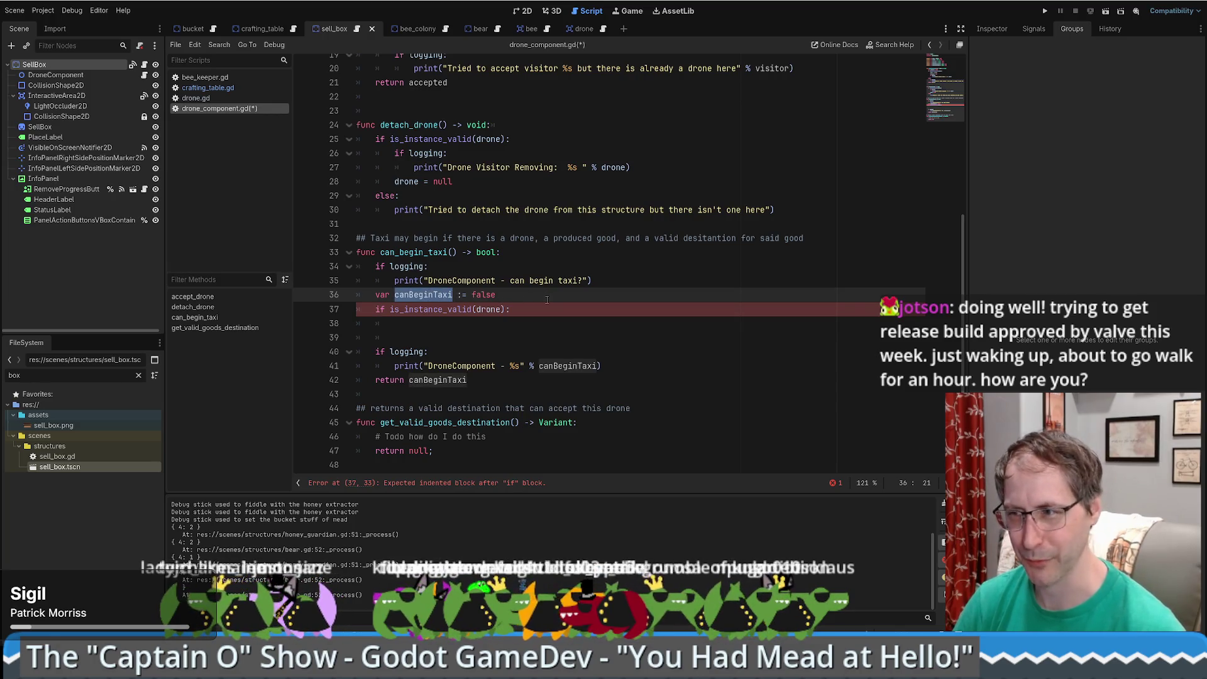
pyautogui.write('bool')
pyautogui.hotkey('ctrl', 'z')
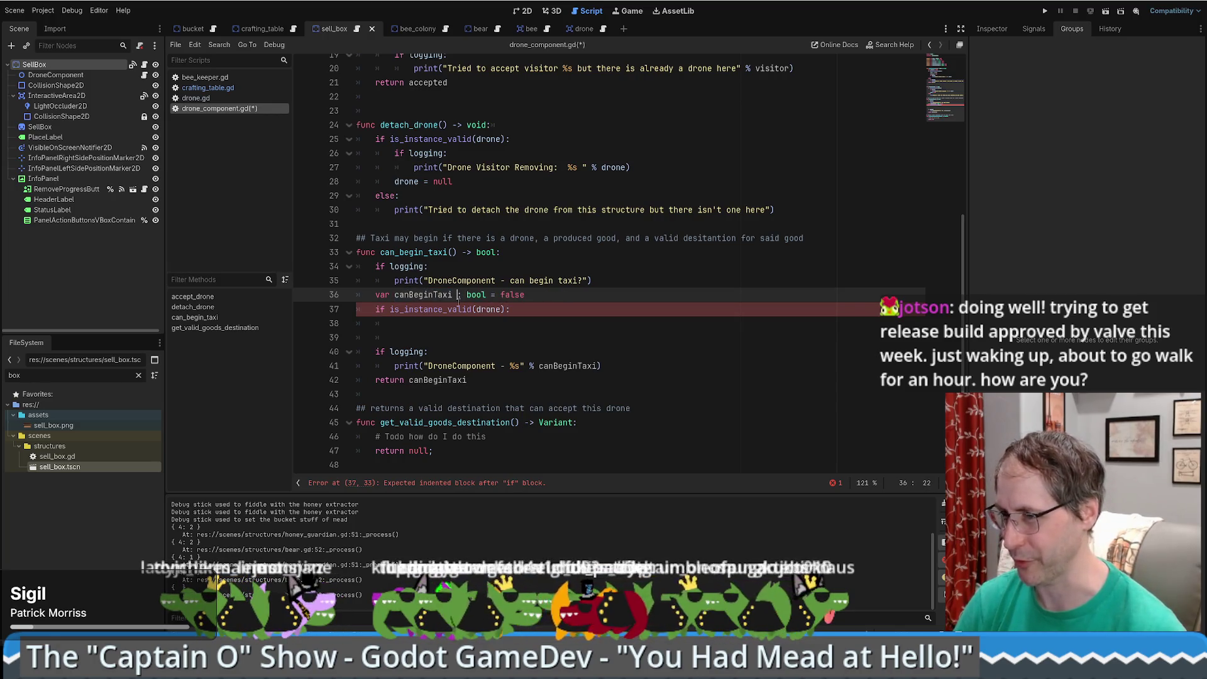
pyautogui.doubleClick(445, 295)
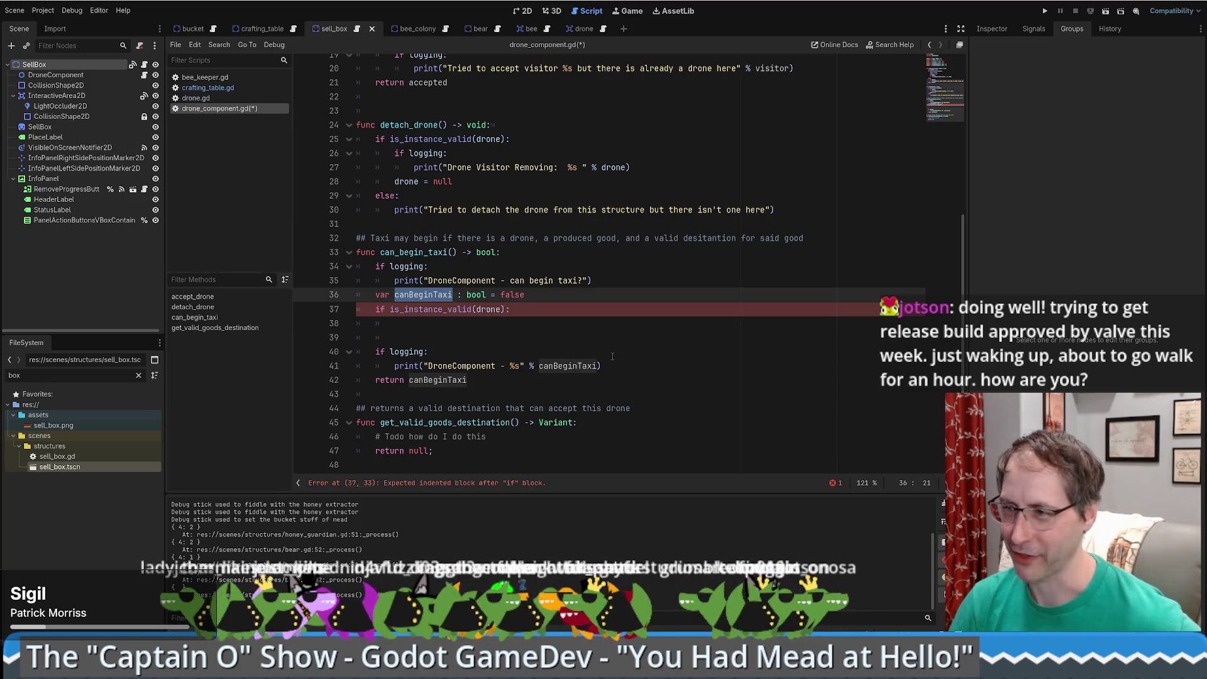
pyautogui.click(554, 328)
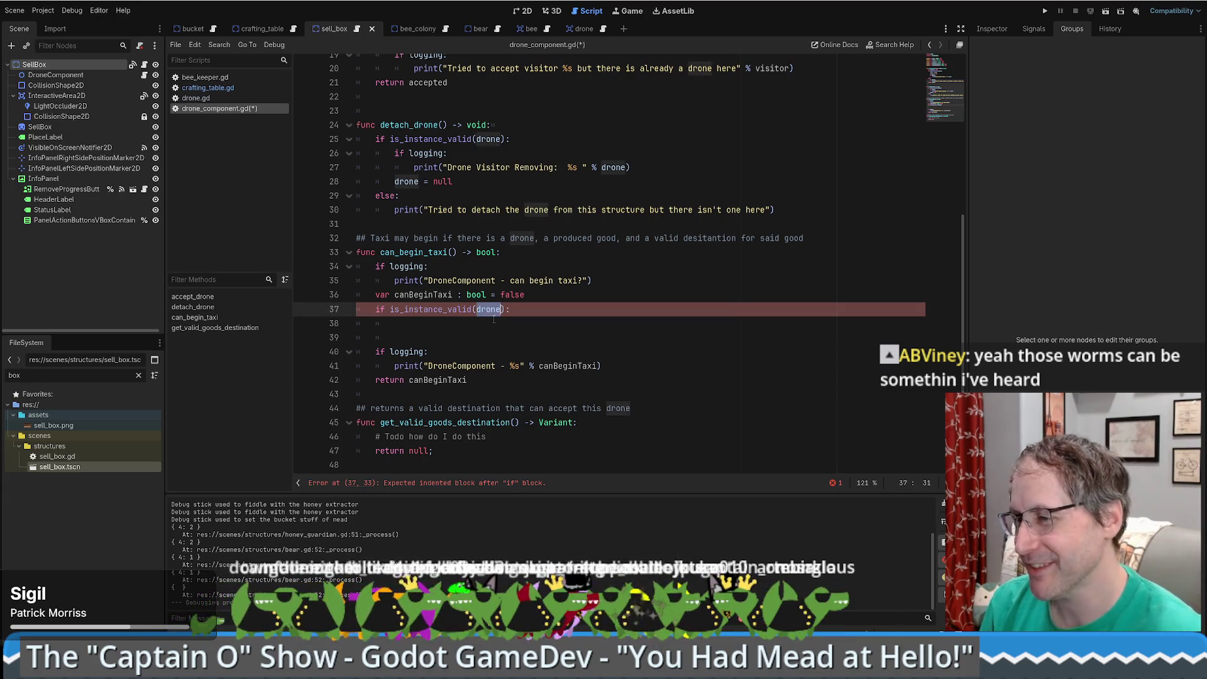
pyautogui.write('drone')
# - Delete 'a produced good' and 'for said good' from the line 32 comment, then save
pyautogui.hotkey('ctrl', 'a')
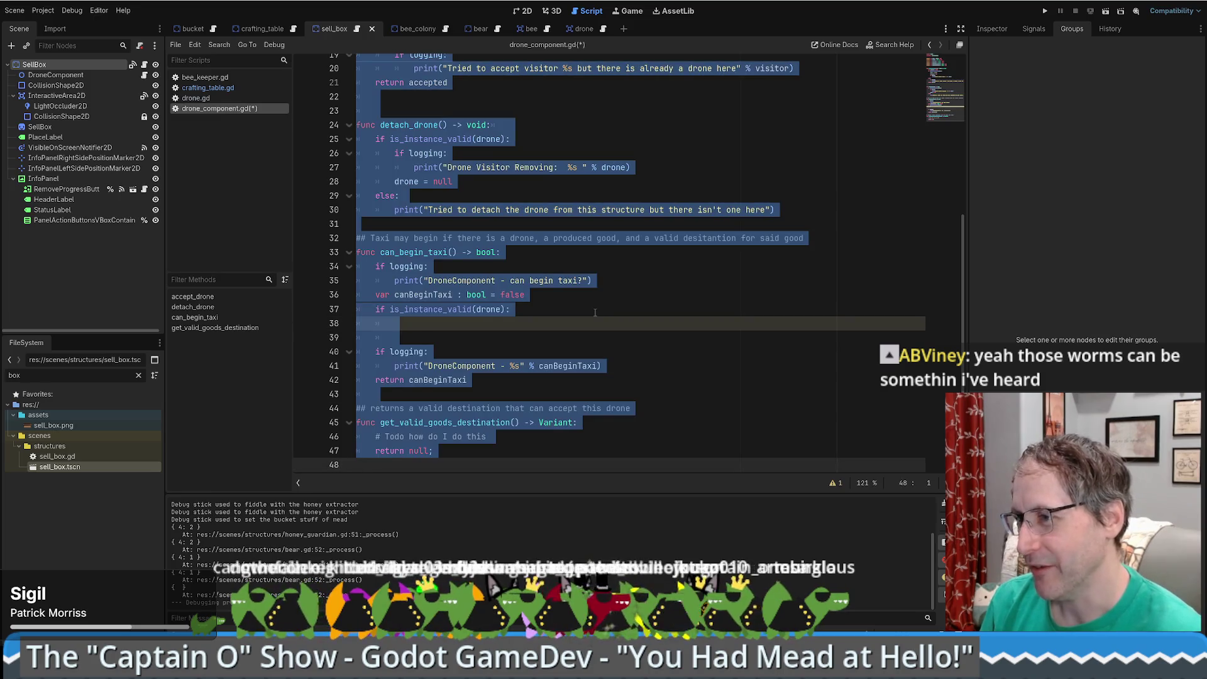
pyautogui.click(587, 320)
pyautogui.click(587, 267)
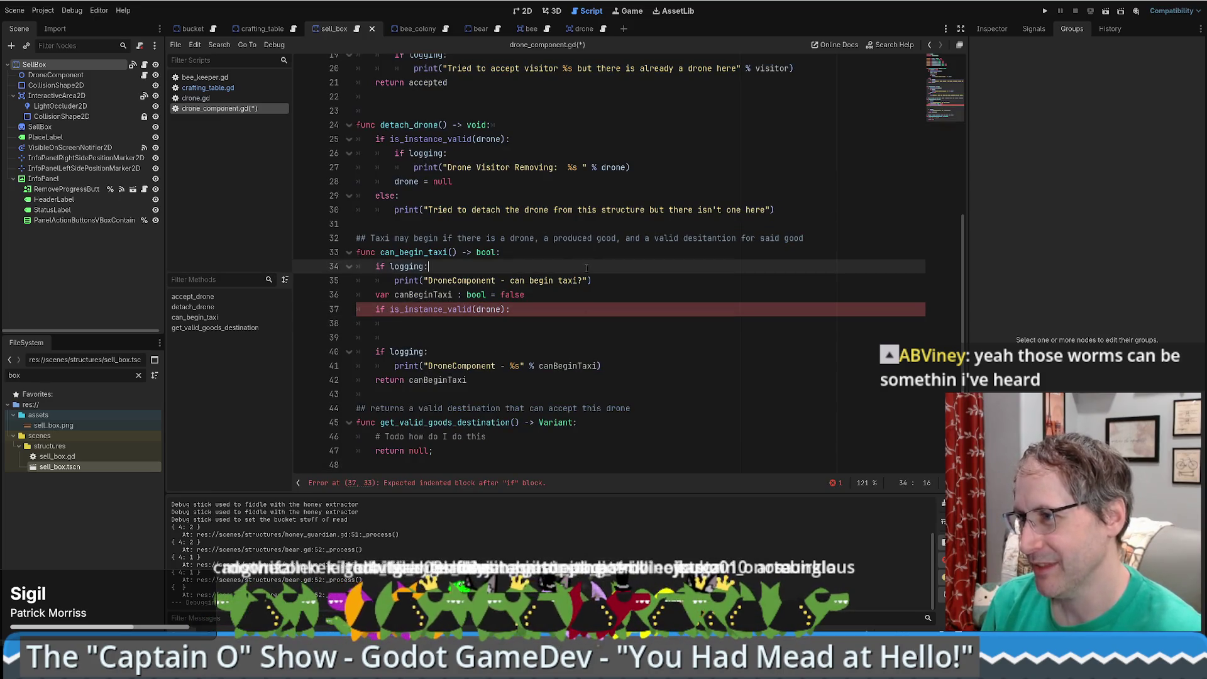
pyautogui.moveTo(539, 239); pyautogui.dragTo(622, 238)
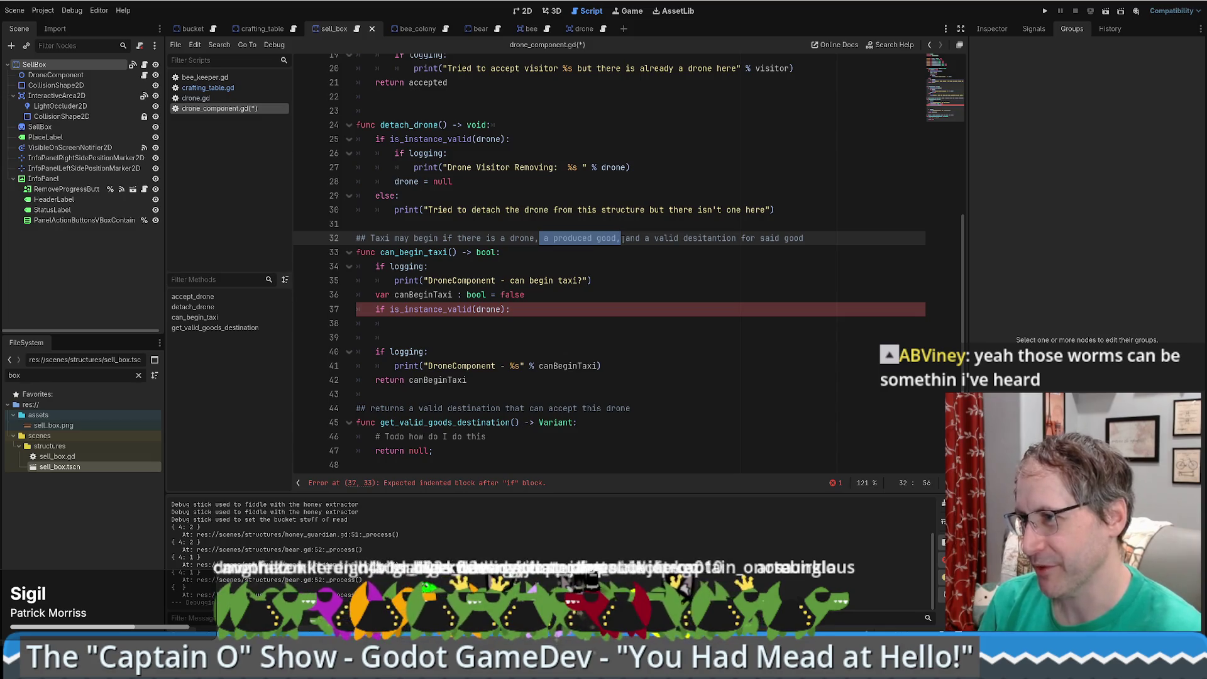
pyautogui.press('BackSpace')
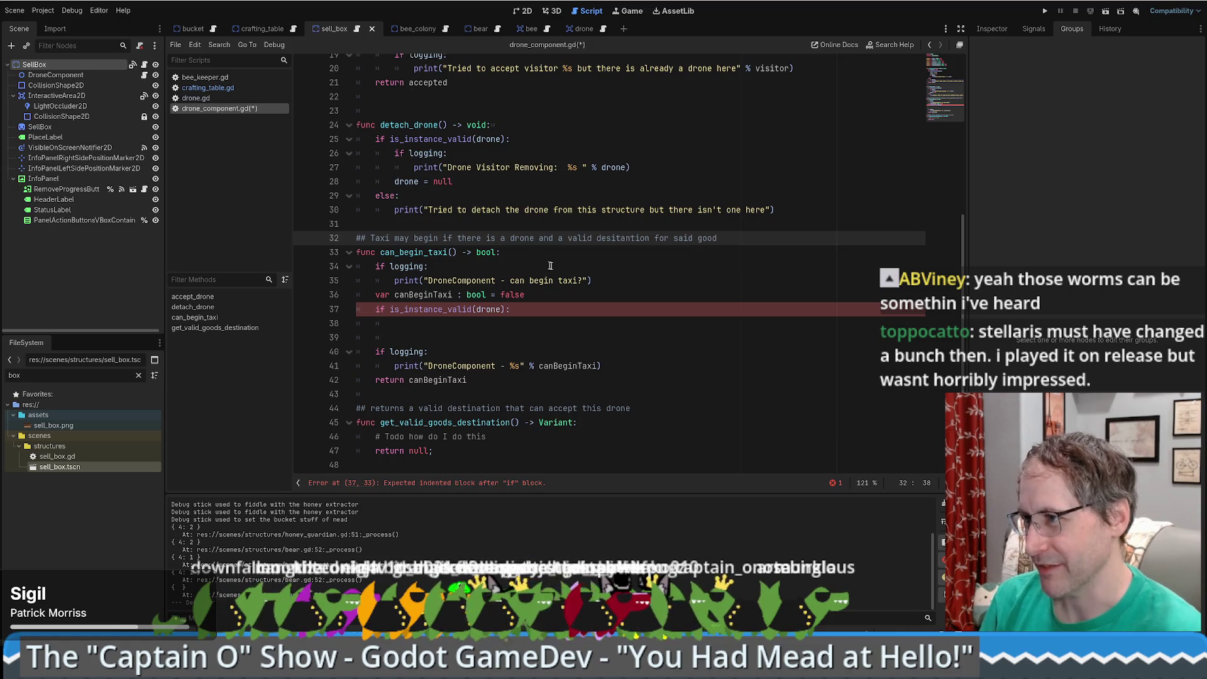
pyautogui.moveTo(718, 244); pyautogui.dragTo(649, 239)
pyautogui.press('BackSpace')
pyautogui.hotkey('ctrl', 's')
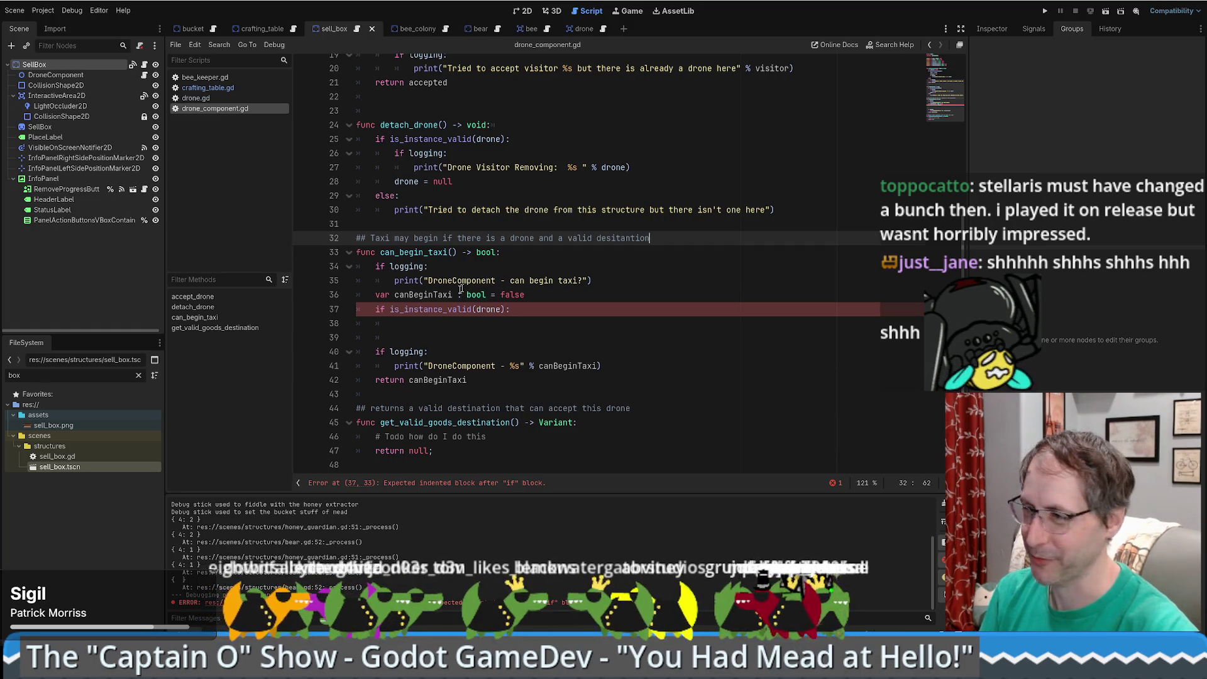
pyautogui.click(549, 321)
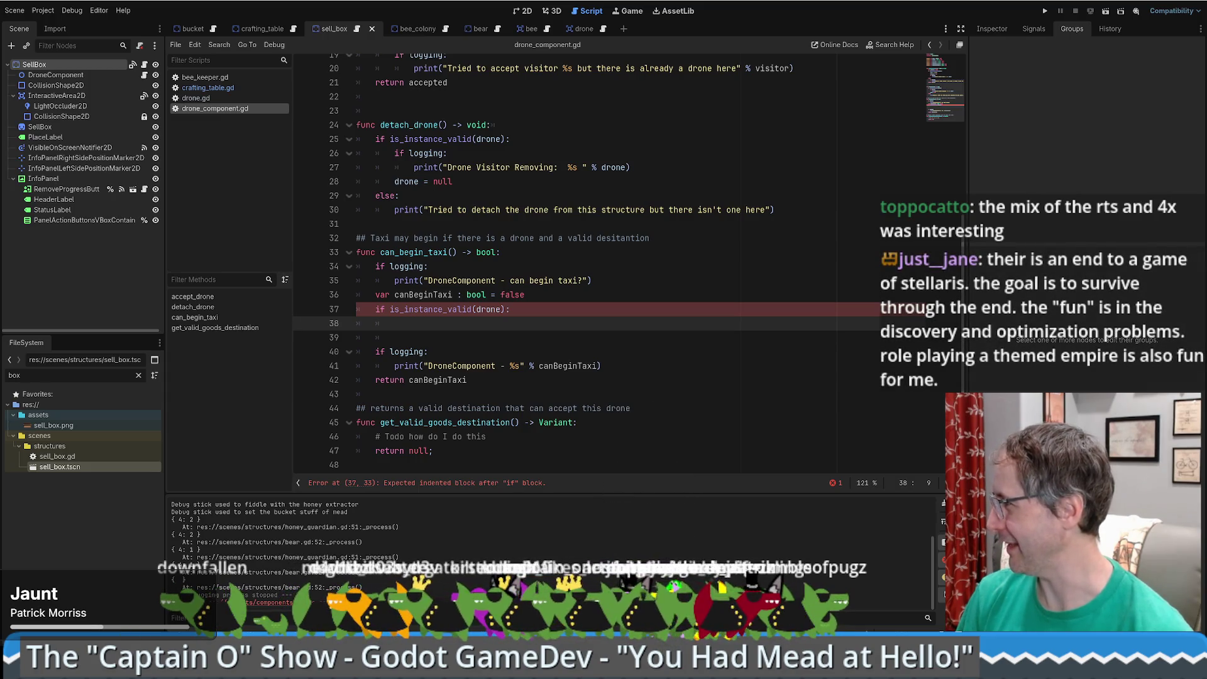
pyautogui.click(871, 404)
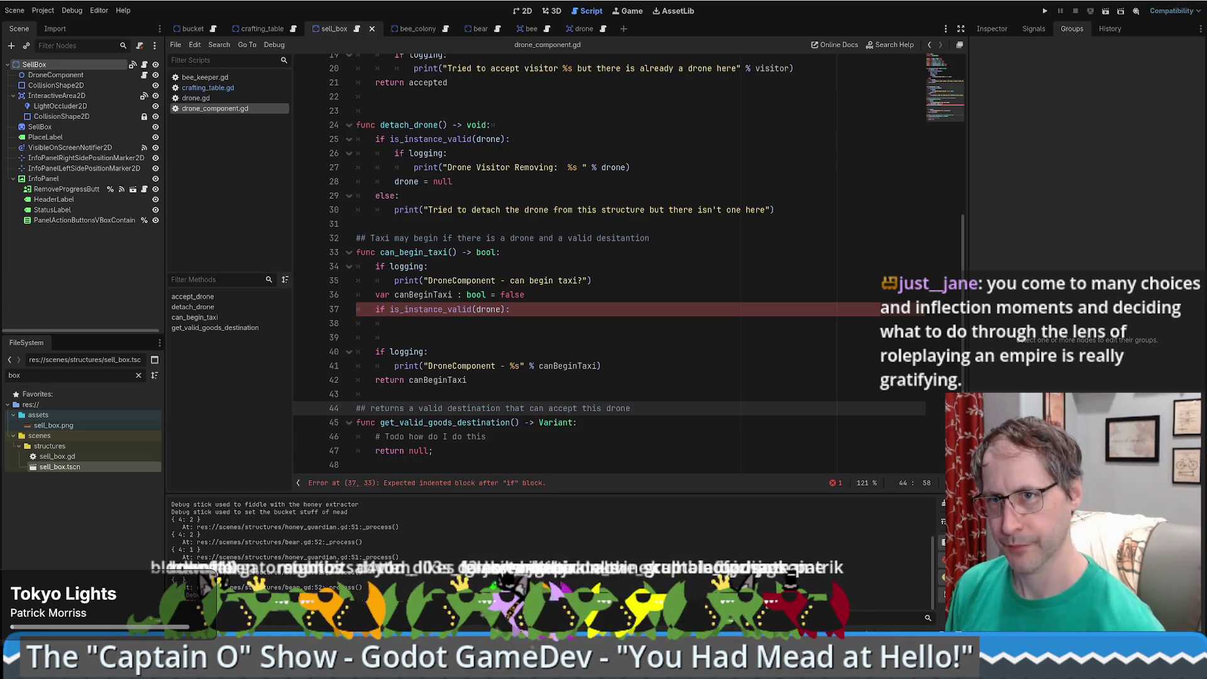
pyautogui.click(769, 363)
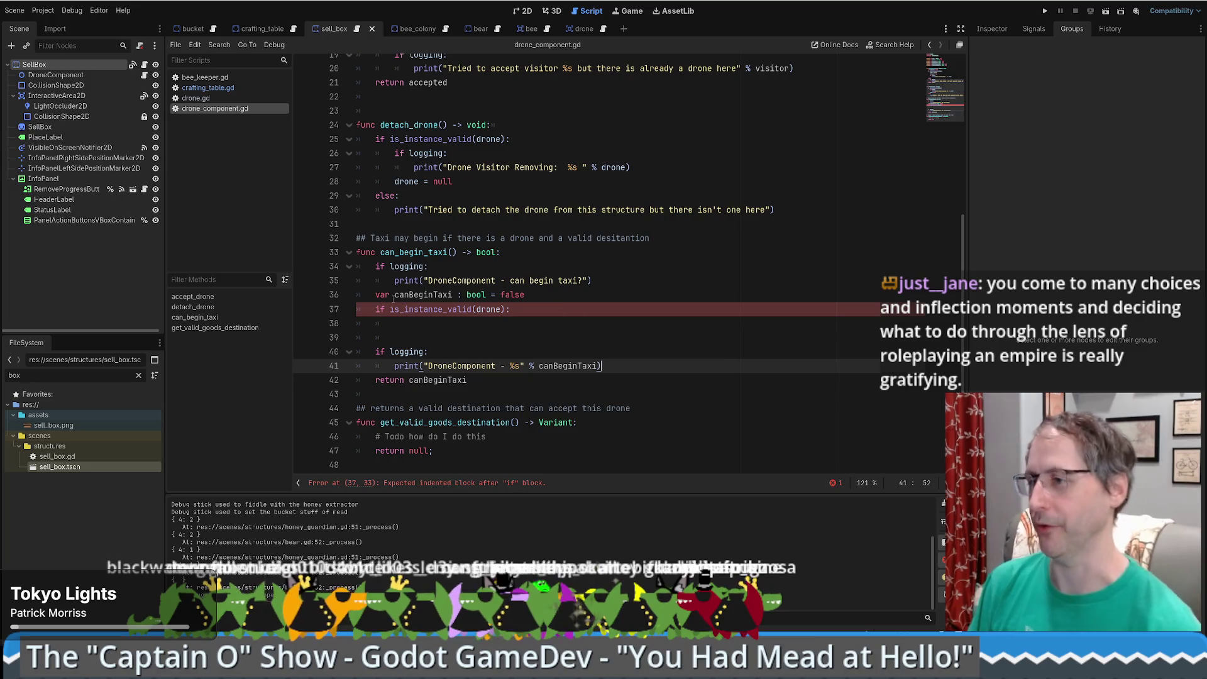
pyautogui.click(564, 338)
pyautogui.click(564, 325)
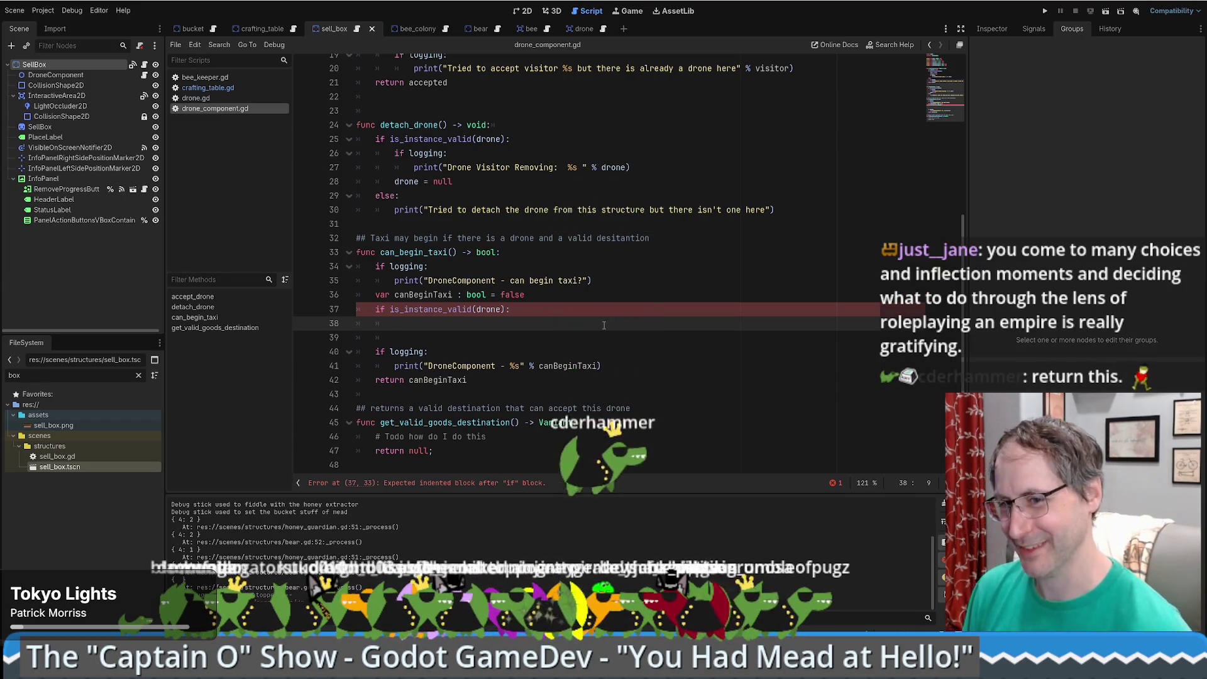
pyautogui.scroll(3, 565, 327)
pyautogui.scroll(-3, 560, 322)
pyautogui.click(553, 317)
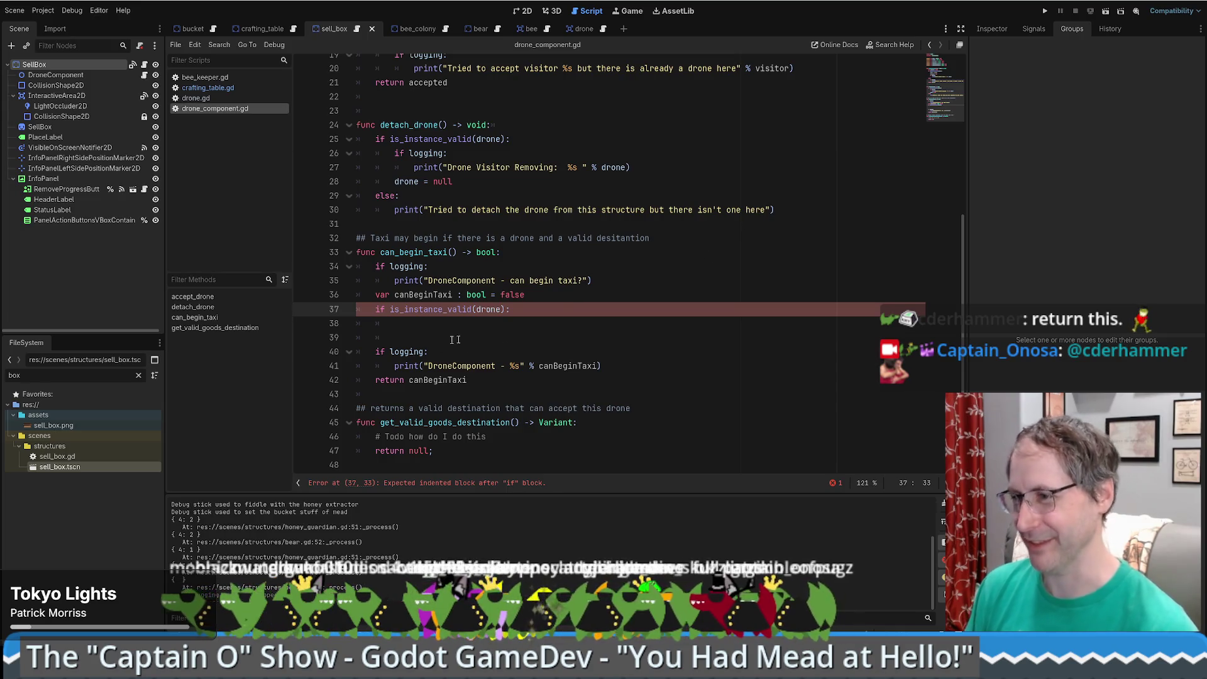
pyautogui.click(544, 325)
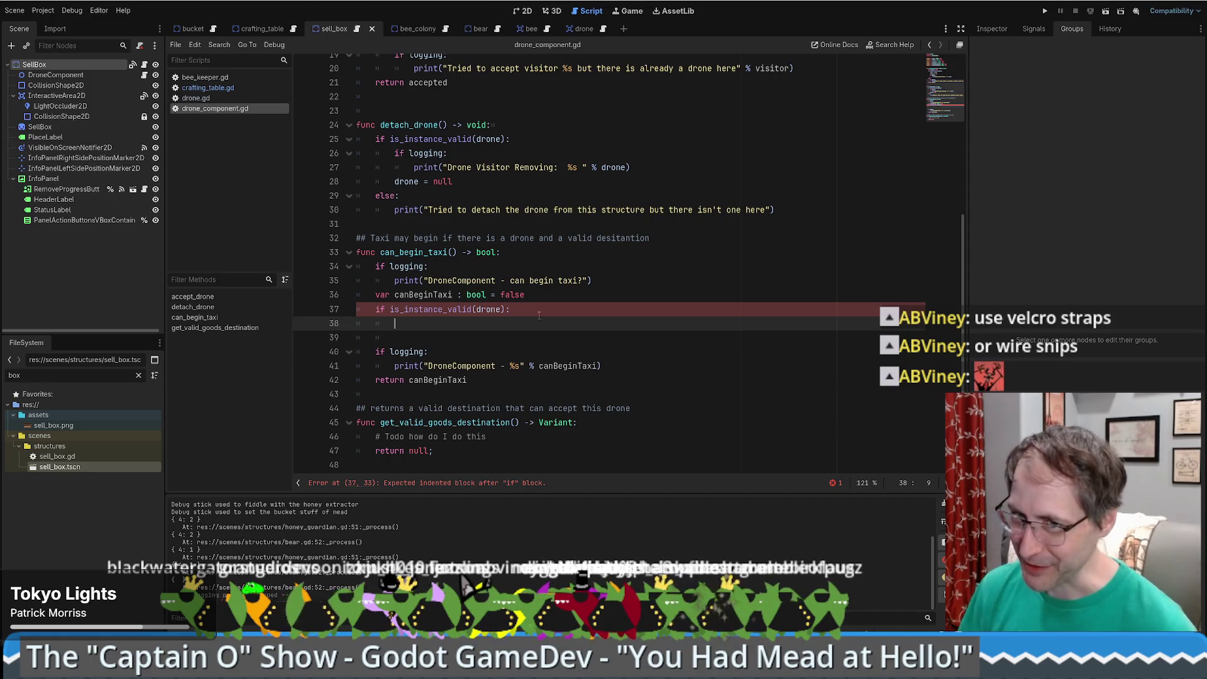
# - Open Find in Files to search the whole project
pyautogui.scroll(1, 592, 283)
pyautogui.scroll(-1, 592, 283)
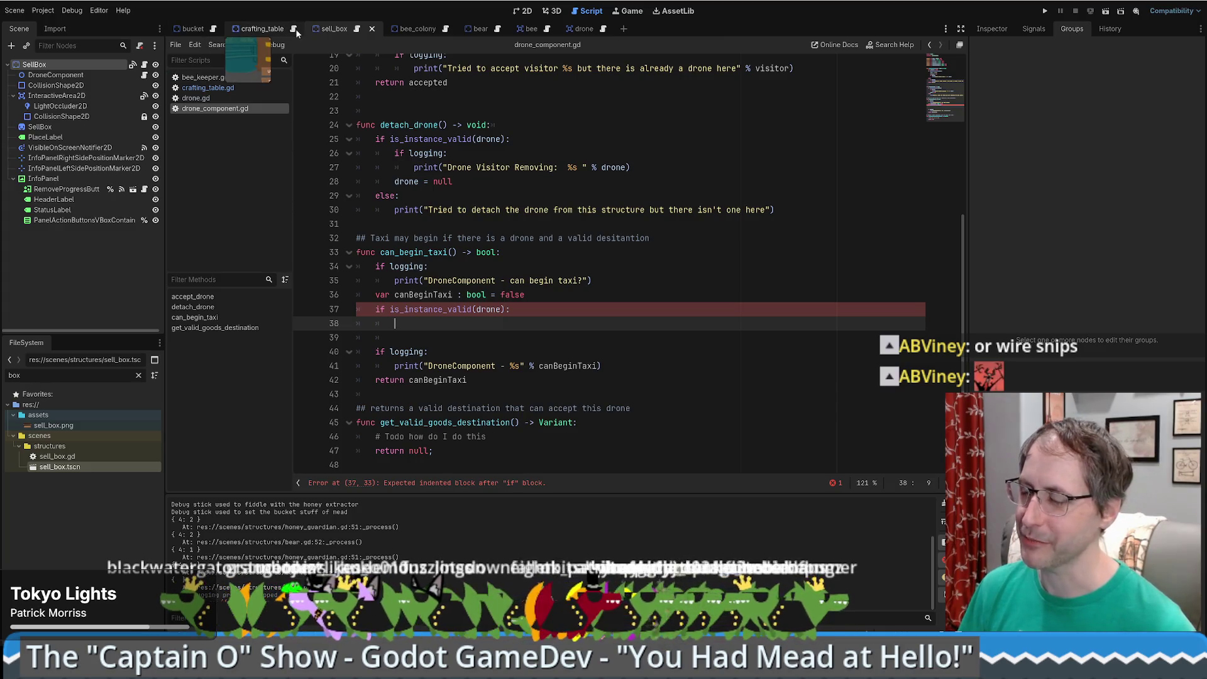
pyautogui.hotkey('ctrl', 'shift', 'f')
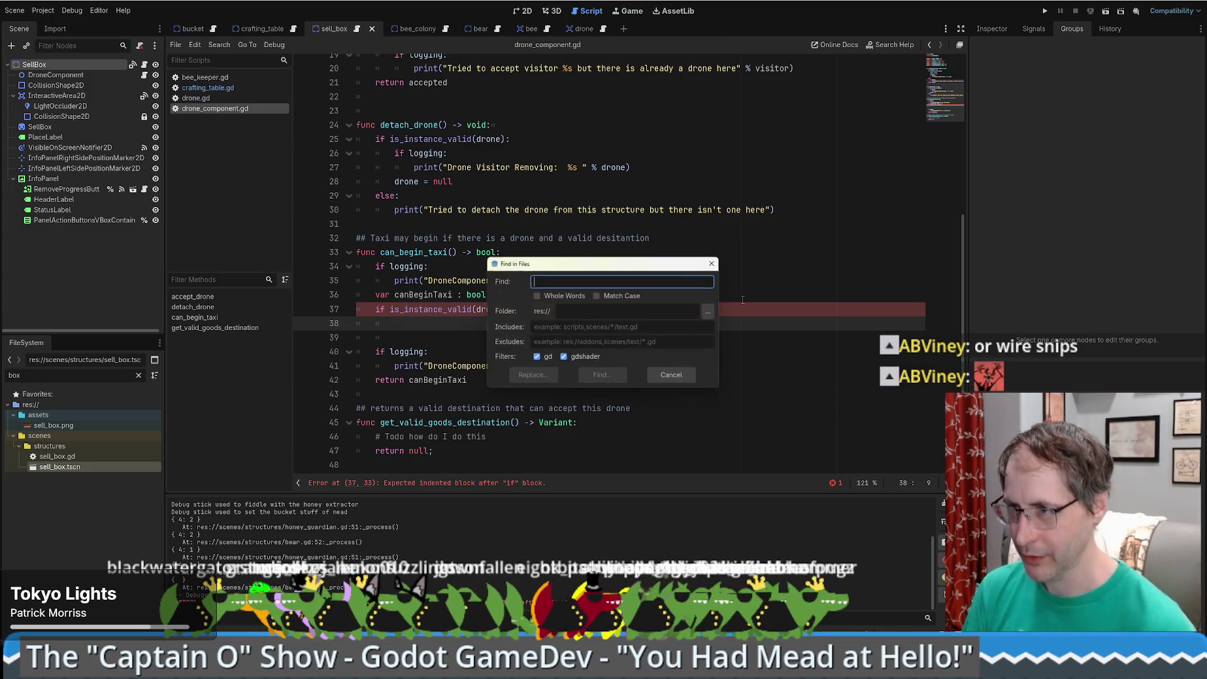
# - Search the project for 'group' and select get_nodes_in_group on scenario.gd line 73
pyautogui.write('group')
pyautogui.press('Return')
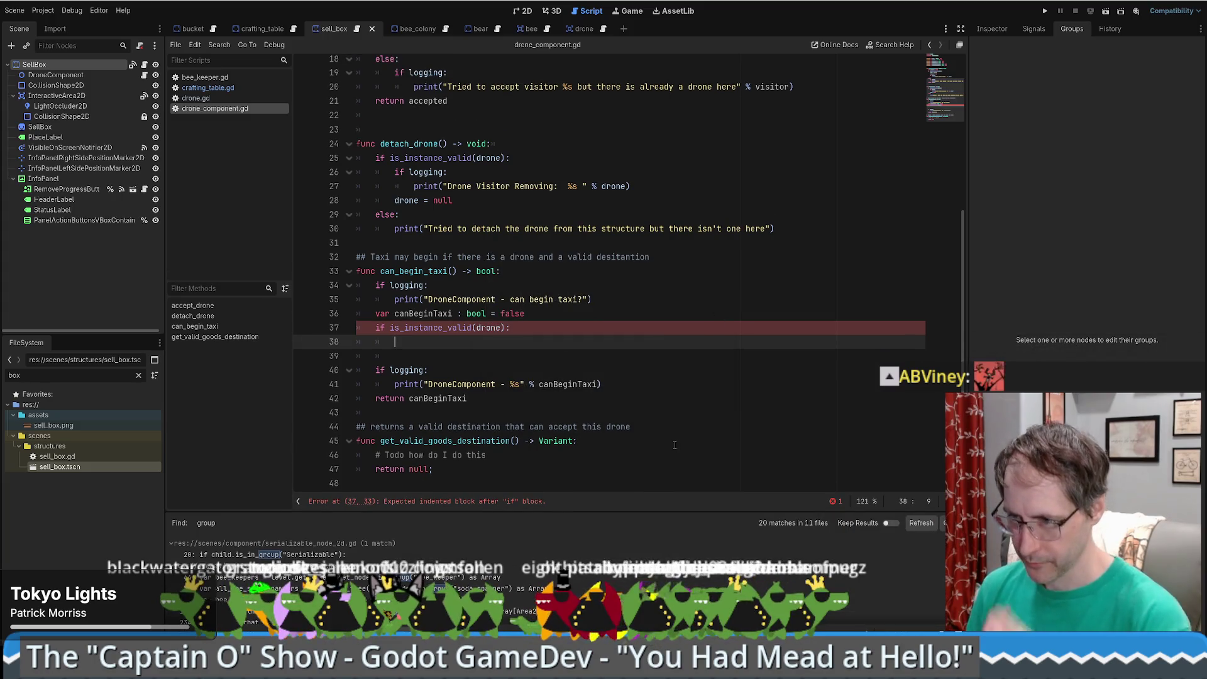
pyautogui.click(352, 577)
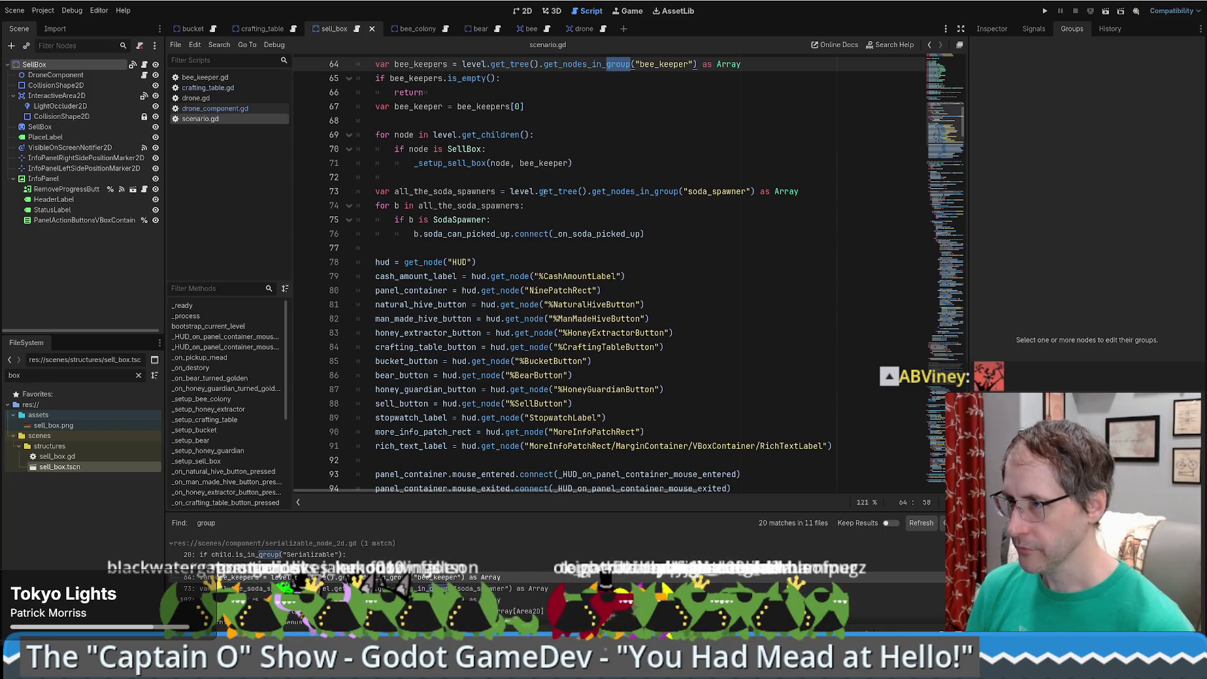
pyautogui.moveTo(539, 191); pyautogui.dragTo(757, 191)
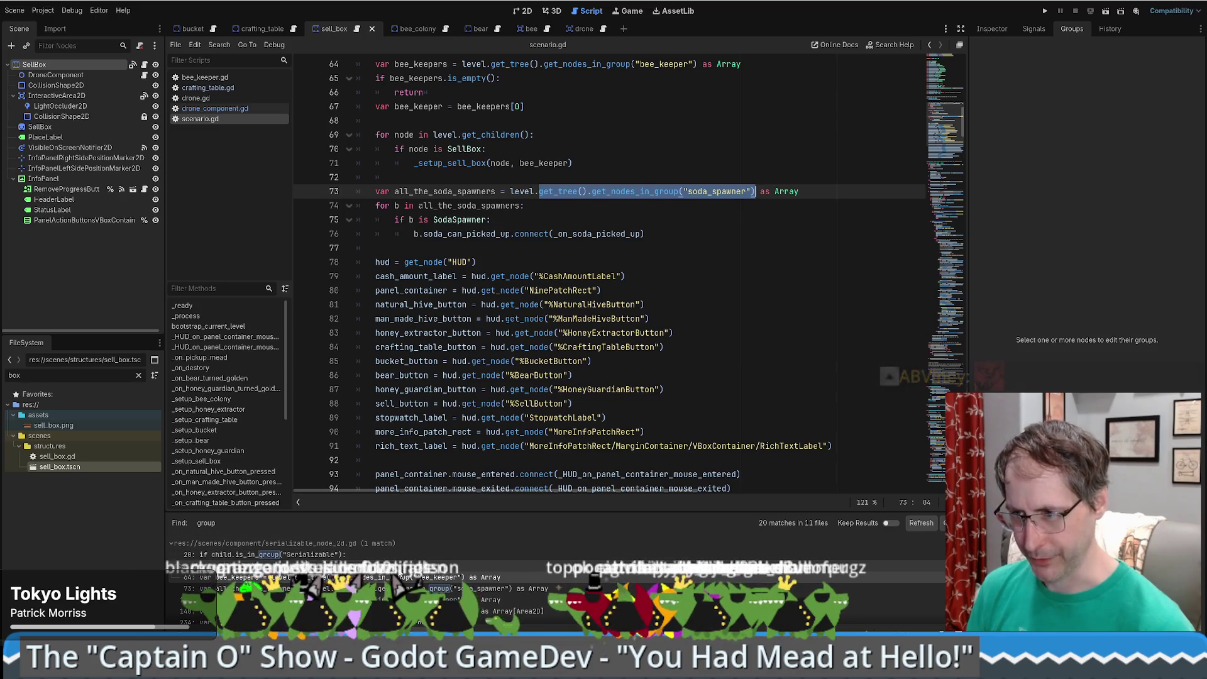
pyautogui.moveTo(592, 191); pyautogui.dragTo(678, 191)
# - Search the project for get_nodes_in_group and view the too_close_bubble lookup on line 140
pyautogui.hotkey('ctrl', 'shift', 'f')
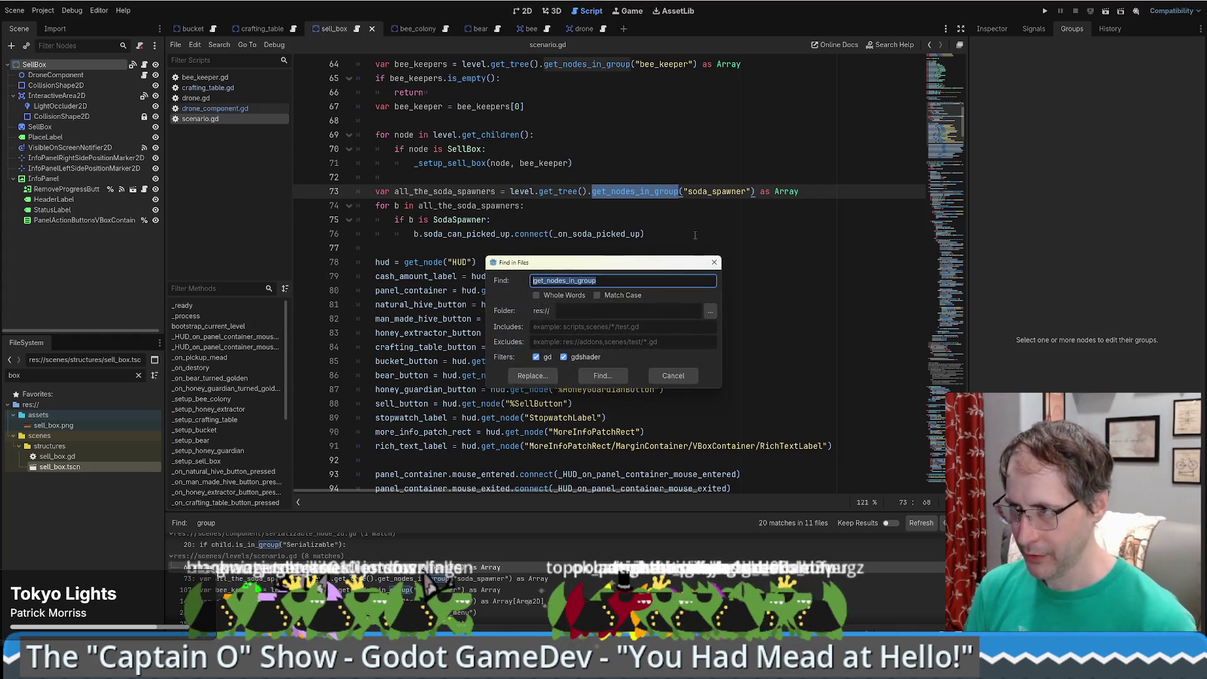
pyautogui.press('Return')
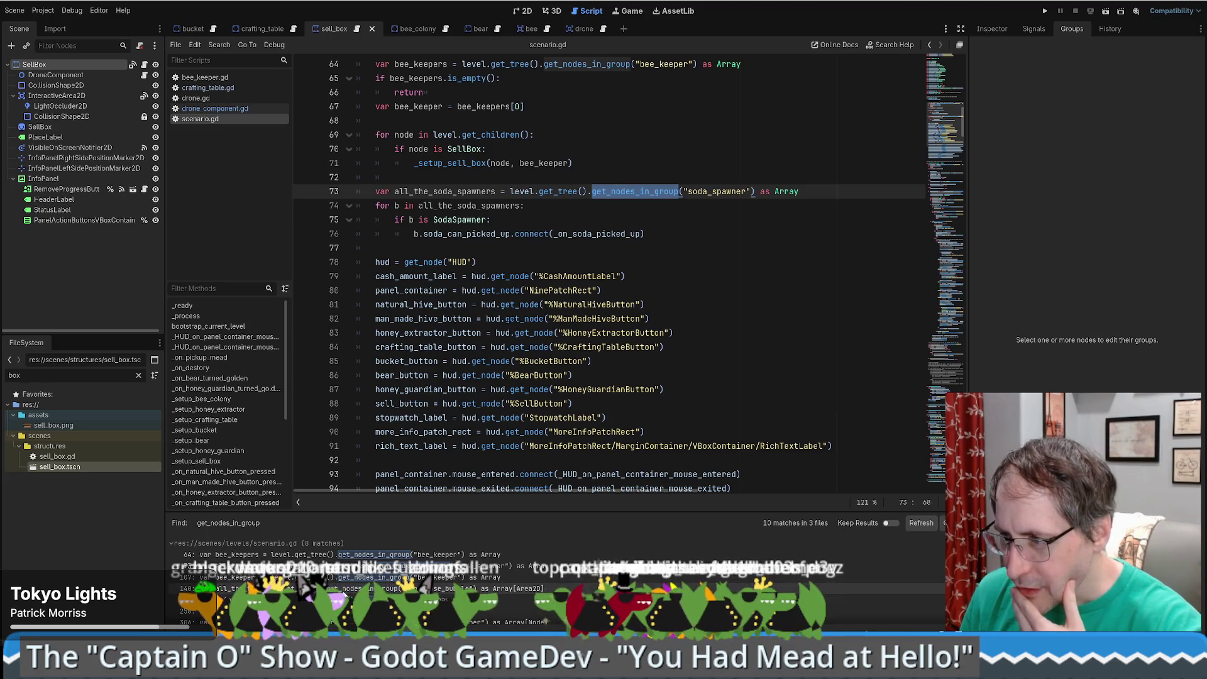
pyautogui.click(344, 589)
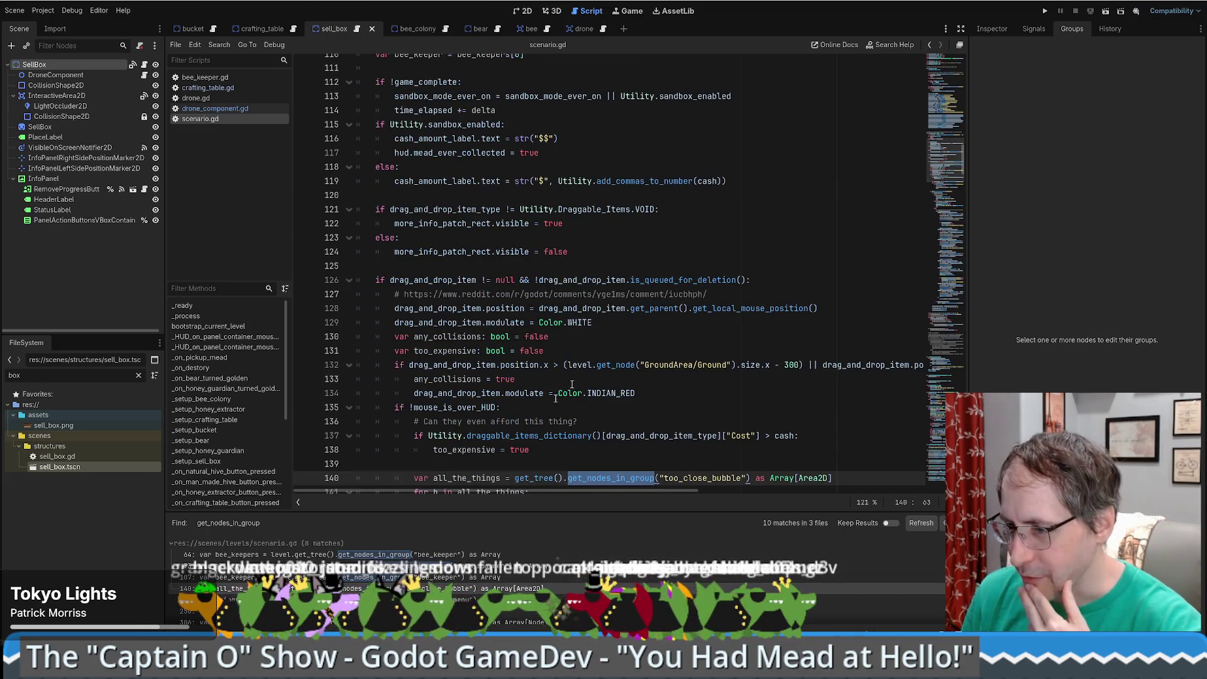
pyautogui.scroll(-1, 444, 583)
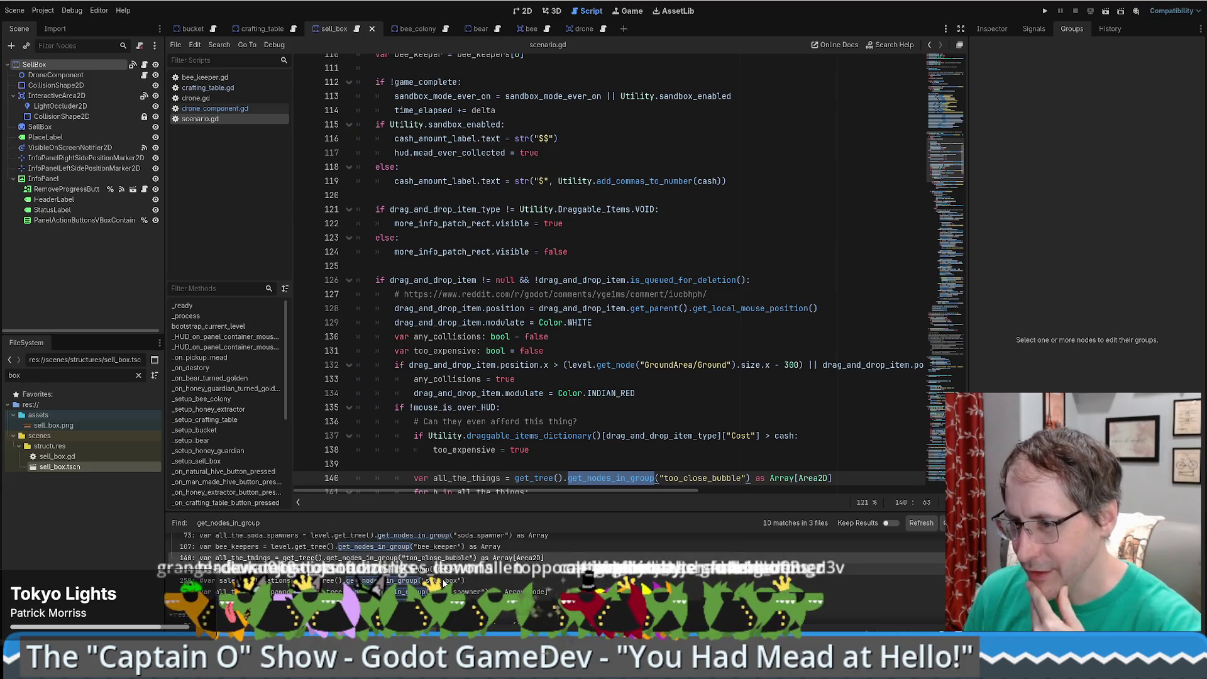
pyautogui.scroll(-2, 434, 588)
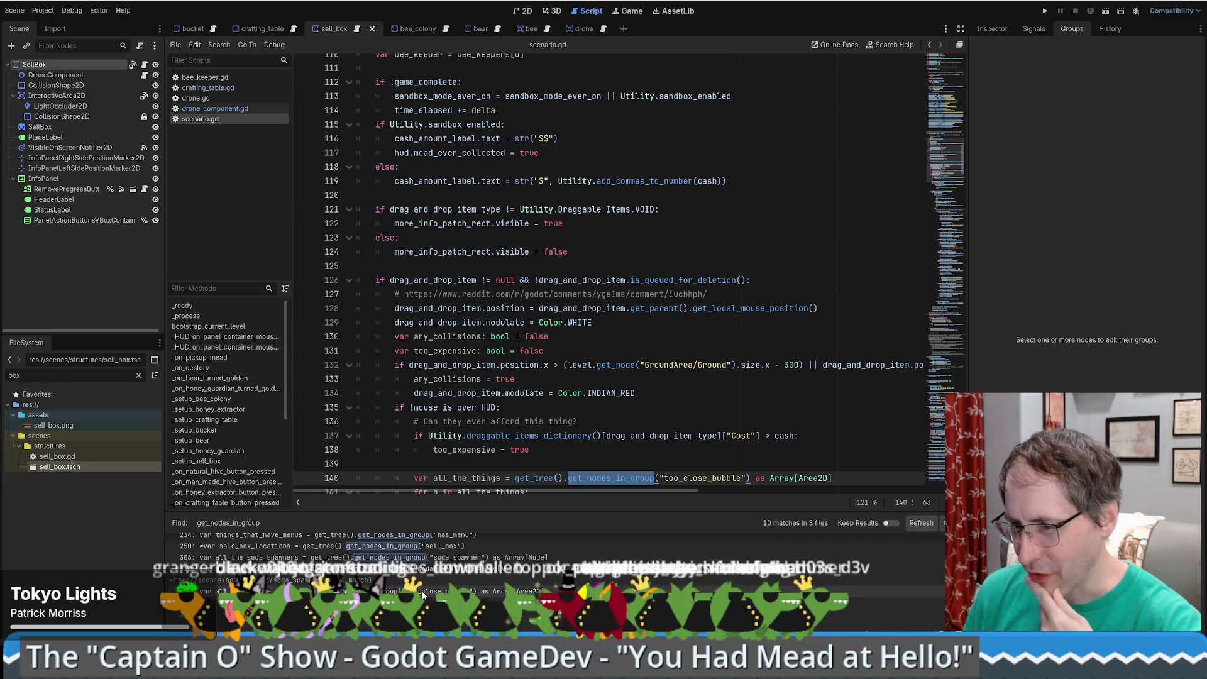
pyautogui.scroll(3, 418, 597)
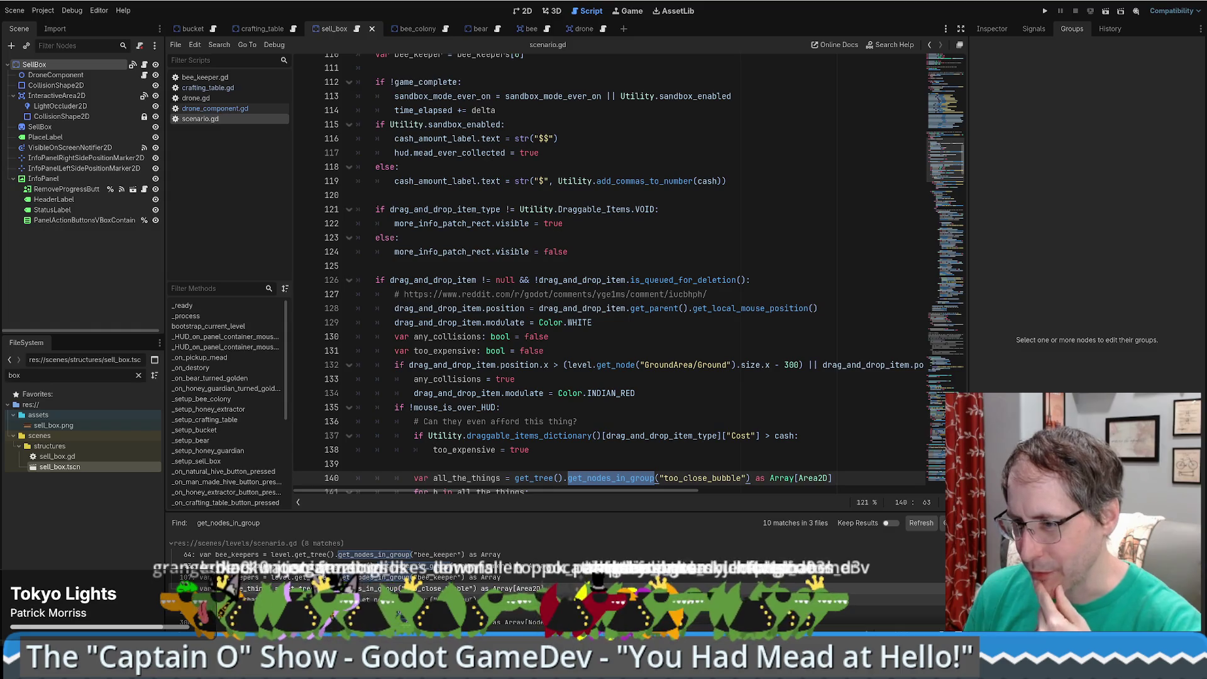
# - Select the get_tree() bee_keeper group lookup on scenario.gd line 107, then go to drone_component.gd
pyautogui.click(415, 577)
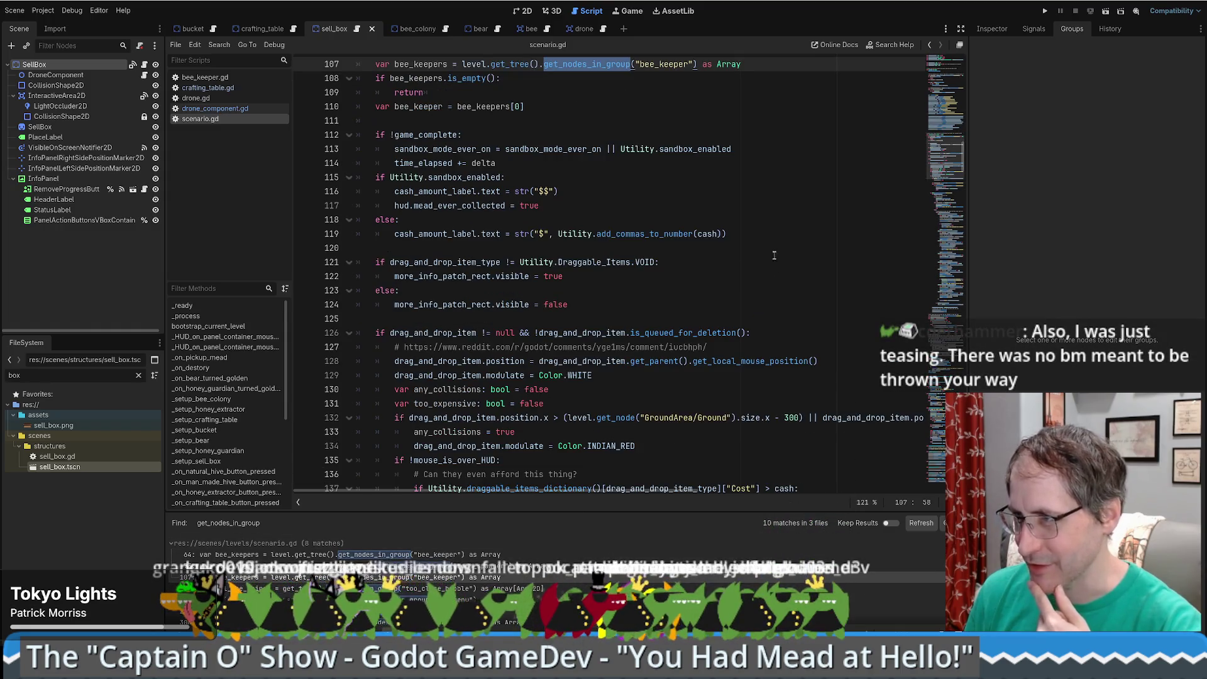
pyautogui.scroll(2, 760, 250)
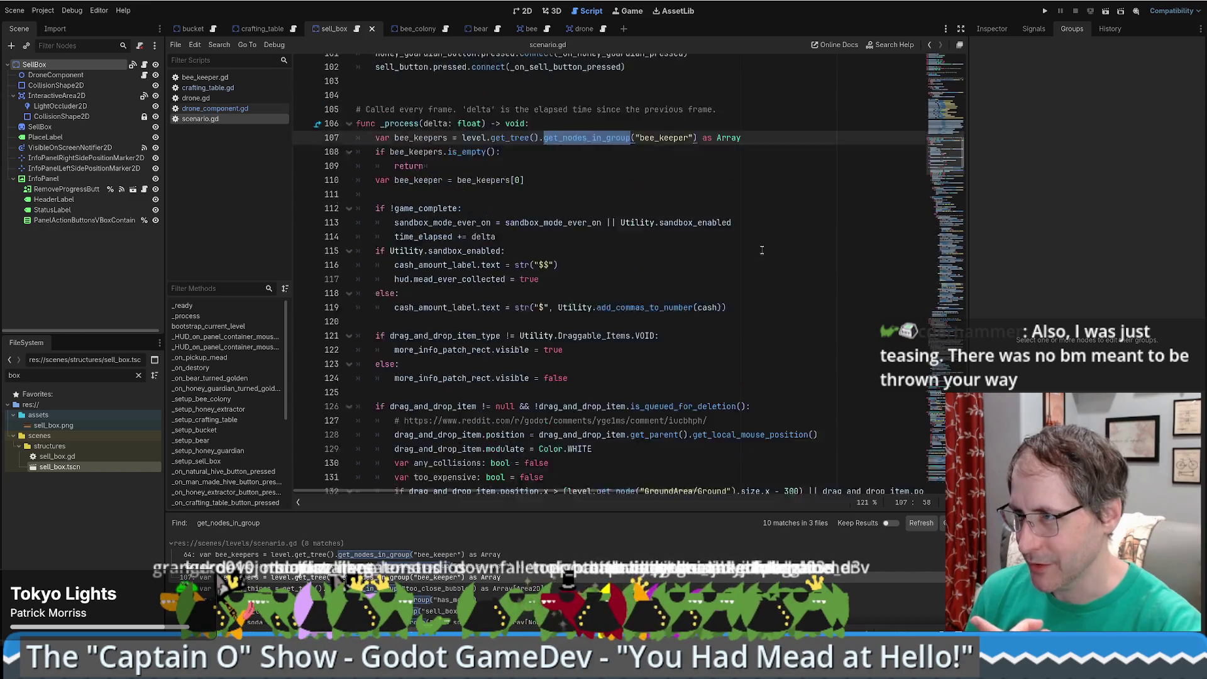
pyautogui.scroll(5, 760, 250)
pyautogui.tripleClick(474, 318)
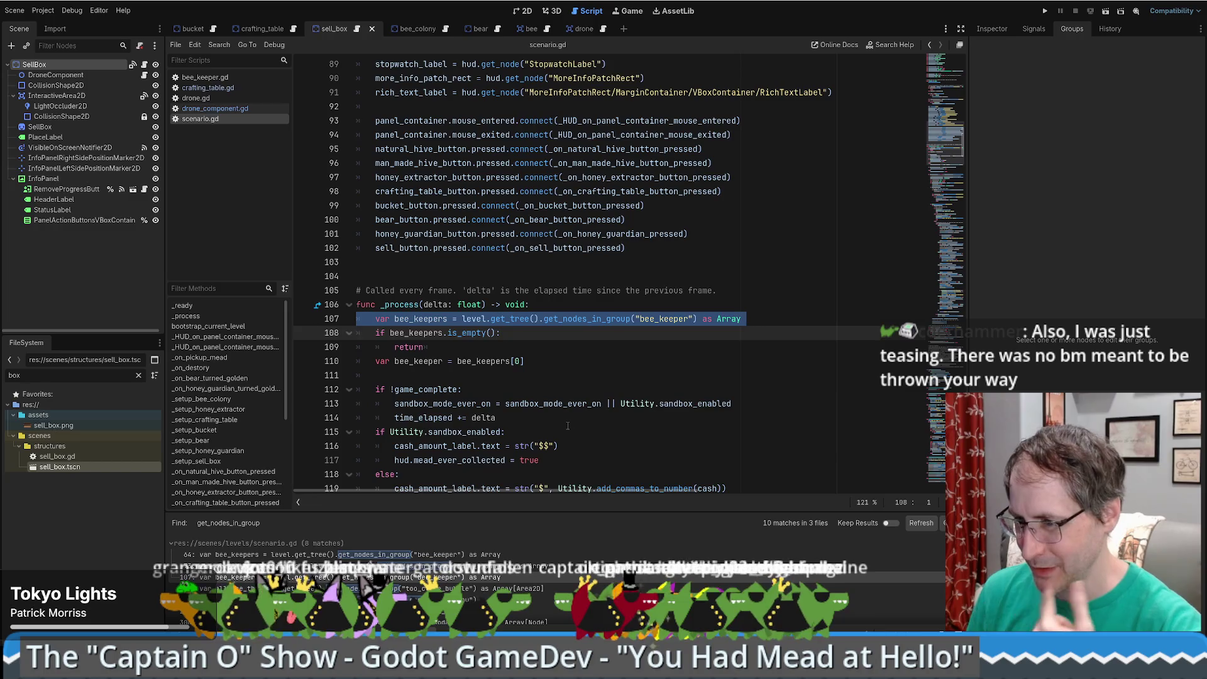
pyautogui.click(519, 347)
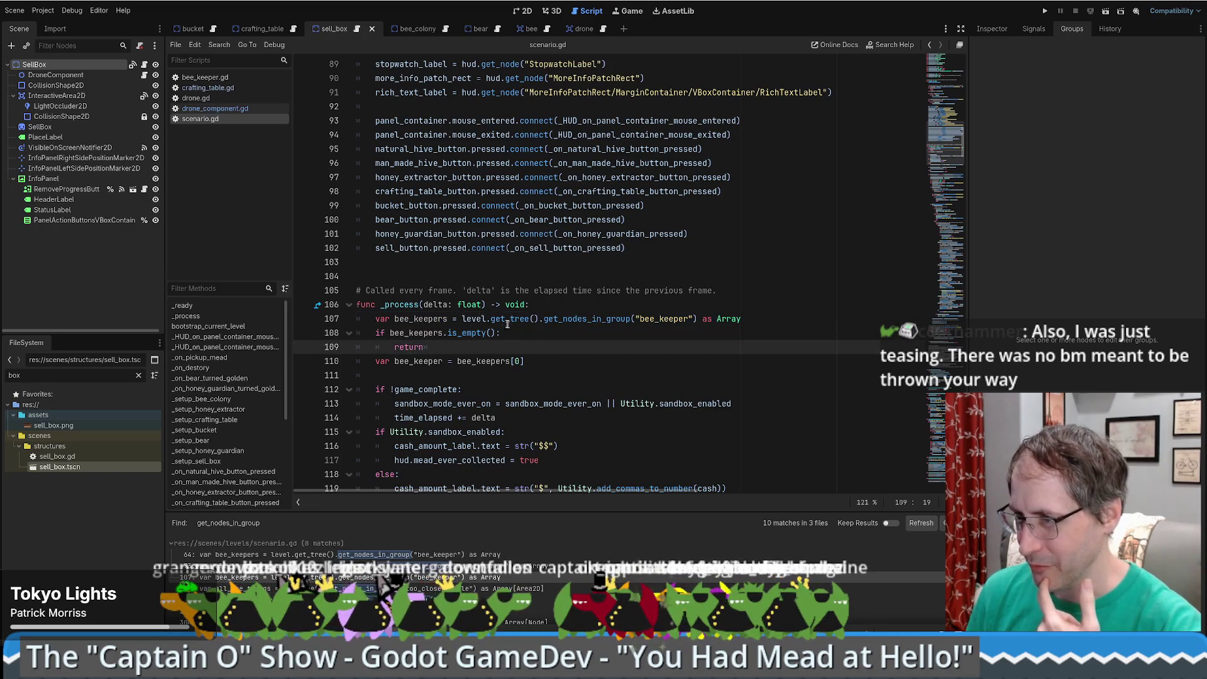
pyautogui.moveTo(491, 318); pyautogui.dragTo(748, 320)
pyautogui.hotkey('ctrl', 'c')
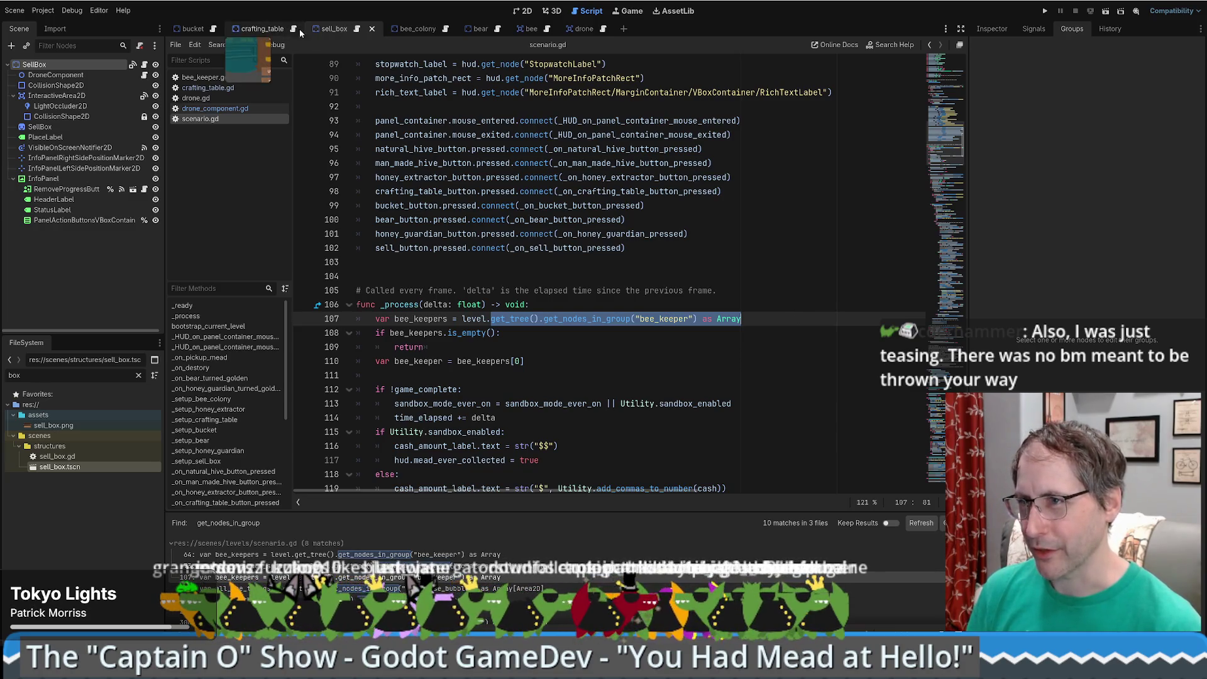
pyautogui.click(215, 108)
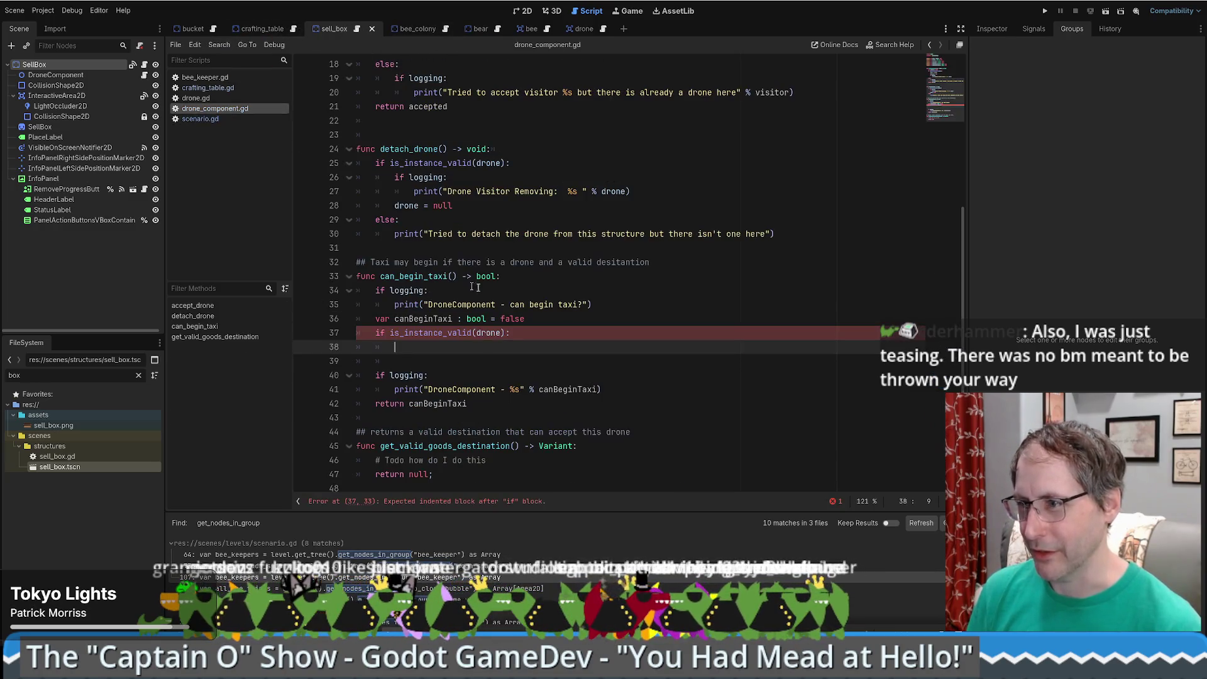
# - Paste the group lookup on line 38 and change its group to has_drone_component
pyautogui.hotkey('ctrl', 'v')
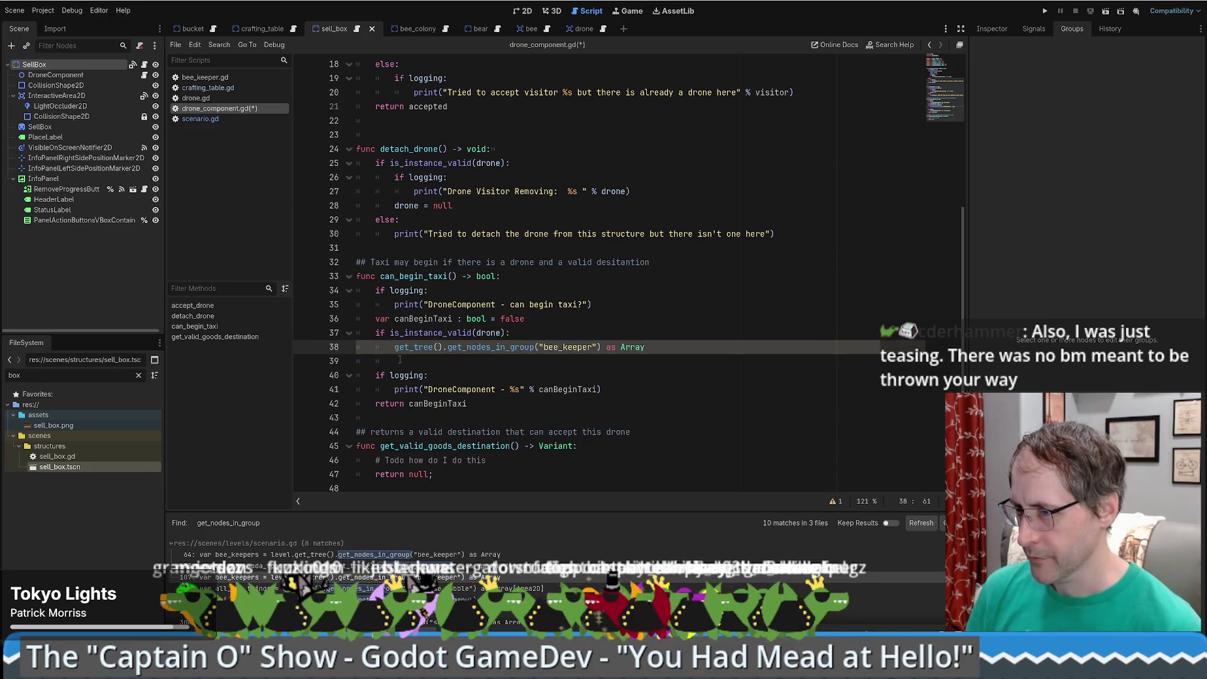
pyautogui.doubleClick(556, 347)
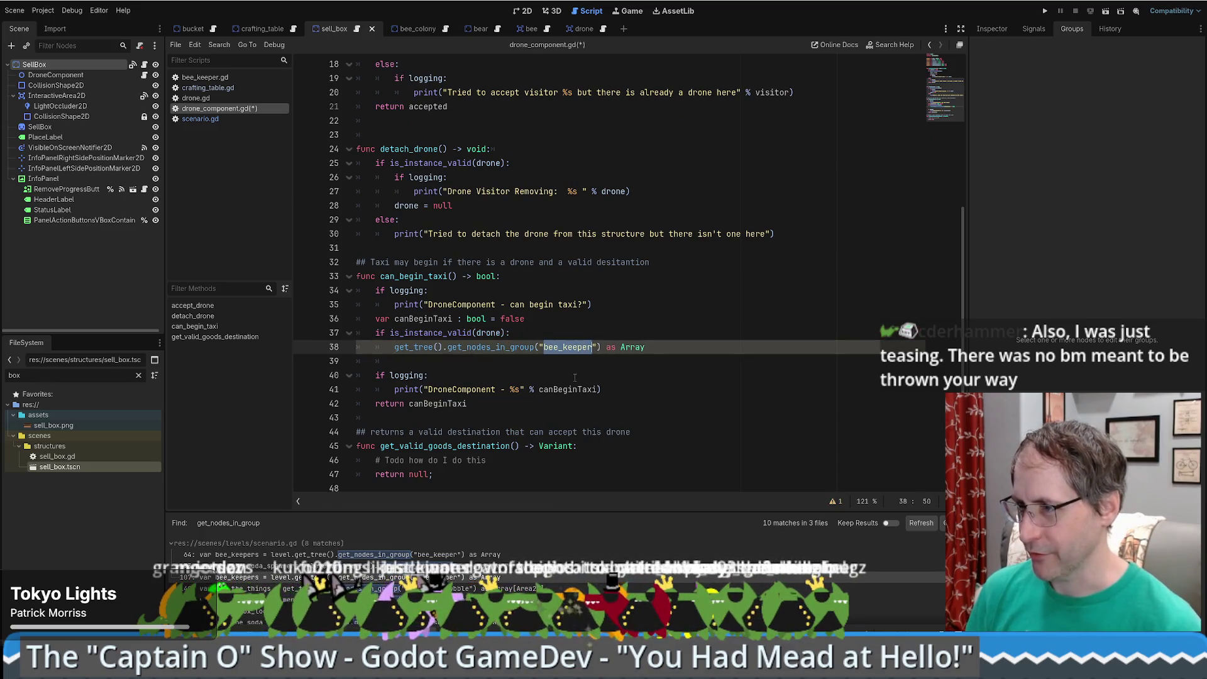
pyautogui.press('BackSpace')
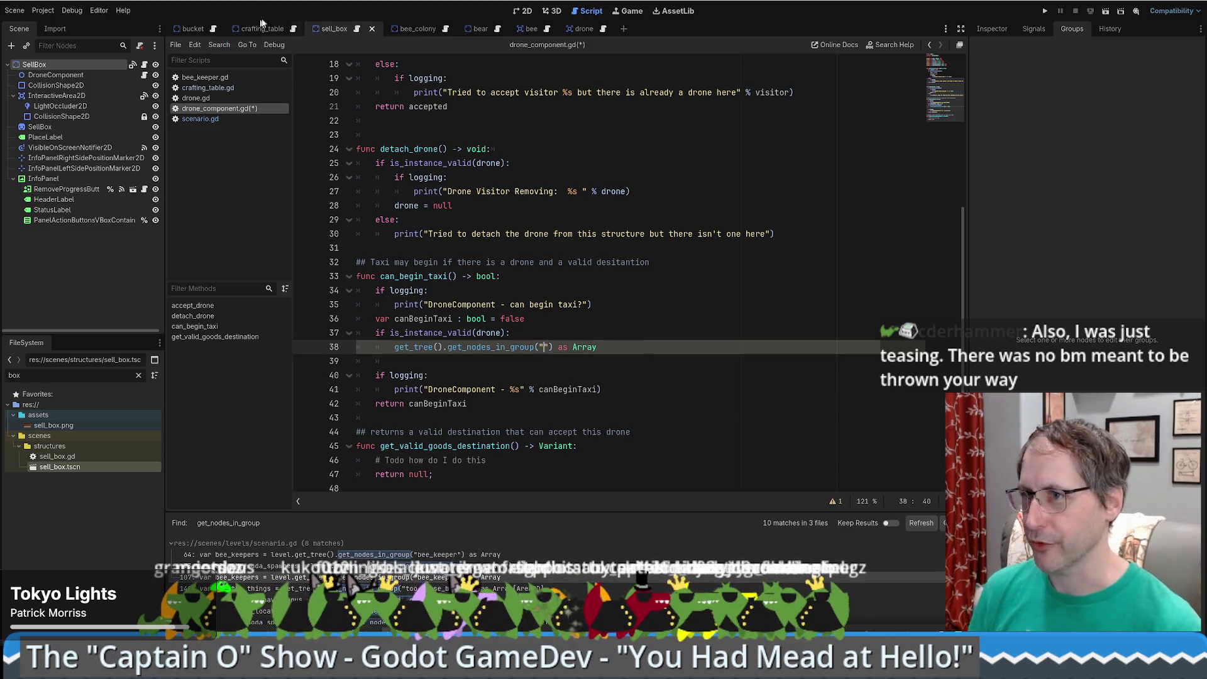
pyautogui.click(255, 27)
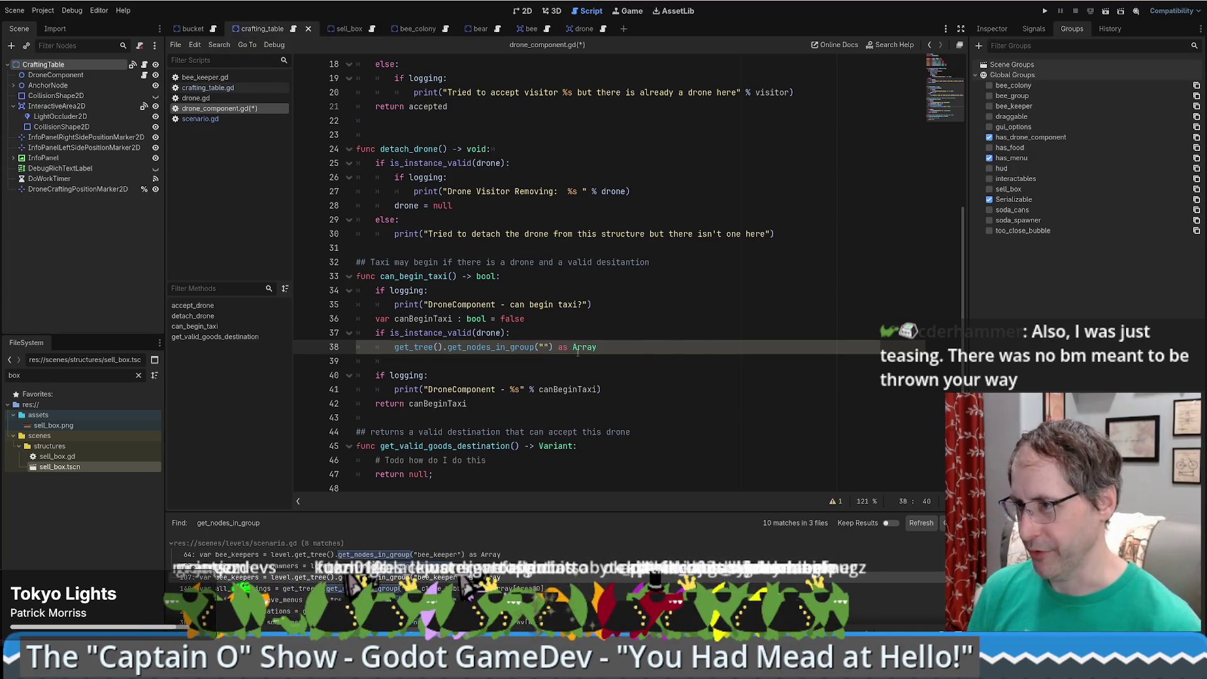
pyautogui.write('has_drone')
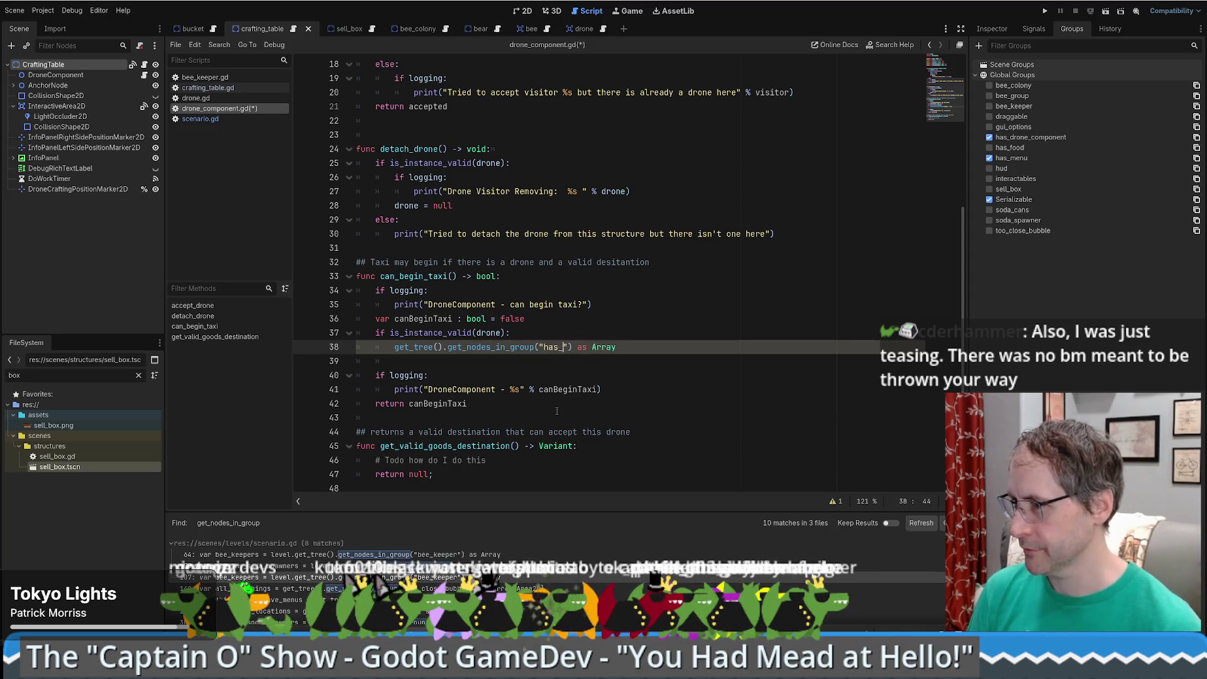
pyautogui.write('_comp')
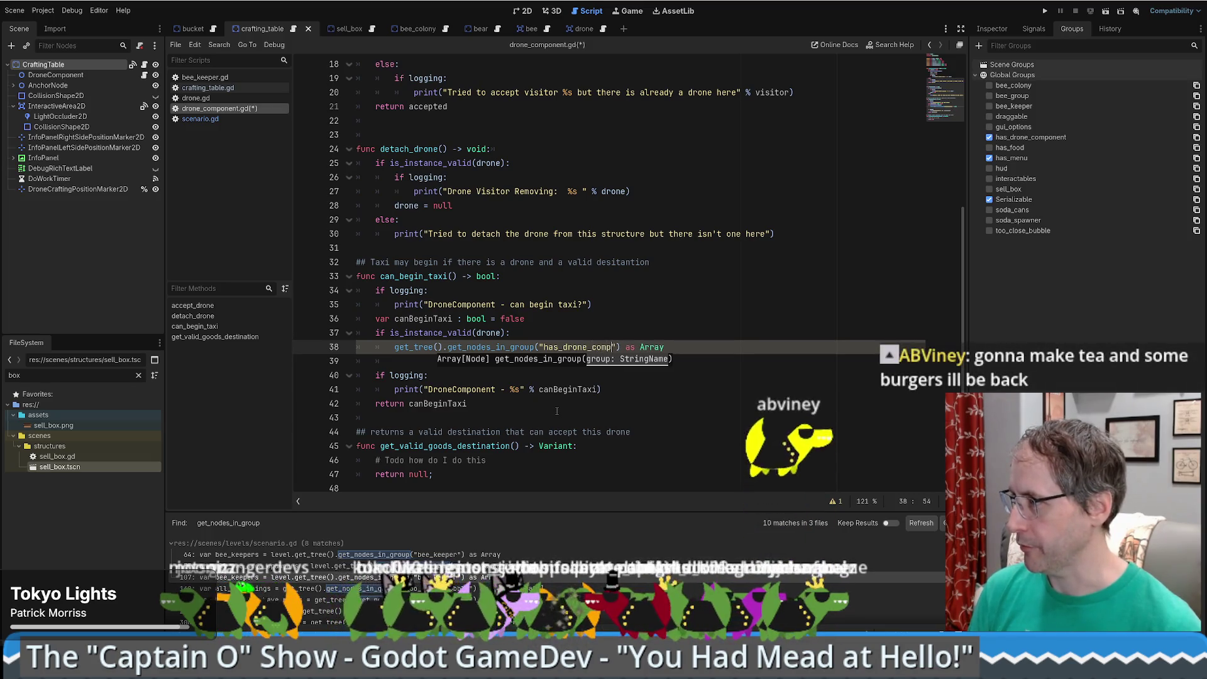
pyautogui.write('onent')
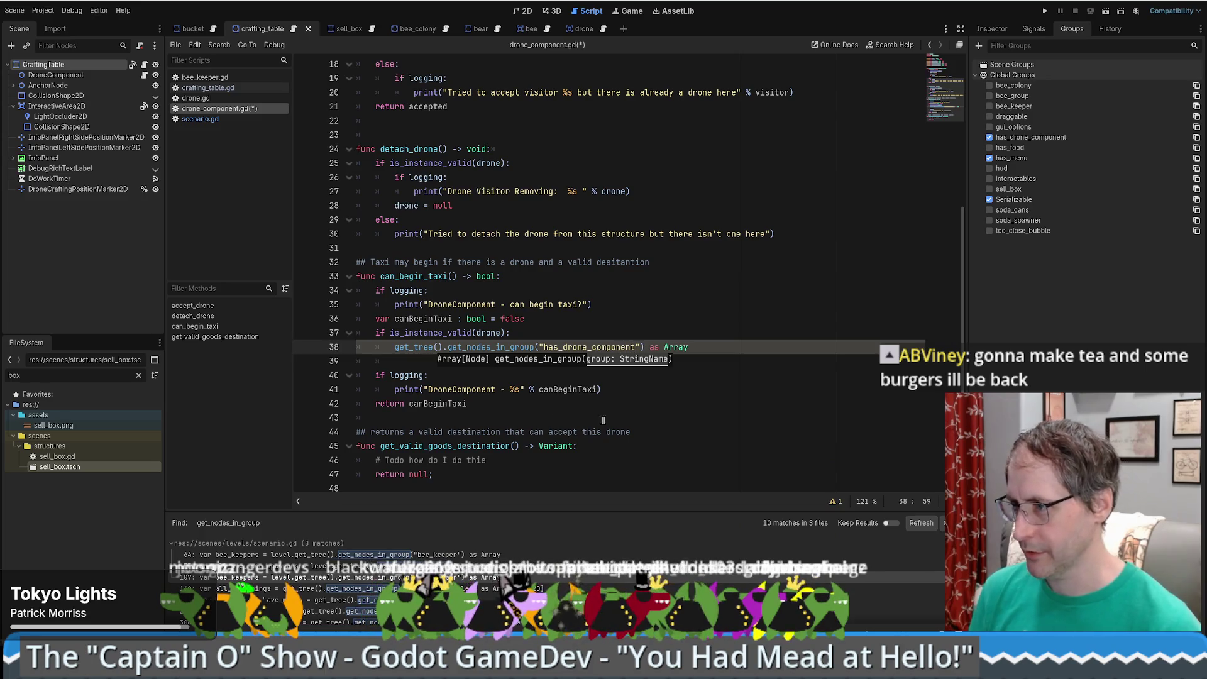
pyautogui.click(608, 347)
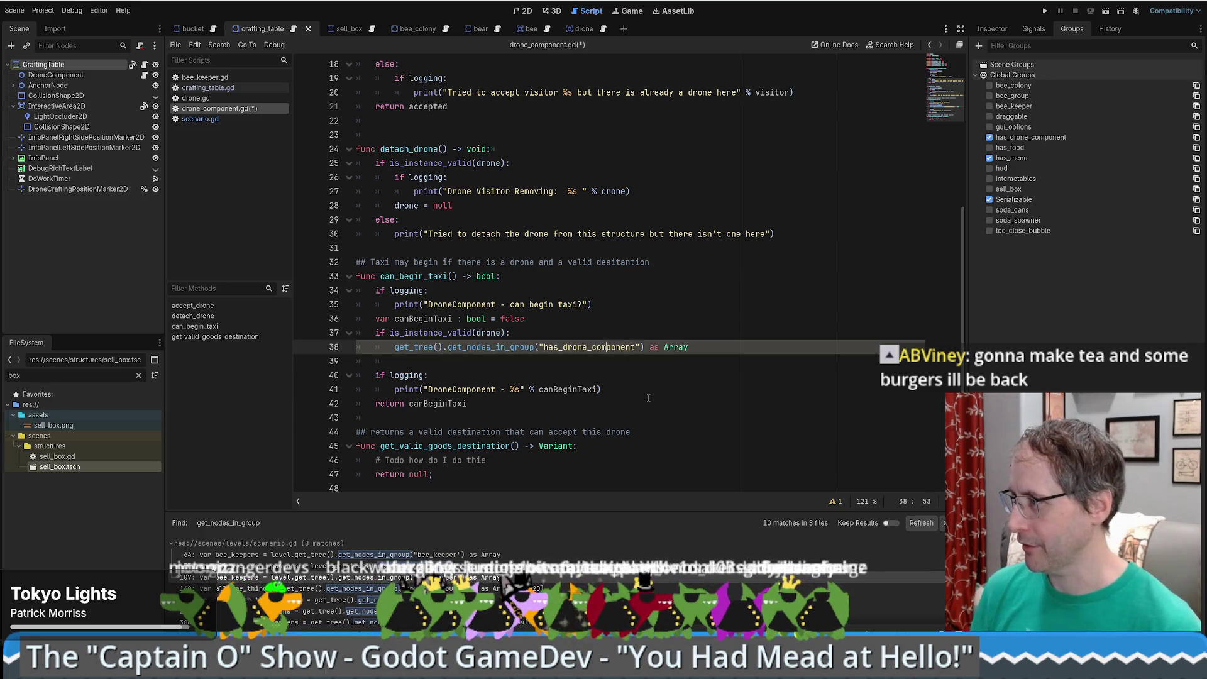
pyautogui.press('Right')
pyautogui.press('Right')
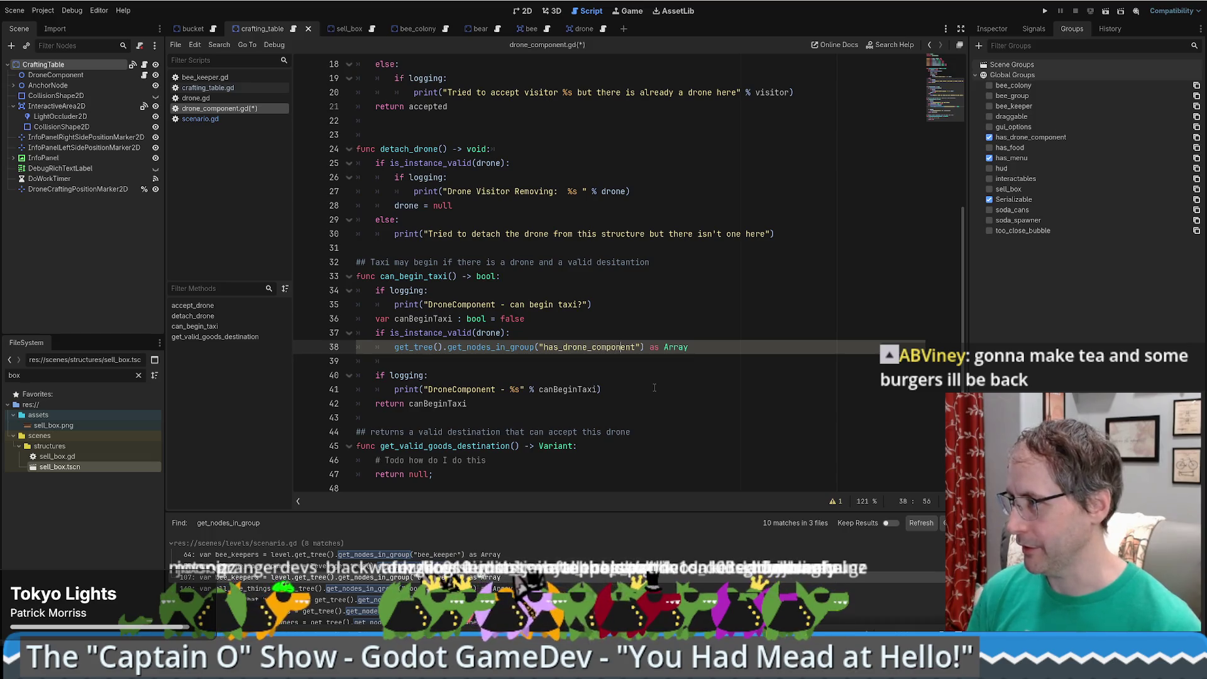
# - Prefix the lookup with 'var candidates =' and start a new line below it
pyautogui.press('Home')
pyautogui.write('var ')
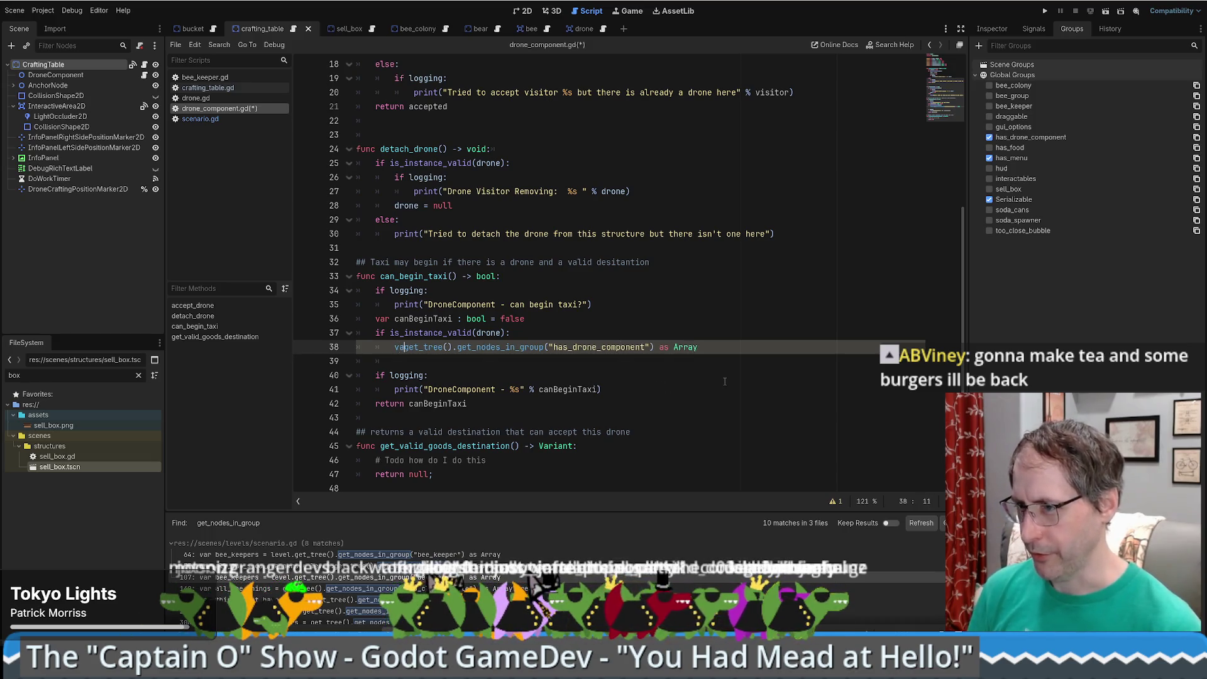
pyautogui.write('other')
pyautogui.press('Left')
pyautogui.press('BackSpace')
pyautogui.press('BackSpace')
pyautogui.press('BackSpace')
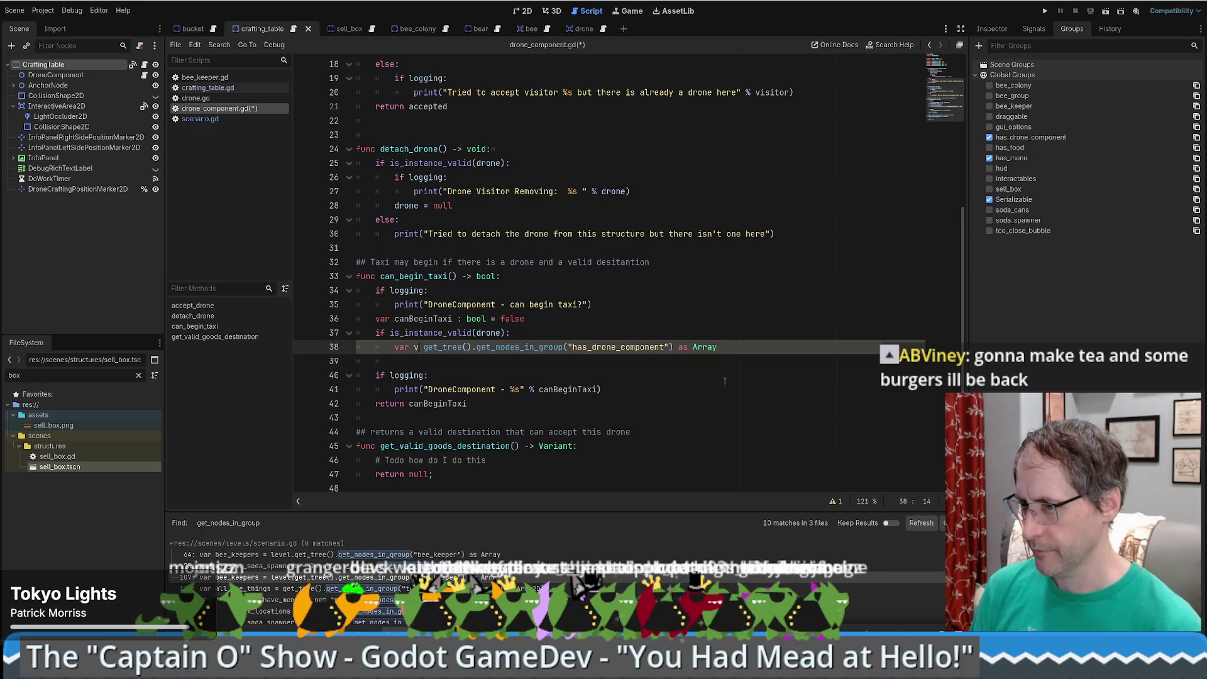
pyautogui.write('possi')
pyautogui.press('BackSpace')
pyautogui.press('BackSpace')
pyautogui.press('BackSpace')
pyautogui.write('candidates =')
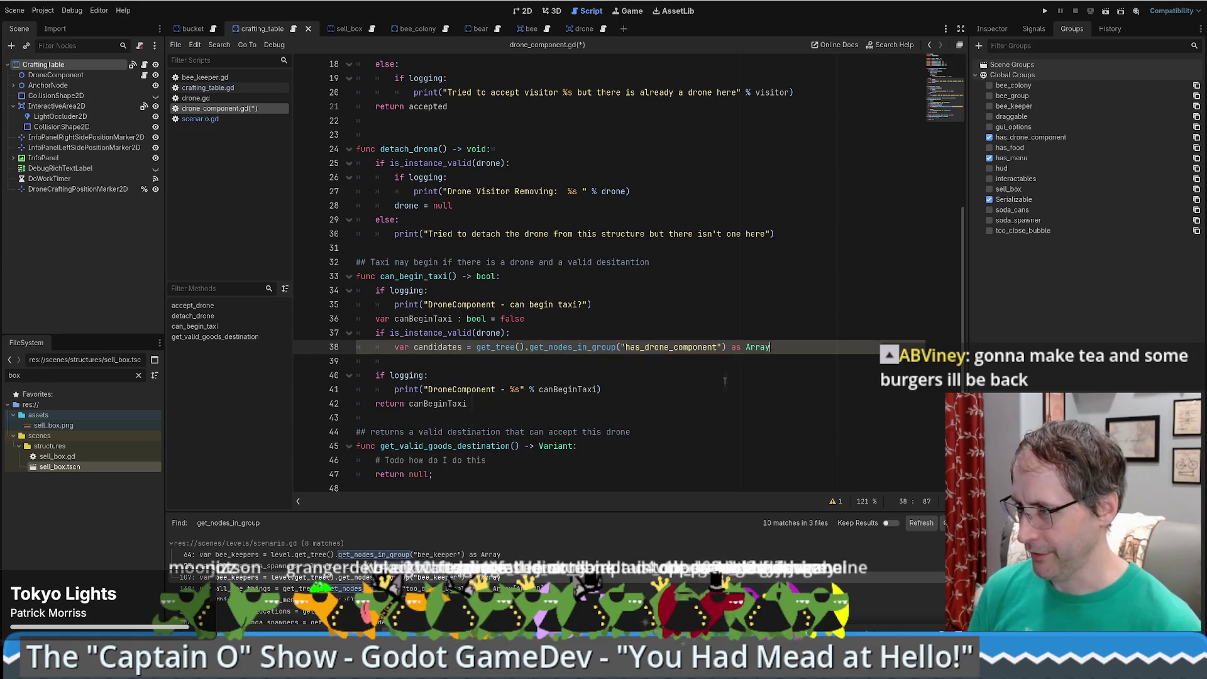
pyautogui.press('End')
pyautogui.press('Return')
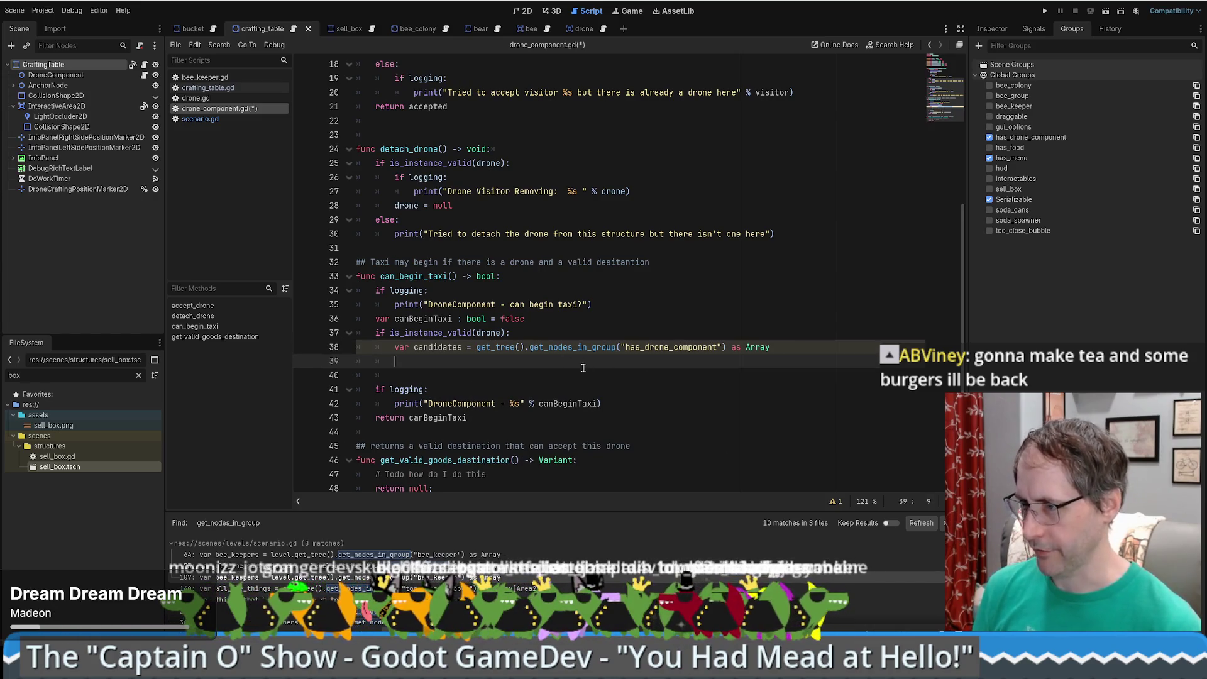
pyautogui.scroll(-1, 631, 373)
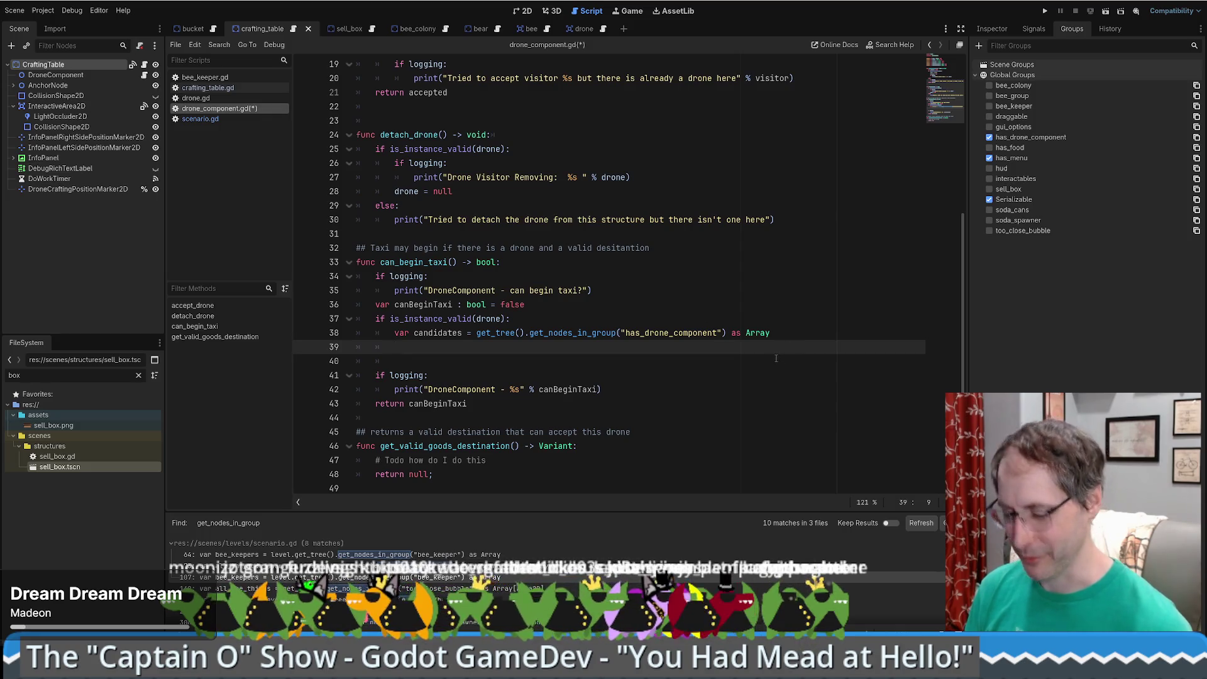
pyautogui.write('i')
pyautogui.press('BackSpace')
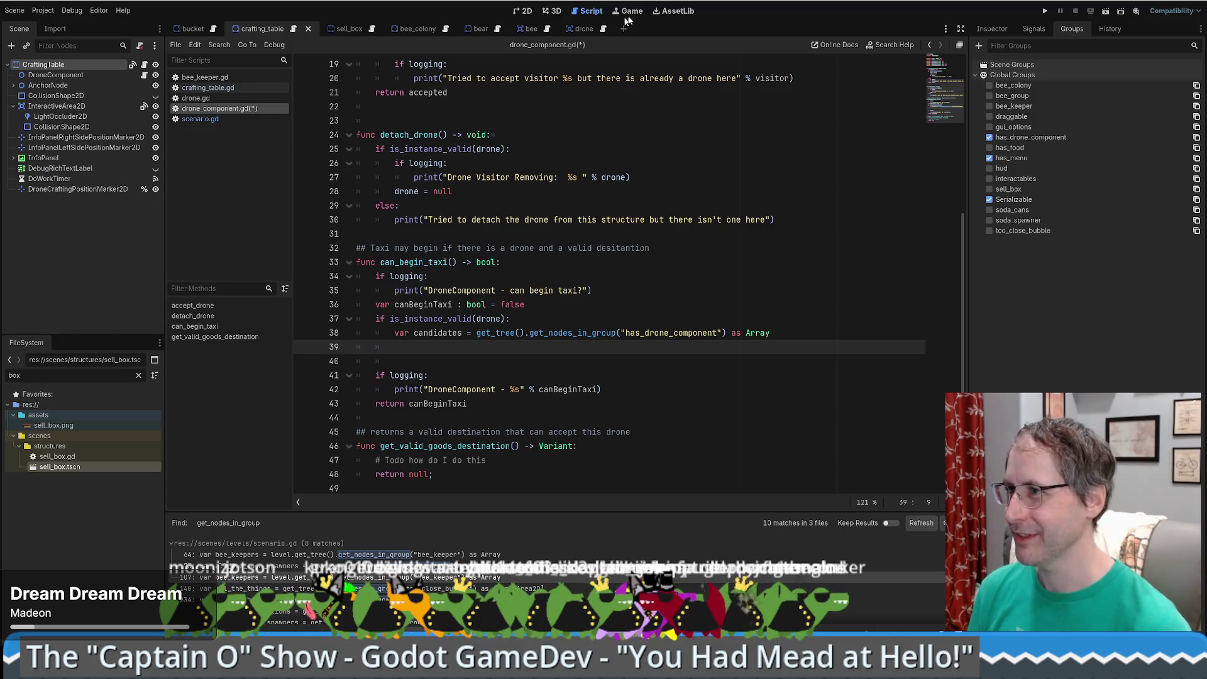
pyautogui.moveTo(181, 668)
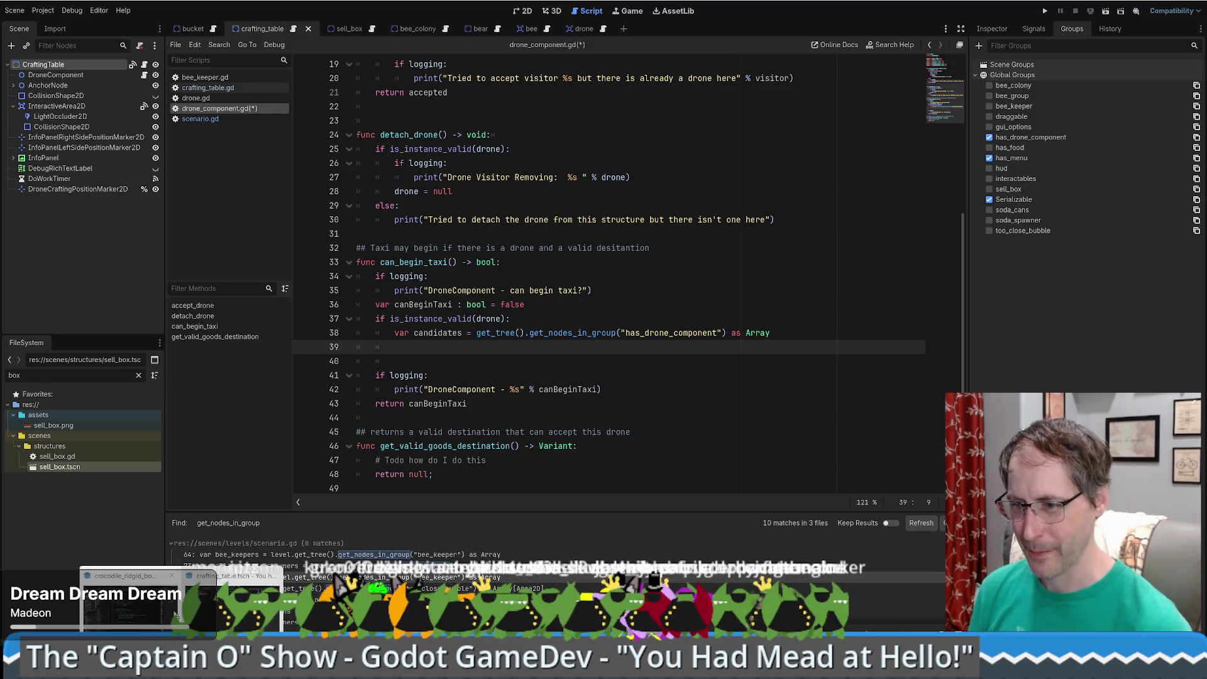
pyautogui.click(126, 600)
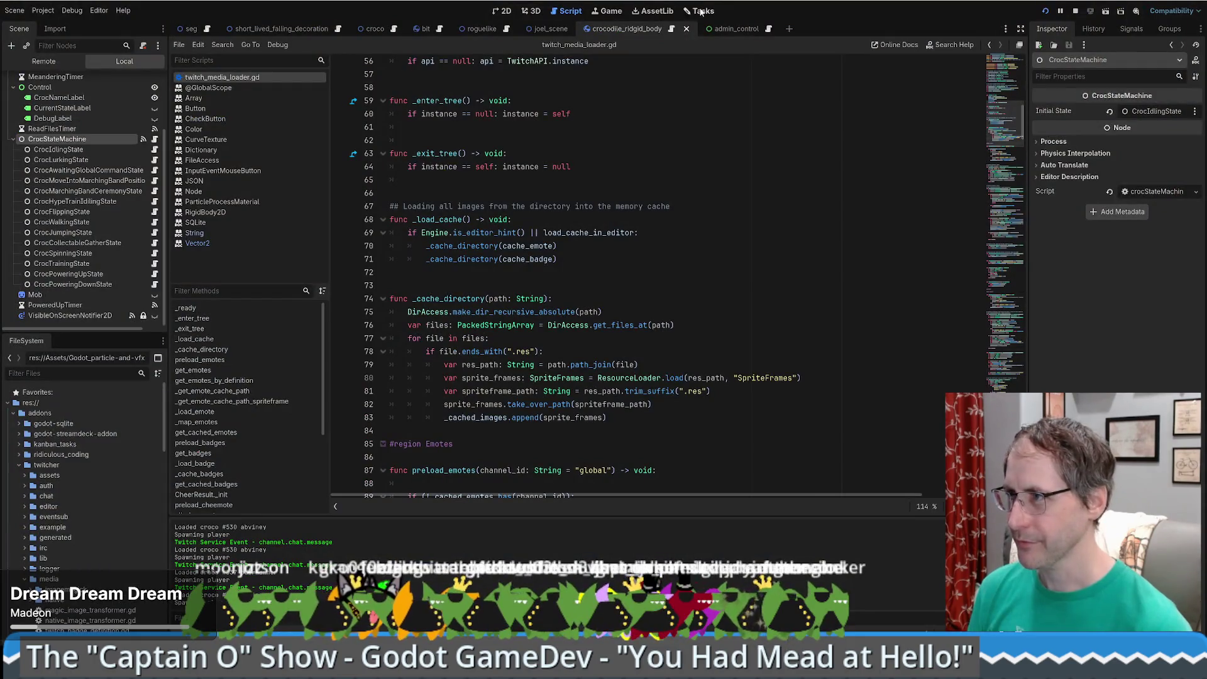
pyautogui.click(701, 12)
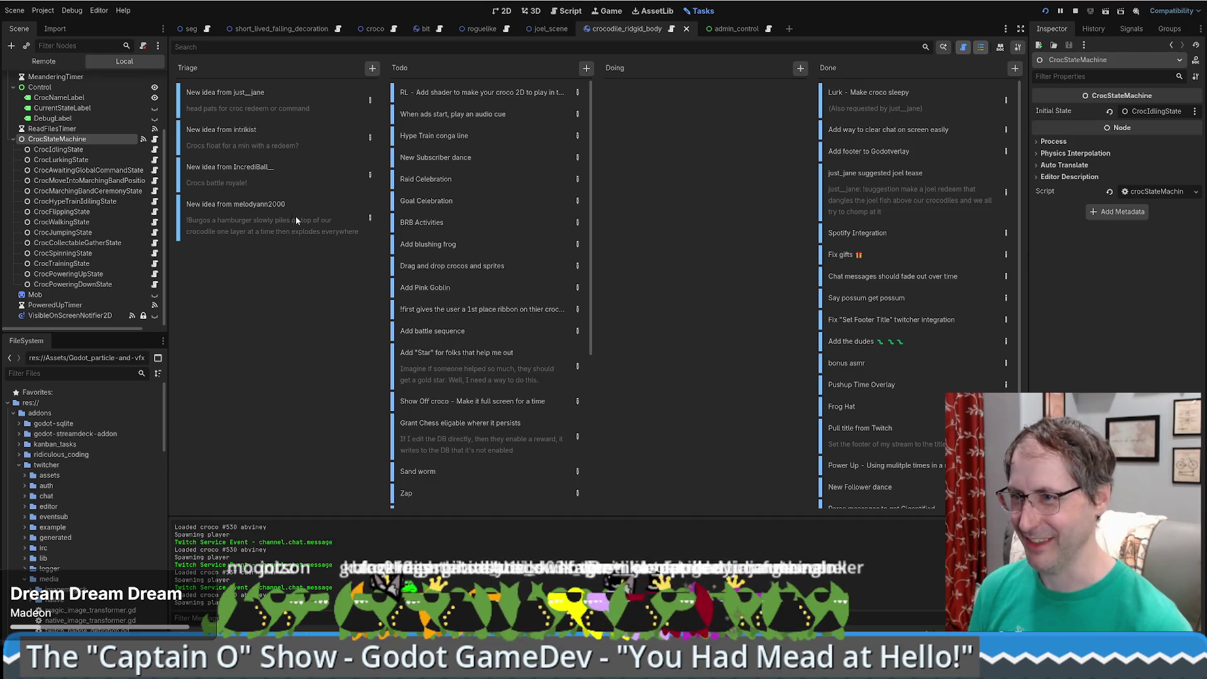
pyautogui.click(181, 31)
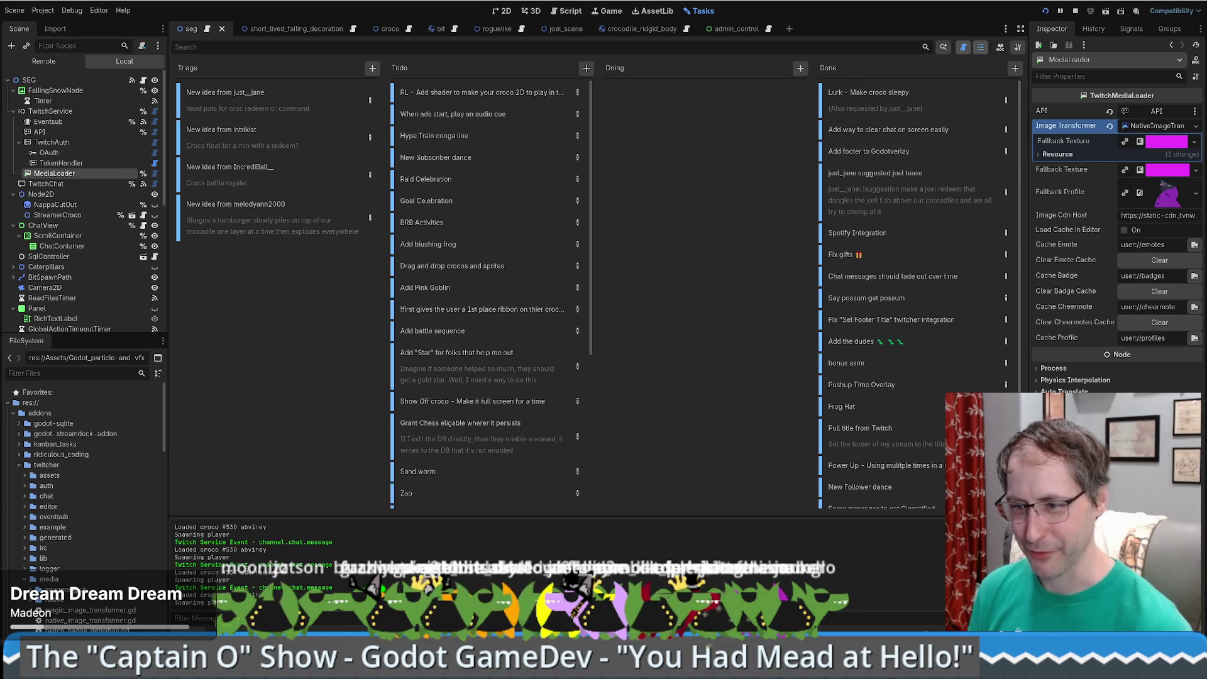
pyautogui.hotkey('alt', 'Tab')
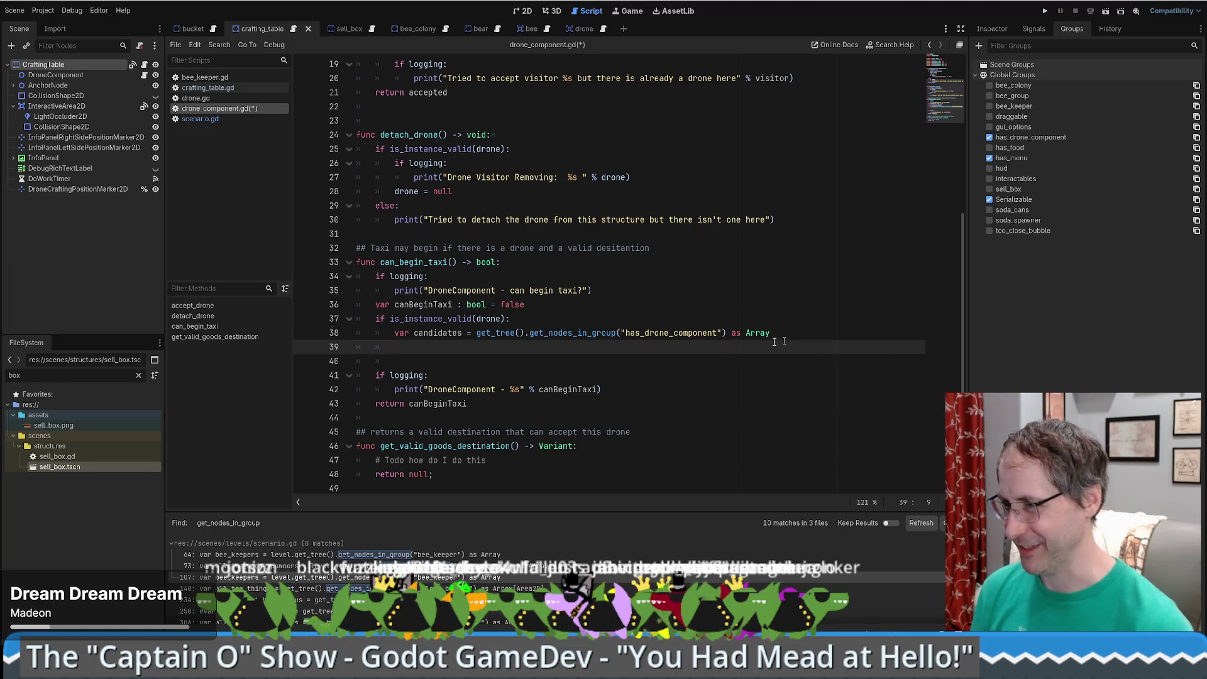
pyautogui.press('Up')
# - Add a 'for c in candidates:' loop on line 39
pyautogui.press('Down')
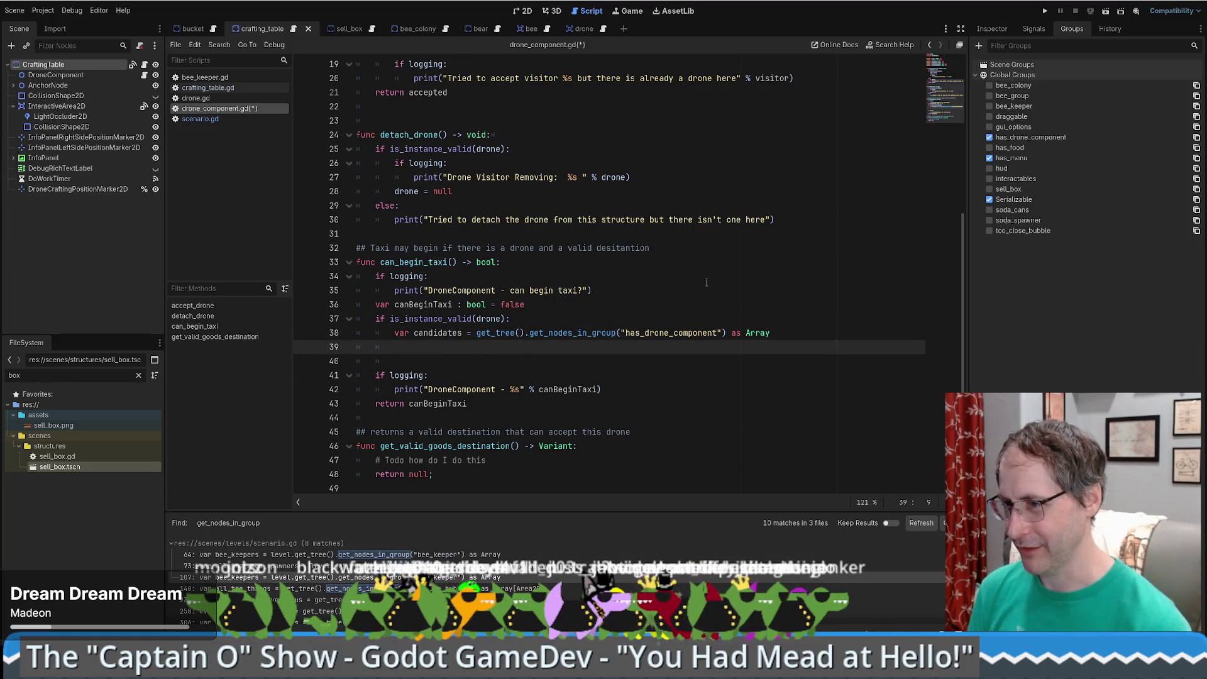
pyautogui.write('for ')
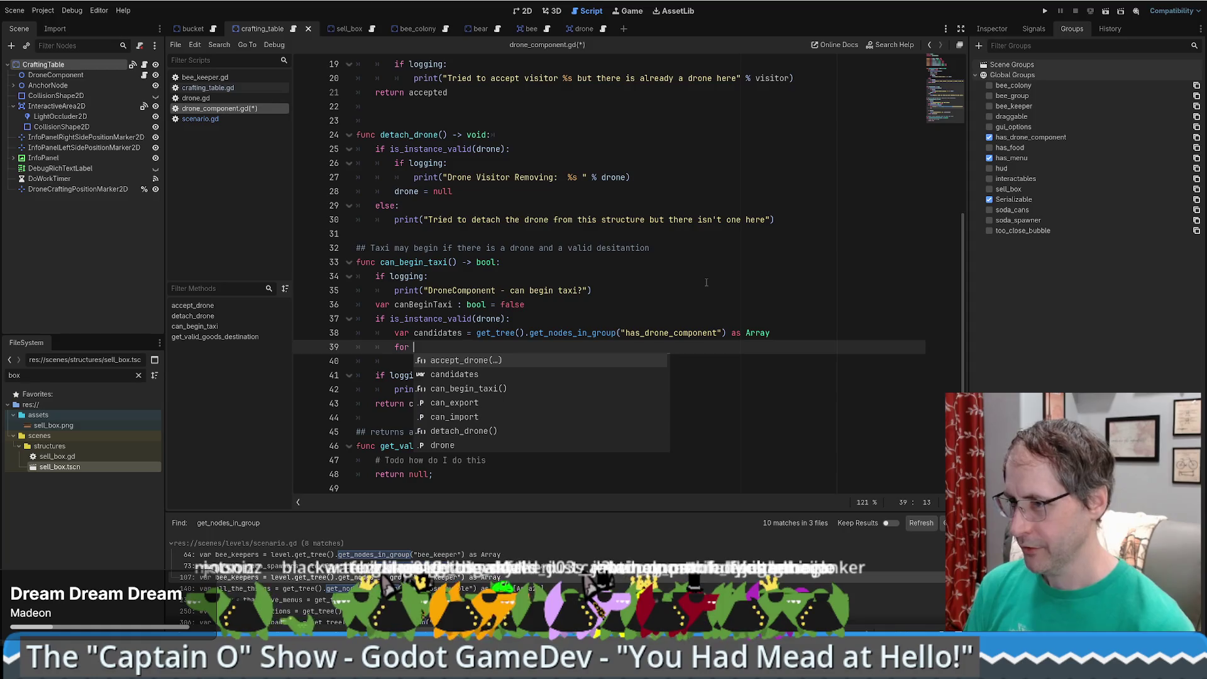
pyautogui.write('c in candidates')
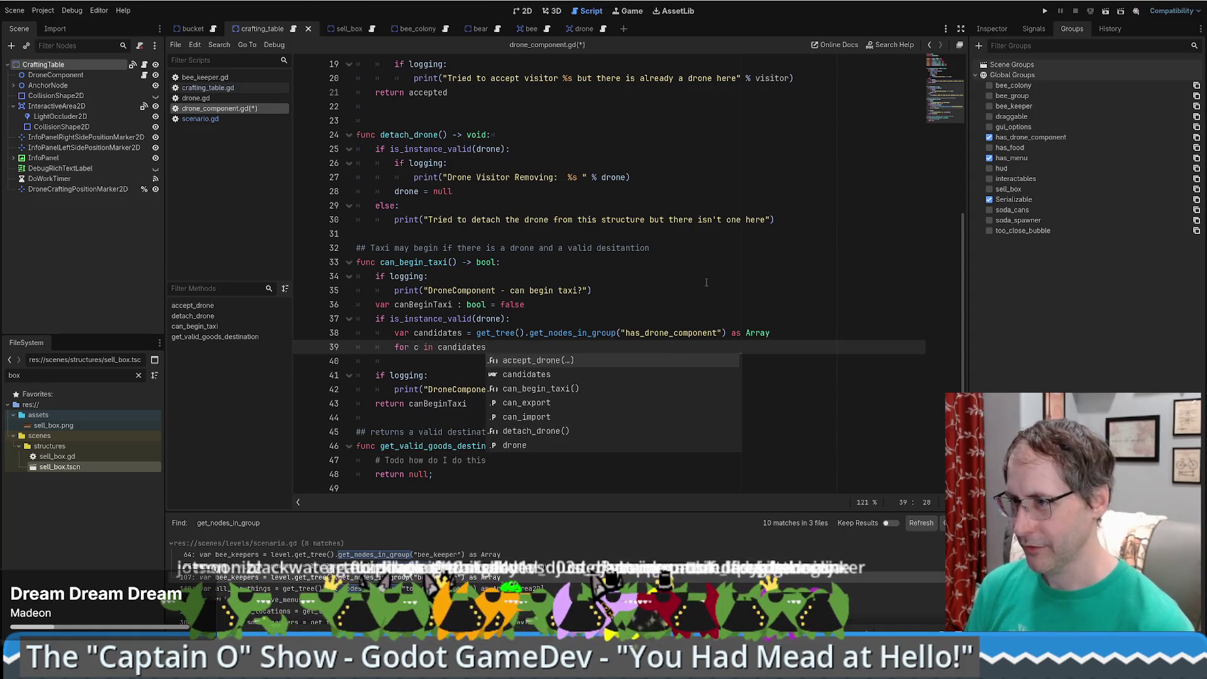
pyautogui.write(':')
pyautogui.press('Return')
# - Add an 'if c != self:' check inside the loop
pyautogui.write('if c ===')
pyautogui.press('BackSpace')
pyautogui.press('BackSpace')
pyautogui.write('this:')
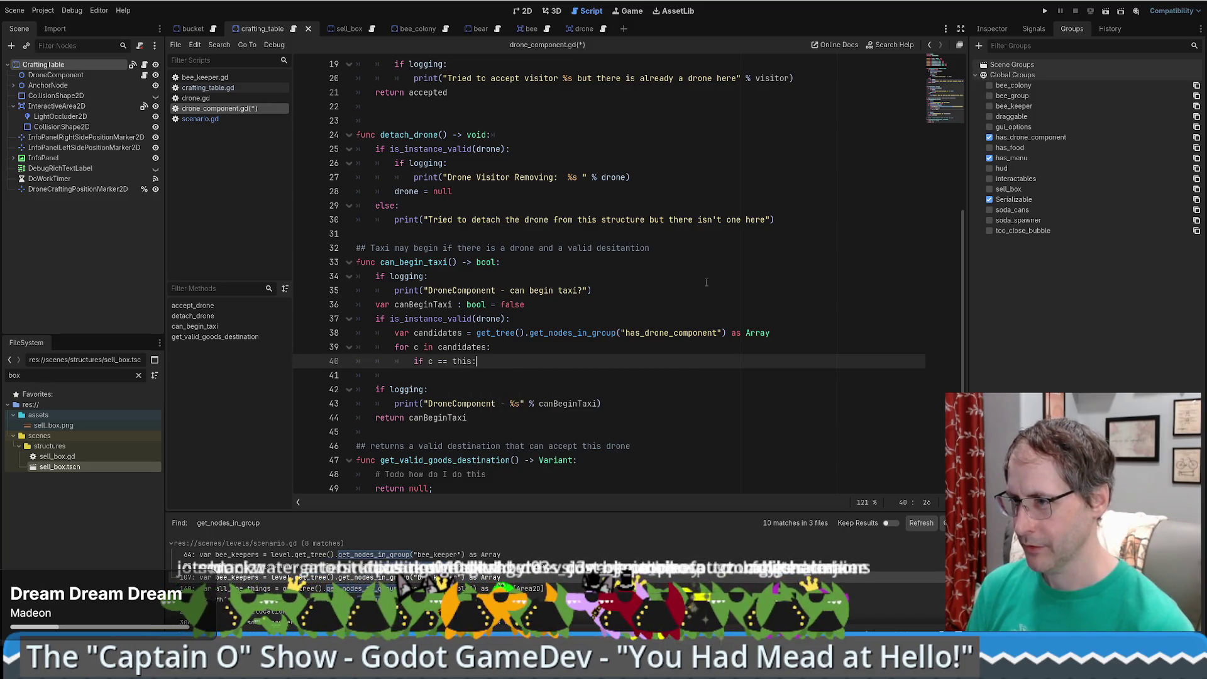
pyautogui.press('BackSpace')
pyautogui.press('BackSpace')
pyautogui.press('BackSpace')
pyautogui.press('BackSpace')
pyautogui.press('BackSpace')
pyautogui.press('BackSpace')
pyautogui.press('BackSpace')
pyautogui.press('BackSpace')
pyautogui.write('!= ')
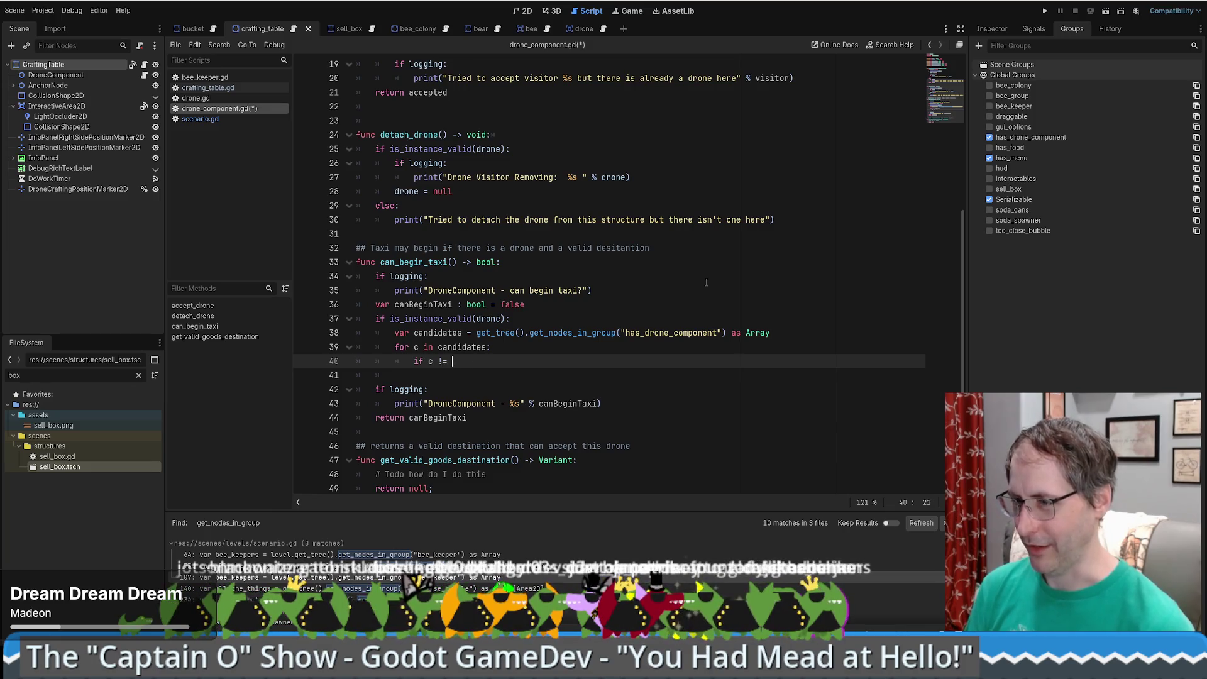
pyautogui.write('this:')
pyautogui.press('Return')
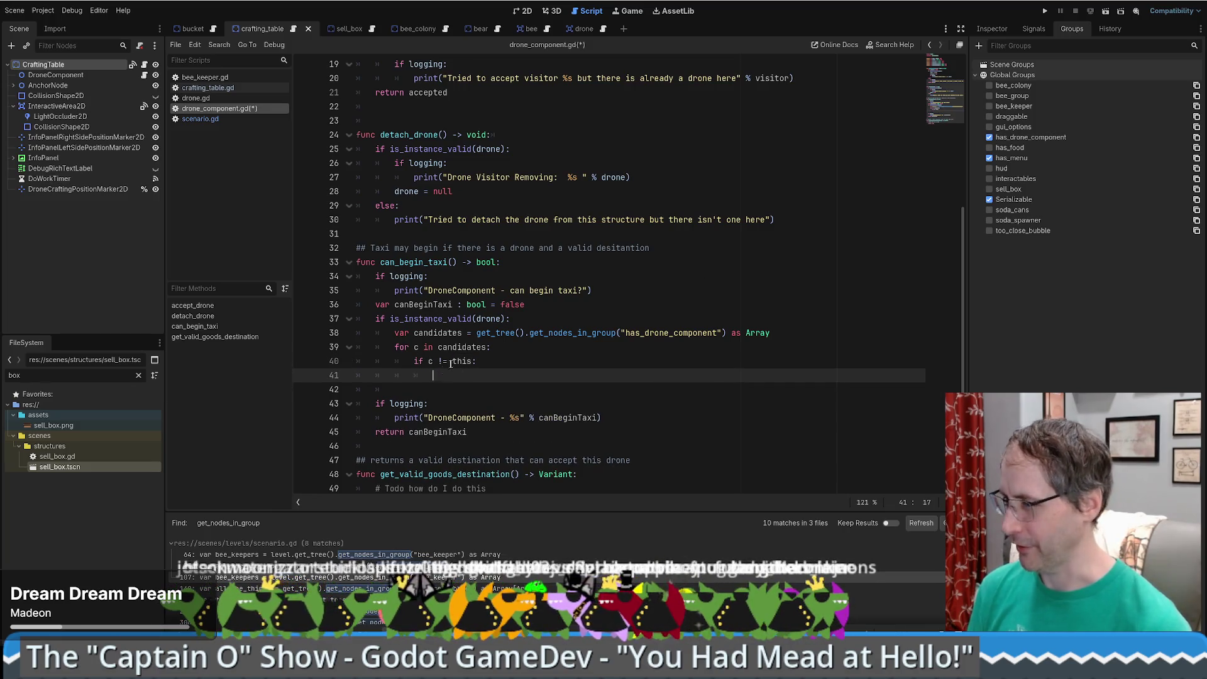
pyautogui.doubleClick(461, 361)
pyautogui.write('self')
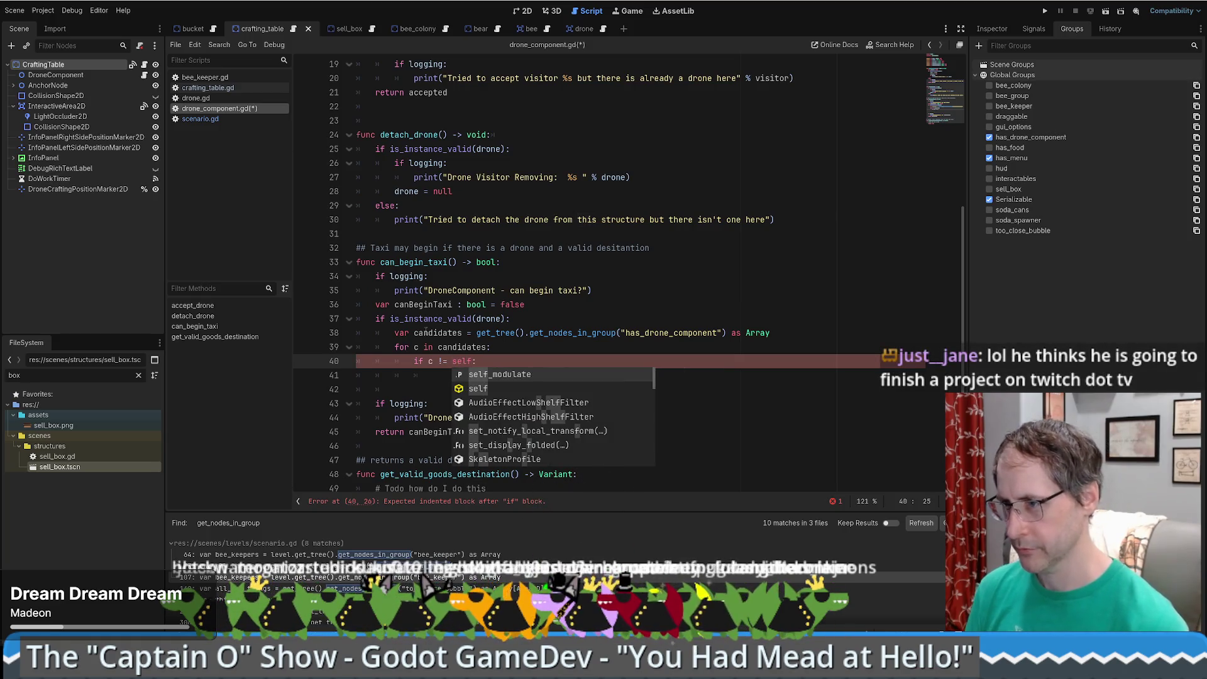
pyautogui.press('Right')
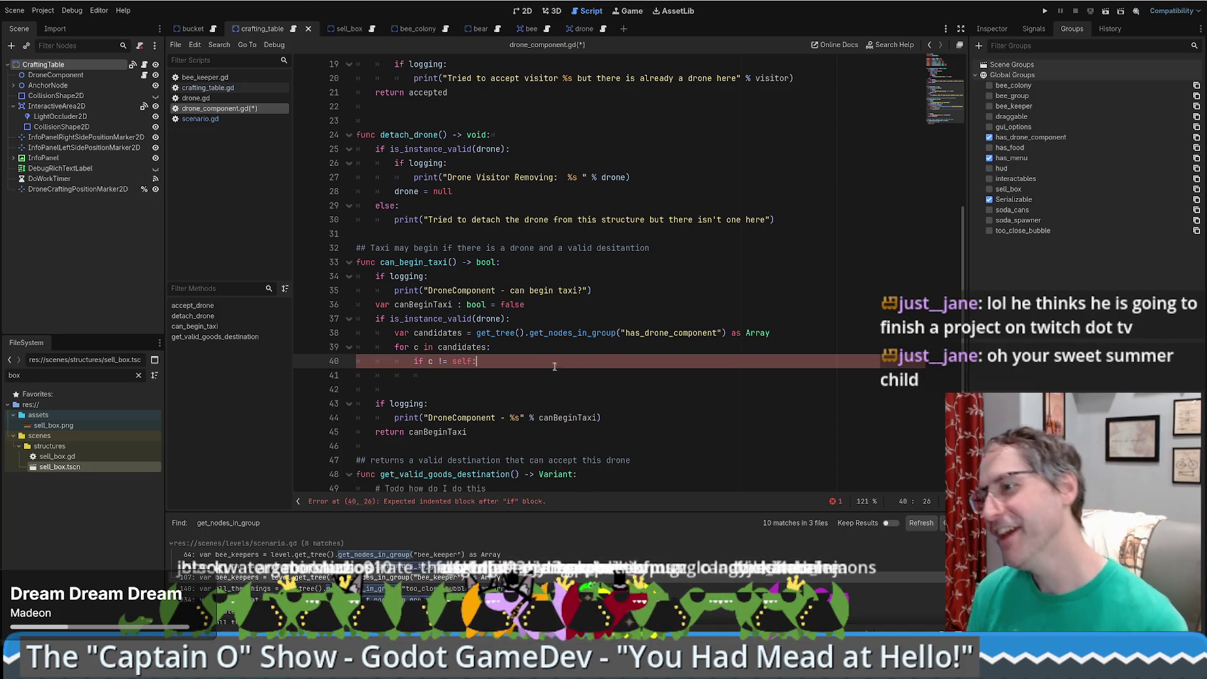
pyautogui.click(520, 375)
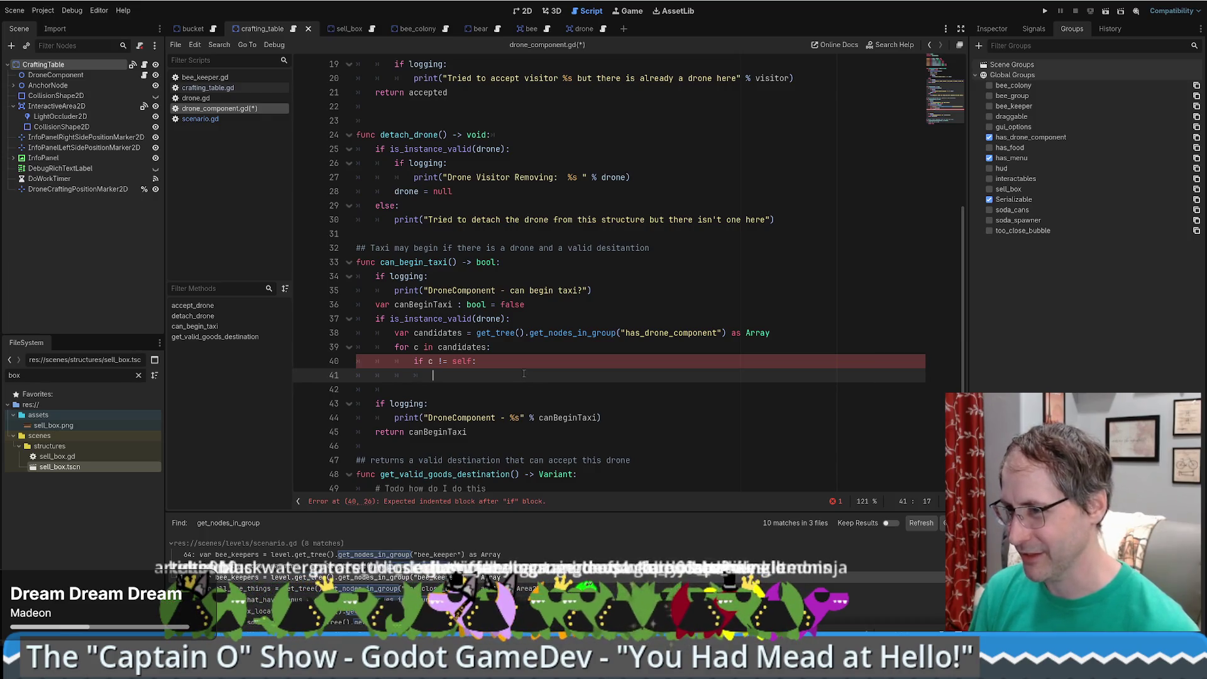
pyautogui.scroll(-1, 524, 374)
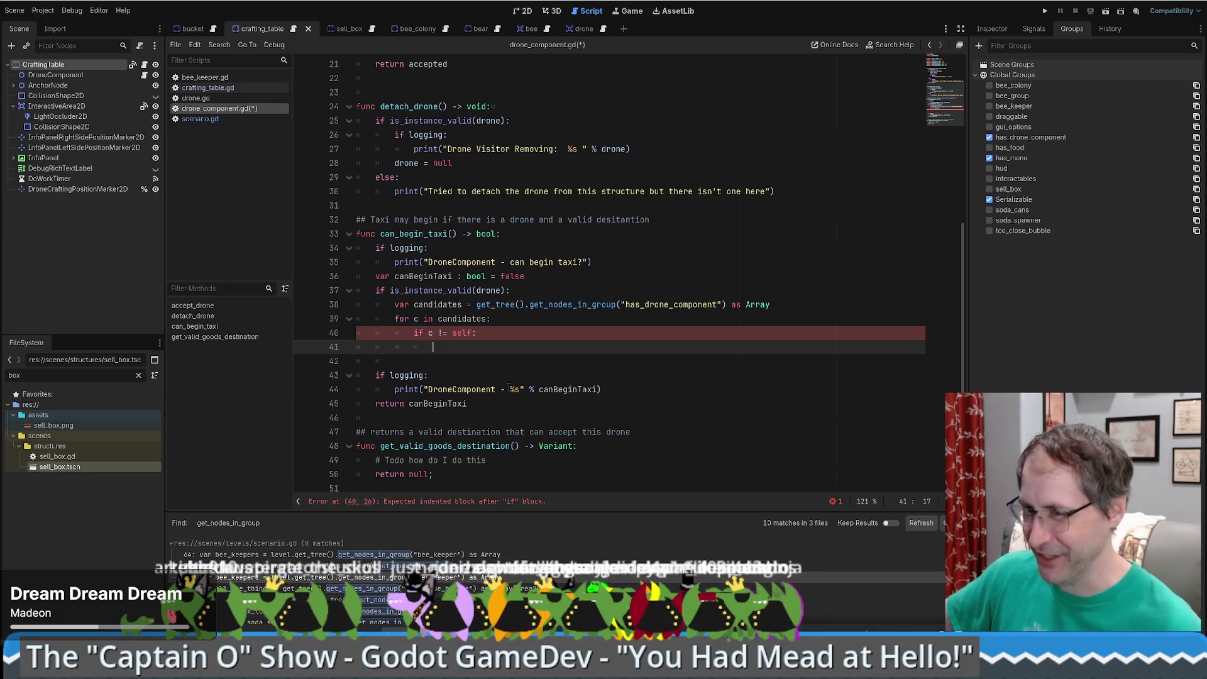
pyautogui.write('c.')
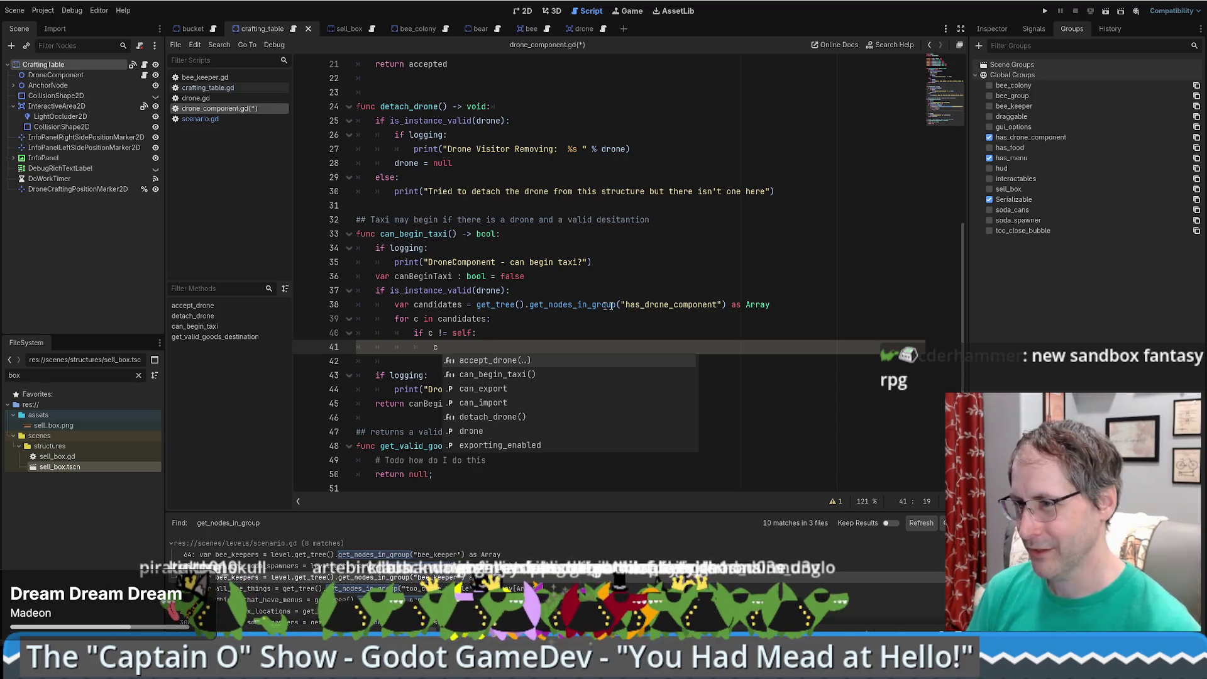
pyautogui.click(521, 290)
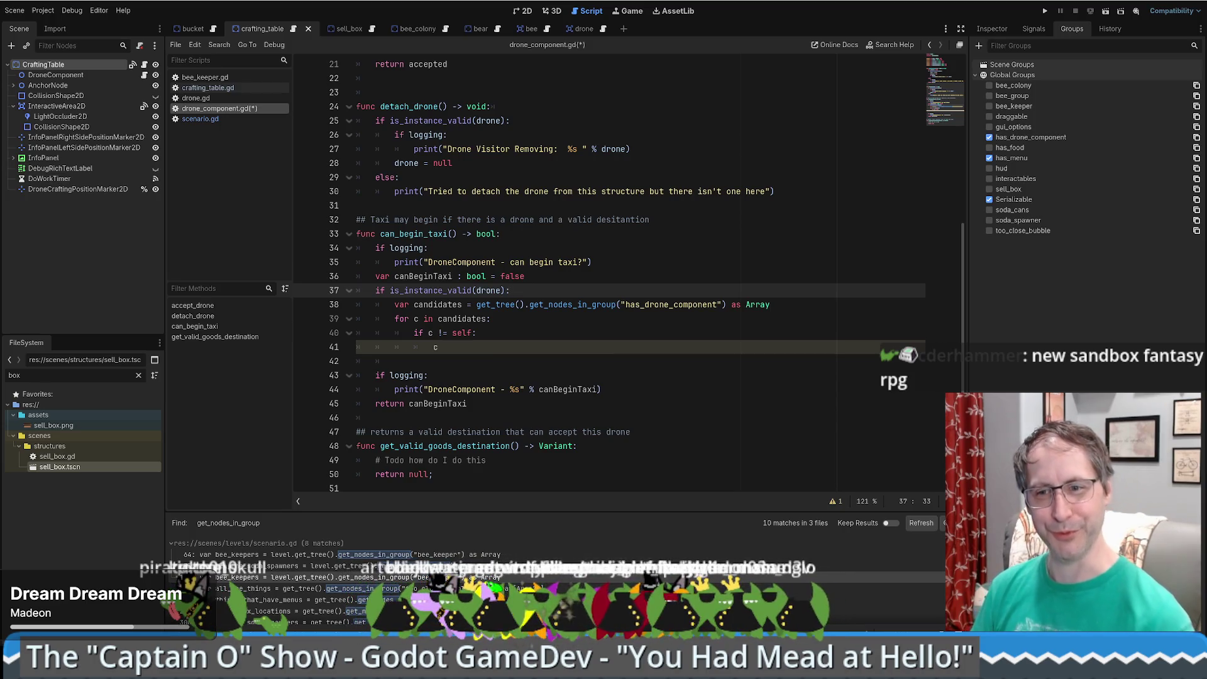
pyautogui.click(506, 345)
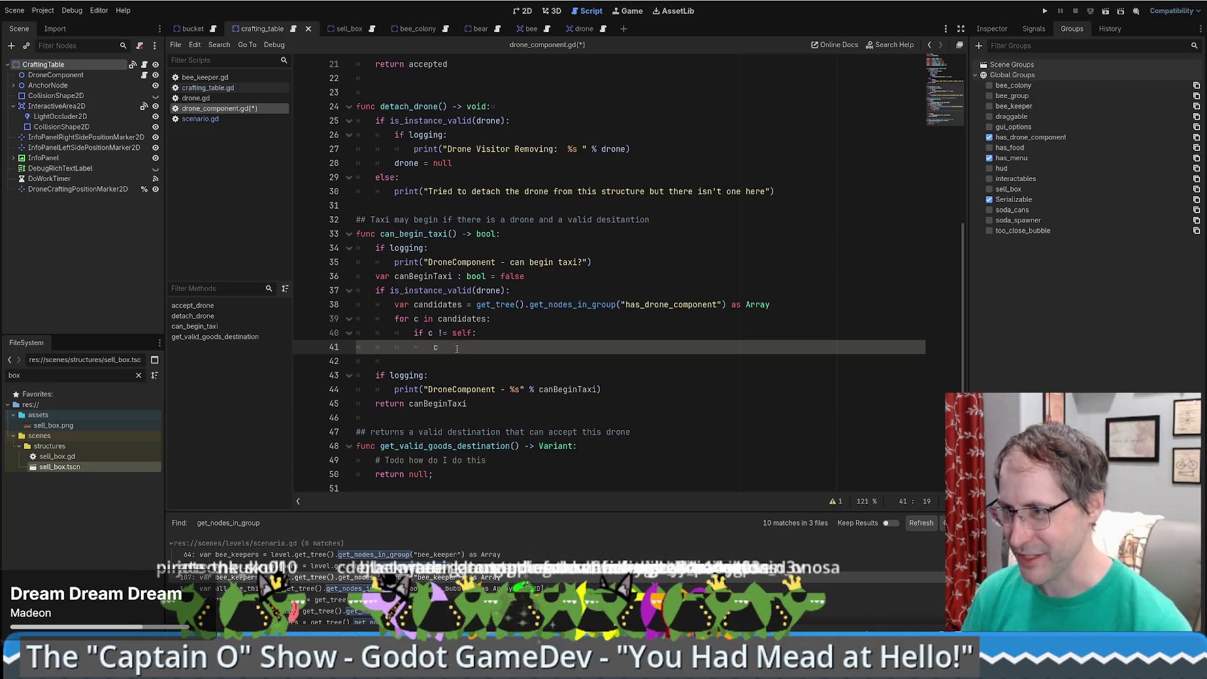
pyautogui.press('Left')
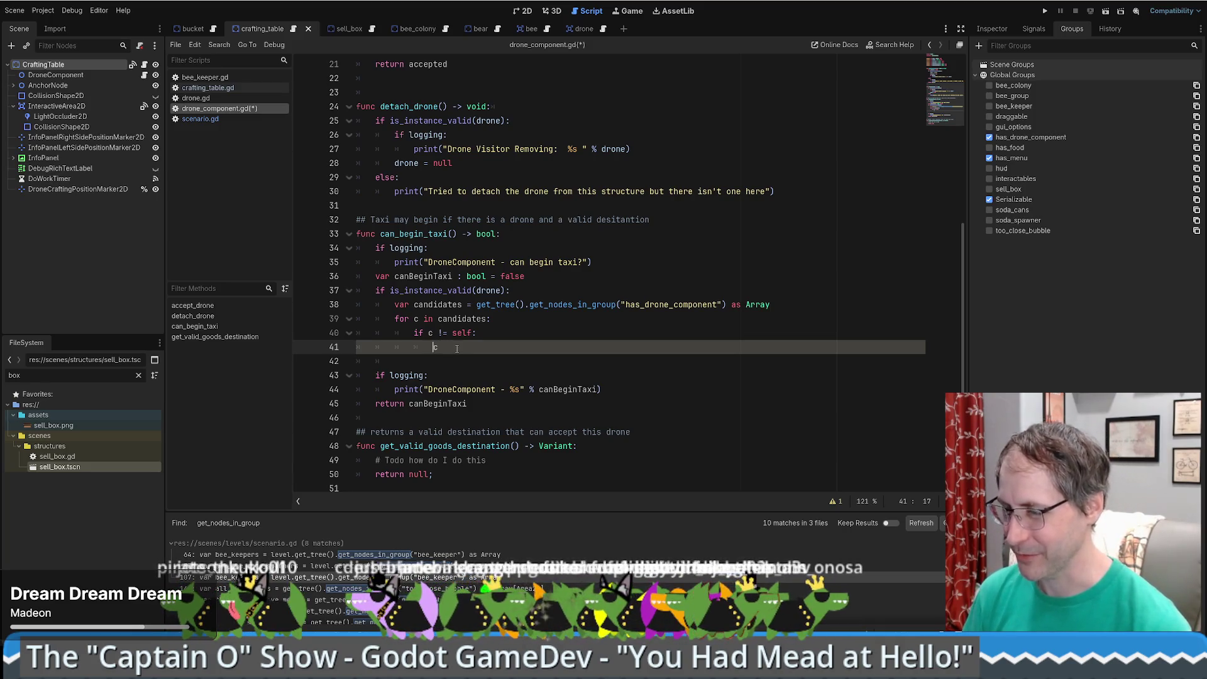
pyautogui.press('BackSpace')
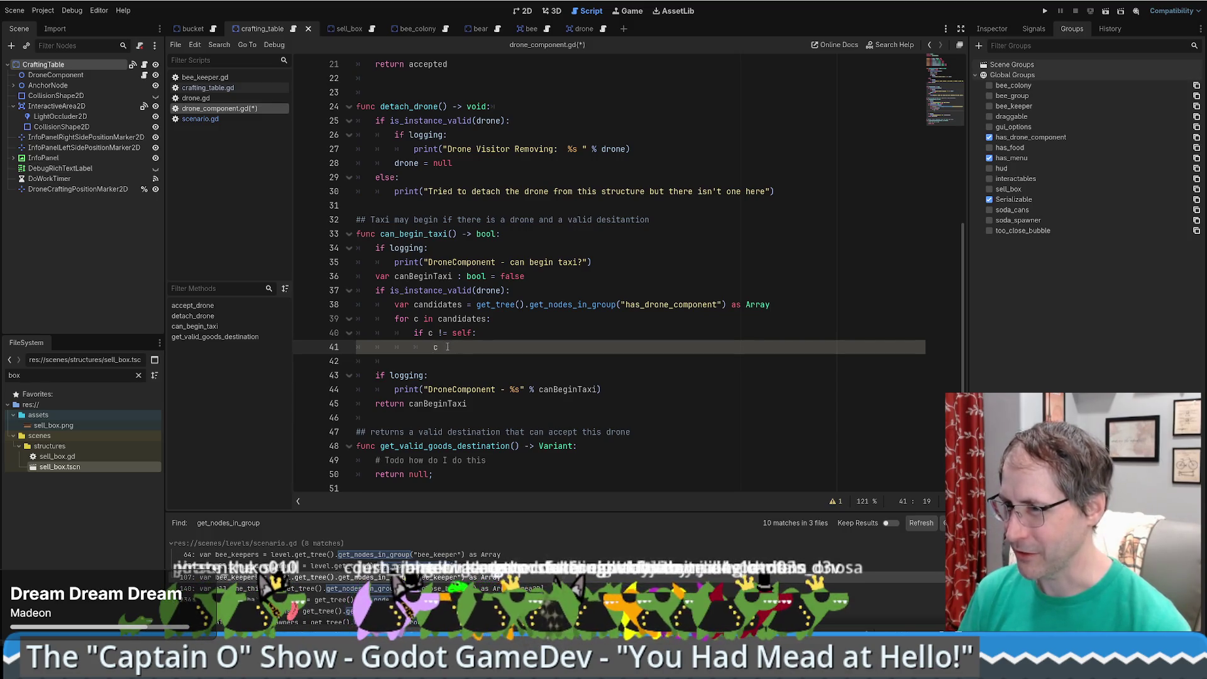
pyautogui.moveTo(443, 347)
pyautogui.mouseDown()
pyautogui.moveTo(420, 346)
pyautogui.moveTo(442, 355)
pyautogui.mouseUp()
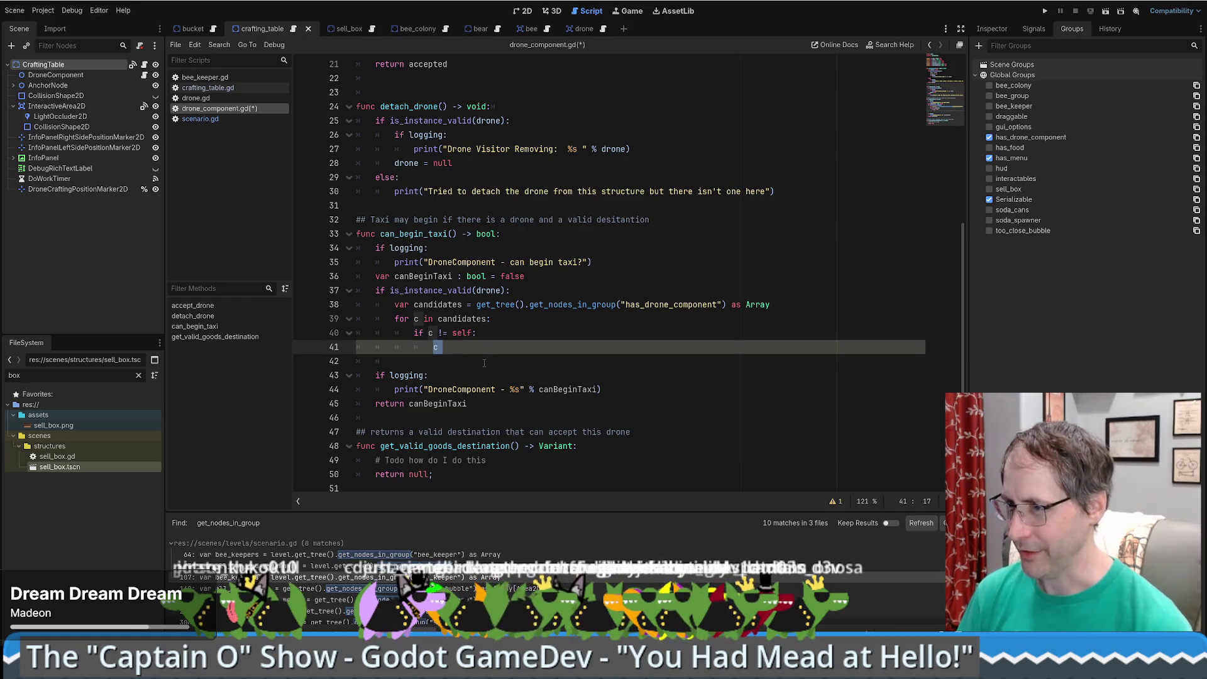
pyautogui.press('BackSpace')
pyautogui.write('if ')
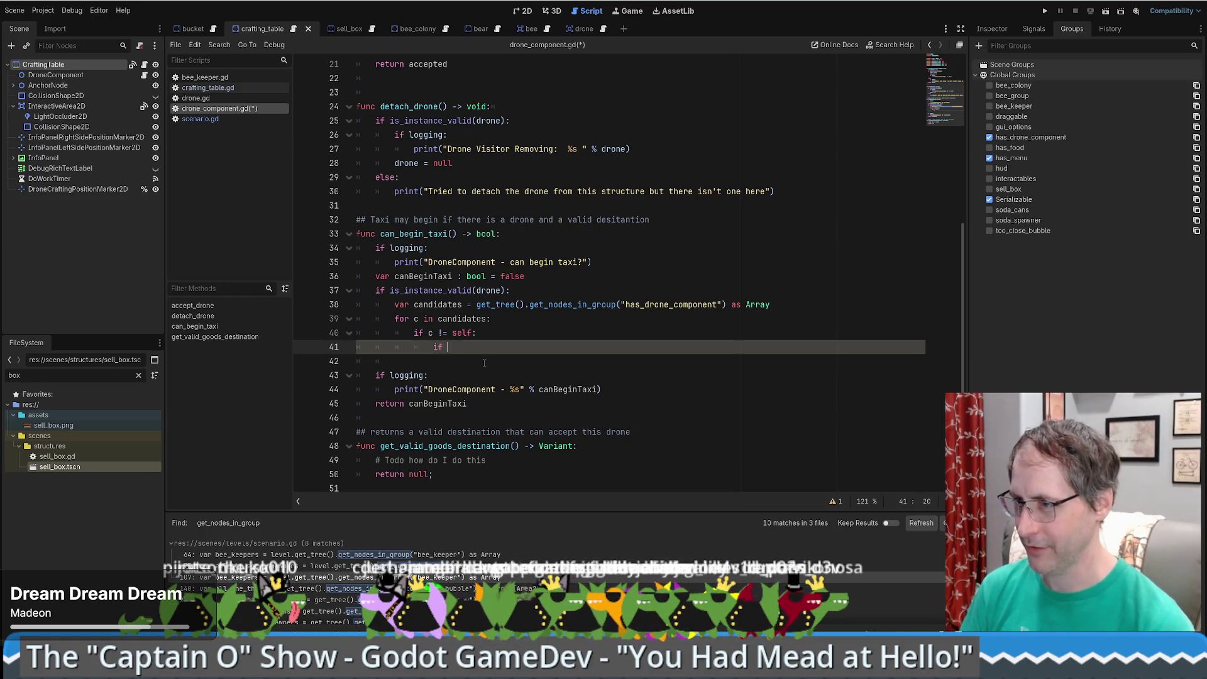
pyautogui.write('c.')
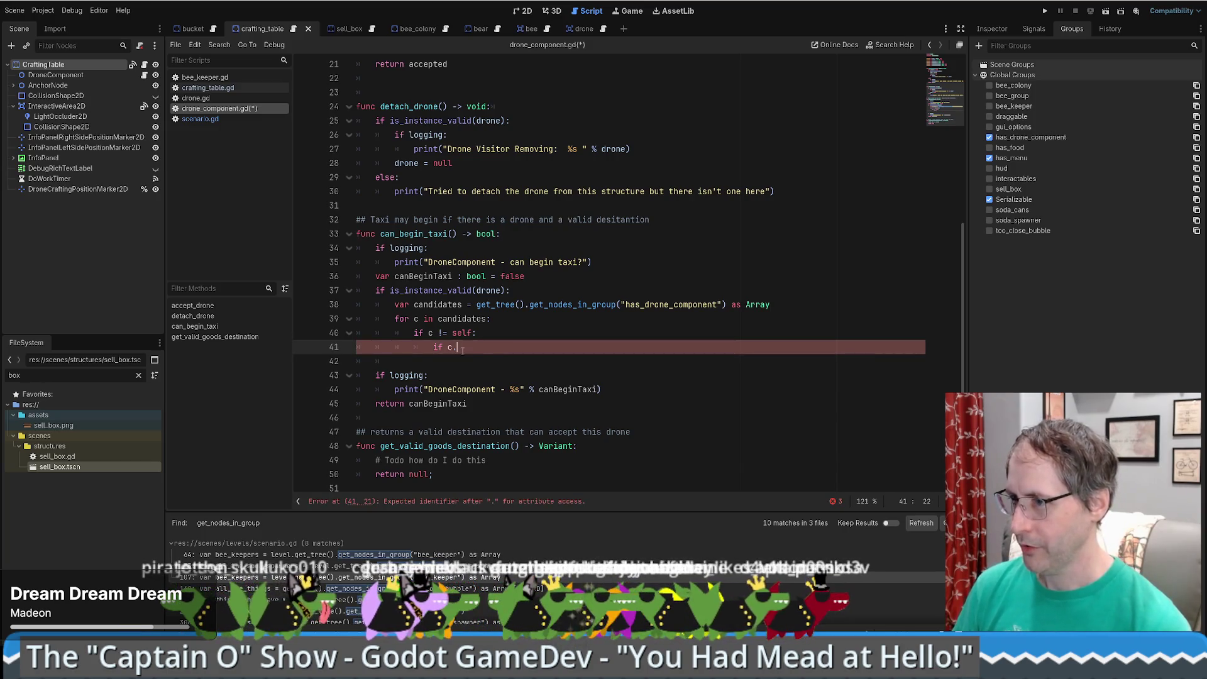
pyautogui.click(782, 306)
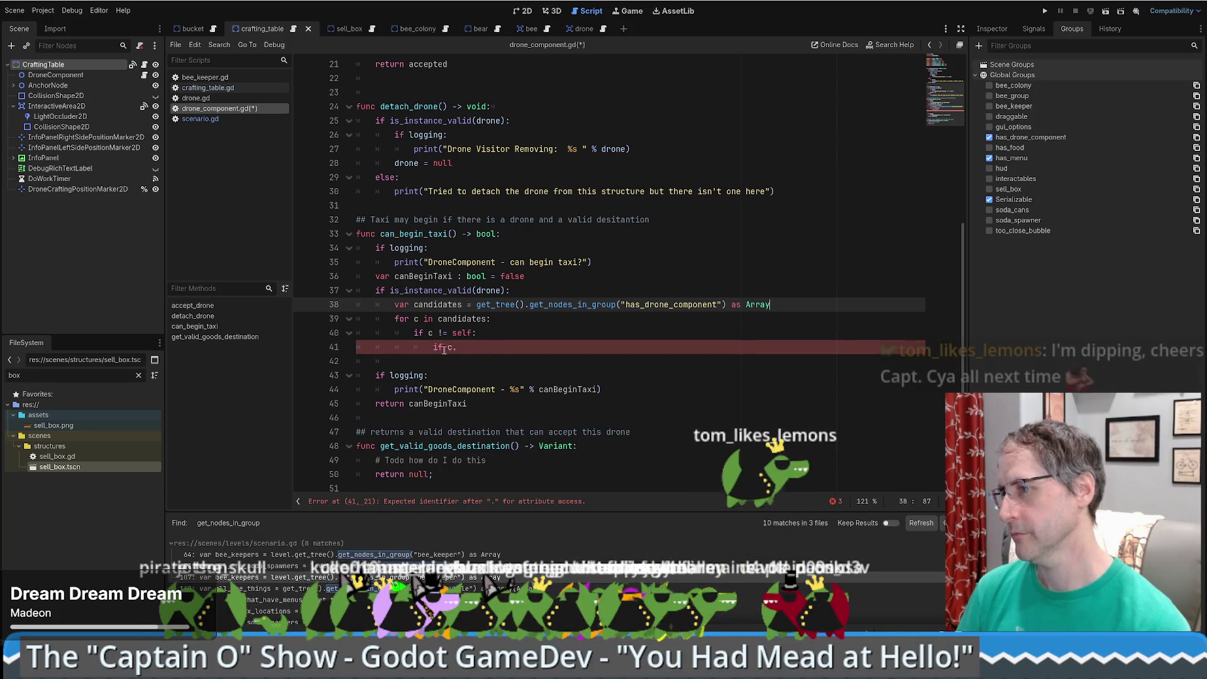
pyautogui.click(504, 347)
pyautogui.hotkey('shift', 'Home')
pyautogui.press('BackSpace')
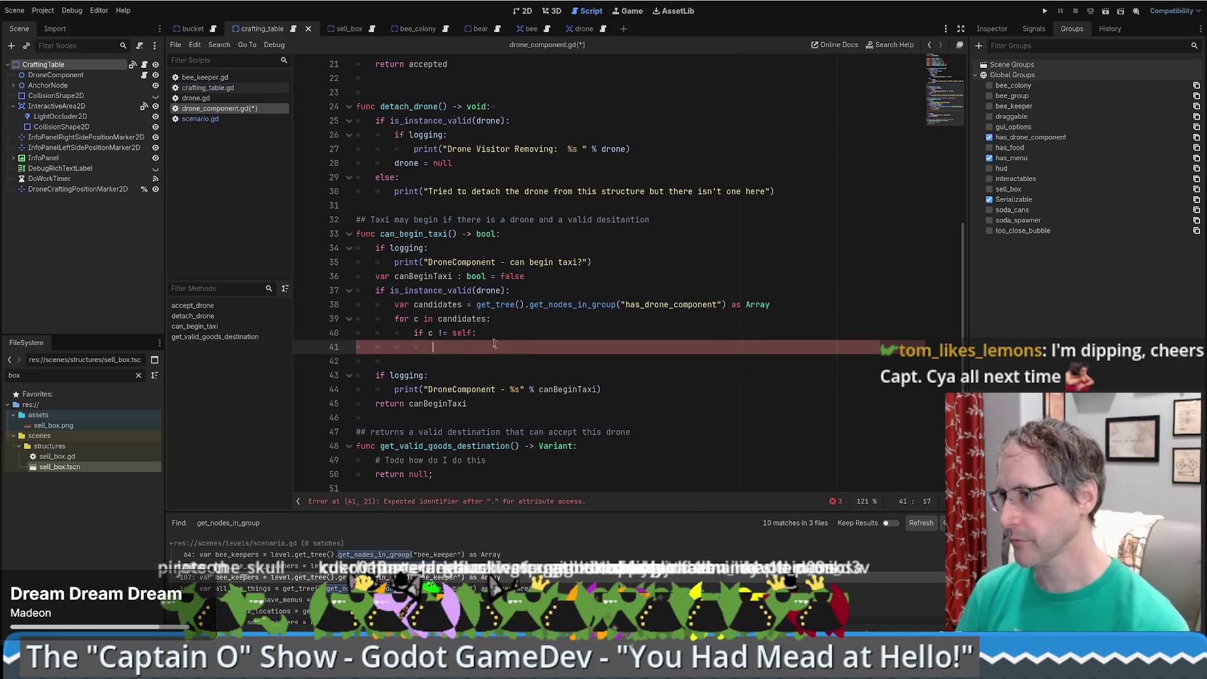
# - Append '&& c.DroneComponent' to the if c != self: condition on line 40
pyautogui.press('Up')
pyautogui.press('End')
pyautogui.write('&& c is')
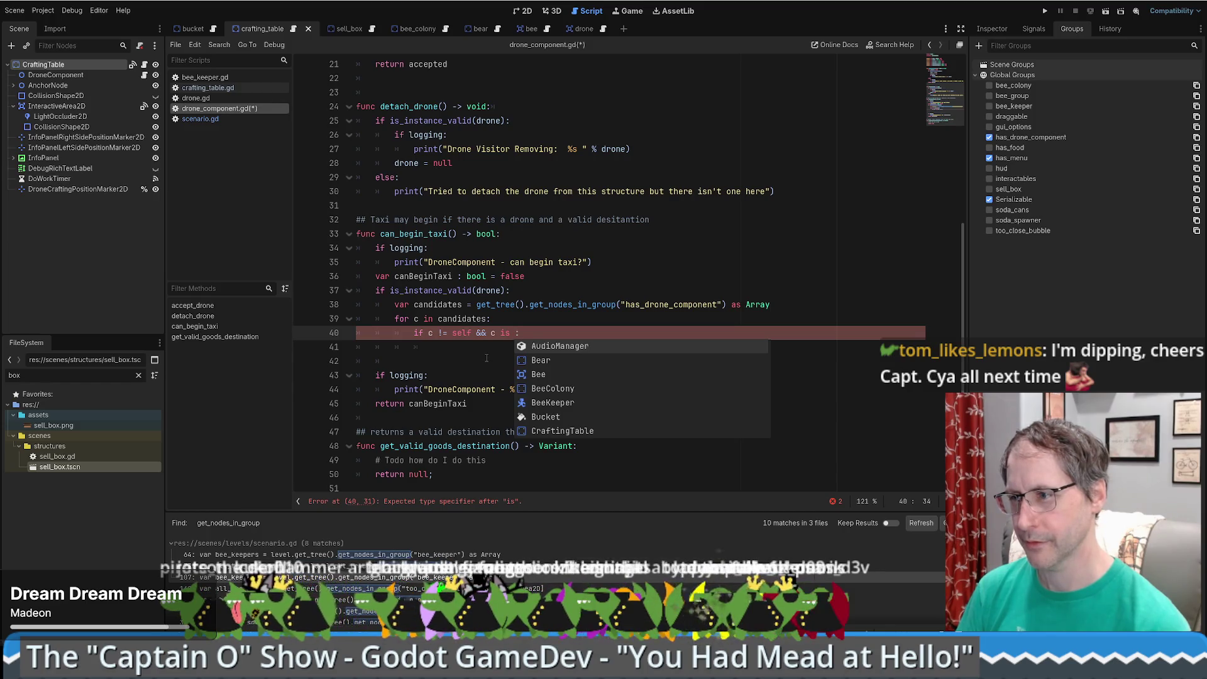
pyautogui.press('BackSpace')
pyautogui.press('BackSpace')
pyautogui.press('BackSpace')
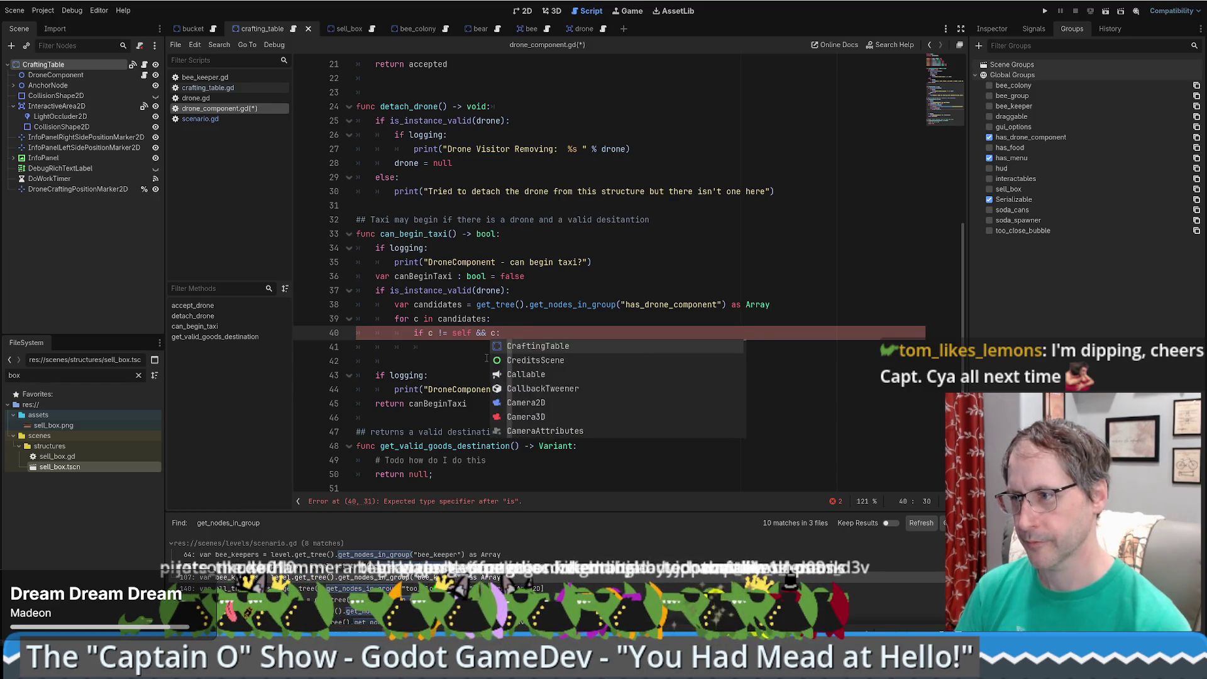
pyautogui.write('.')
pyautogui.write('DroneC')
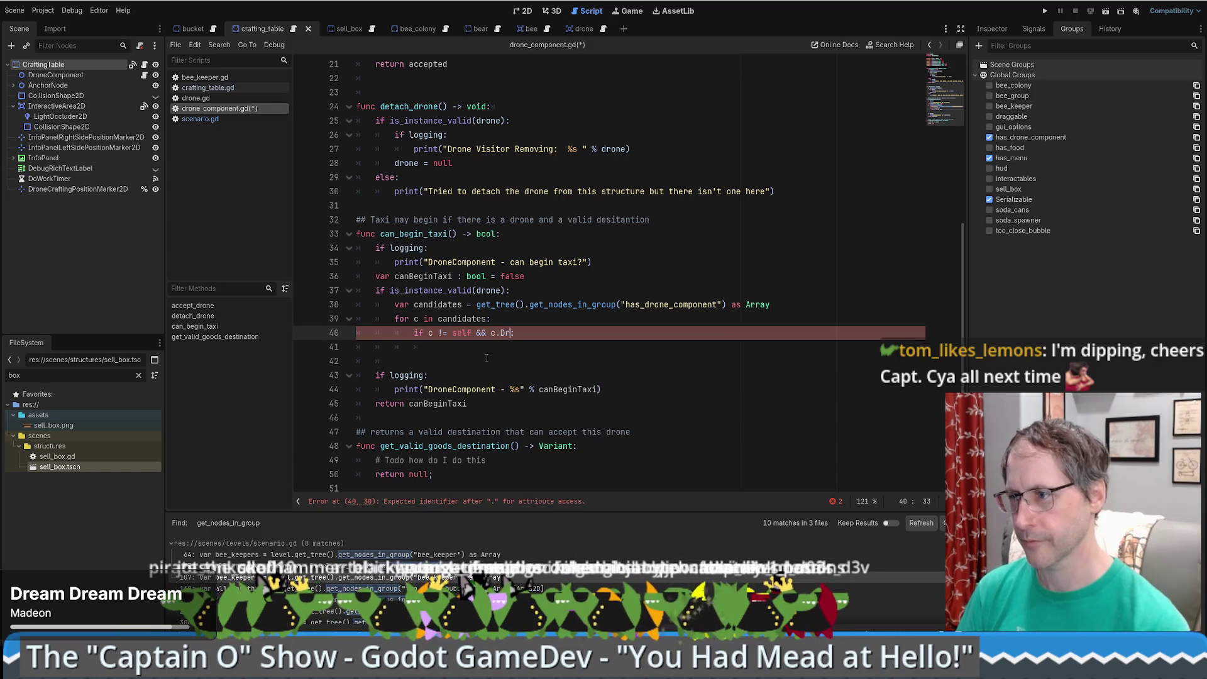
pyautogui.write('omponent')
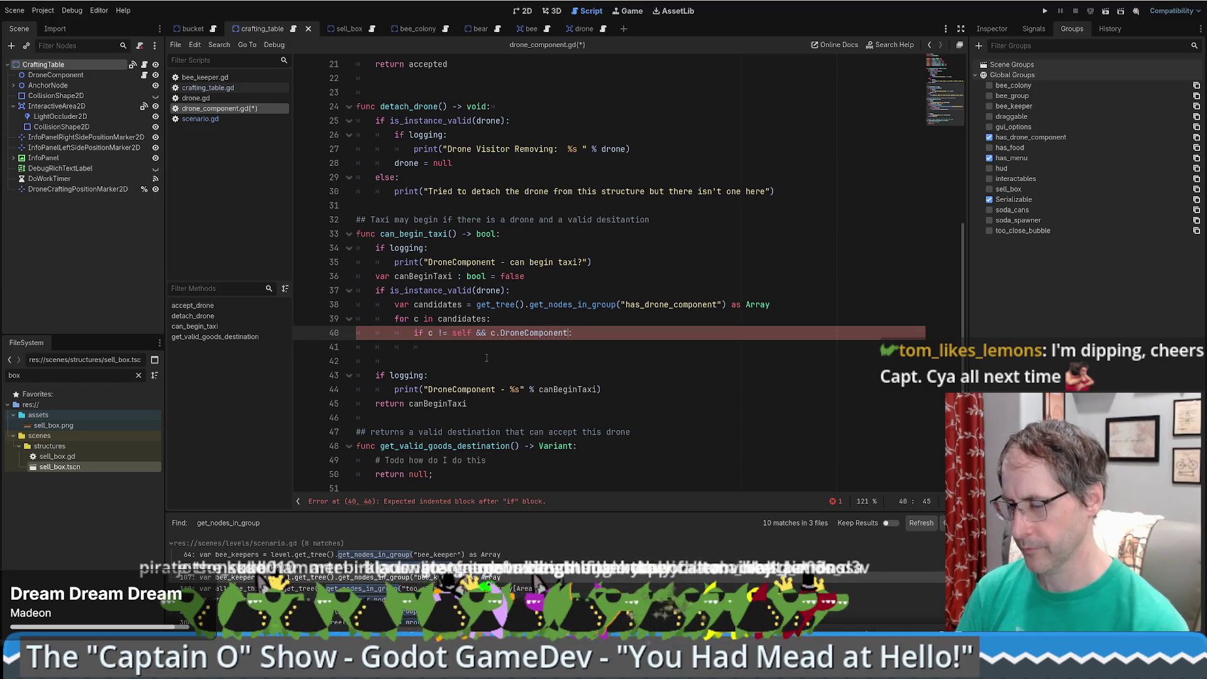
# - Wrap c.DroneComponent in is_instance_valid() and start an indented line under the if
pyautogui.hotkey('ctrl', 'Left')
pyautogui.hotkey('ctrl', 'Left')
pyautogui.hotkey('ctrl', 'Left')
pyautogui.press('Left')
pyautogui.write('is_ins')
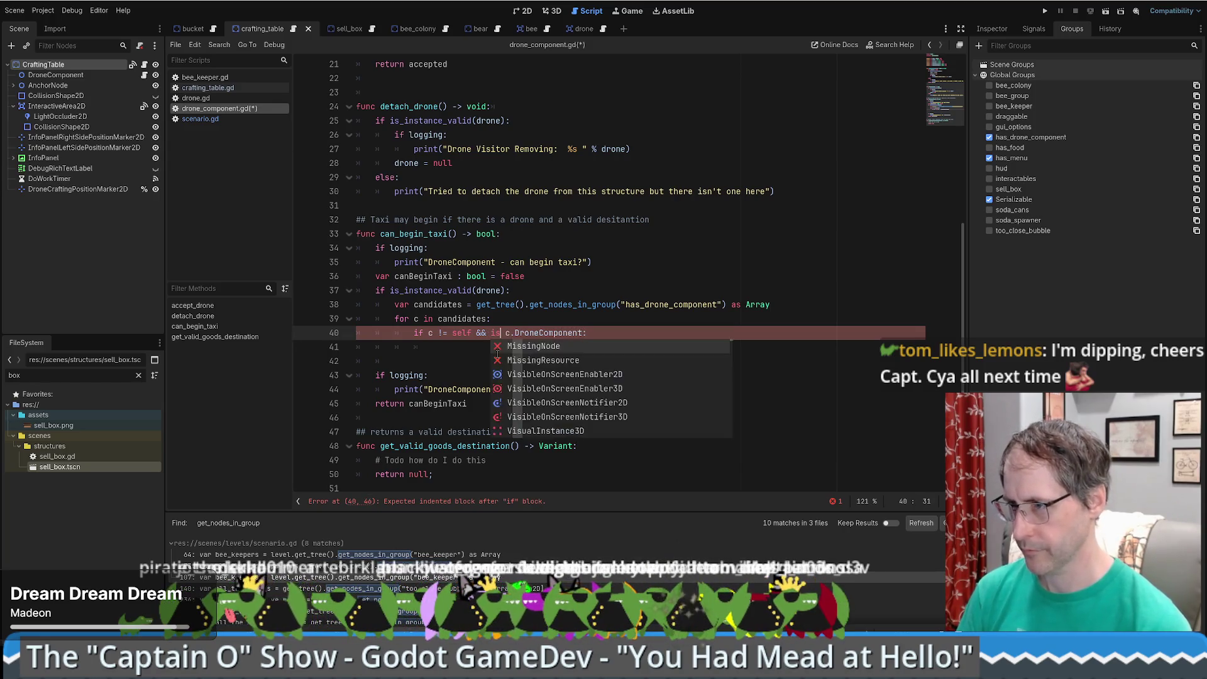
pyautogui.press('Down')
pyautogui.press('Down')
pyautogui.press('Down')
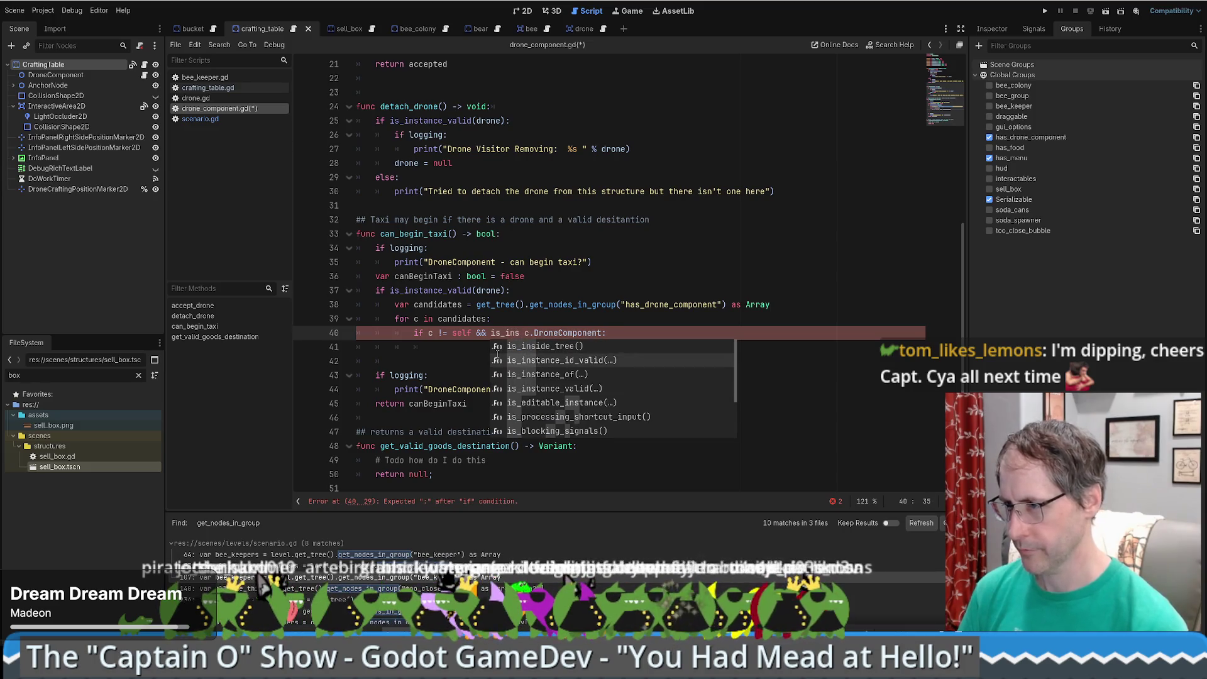
pyautogui.press('Return')
pyautogui.press('Delete')
pyautogui.press('Delete')
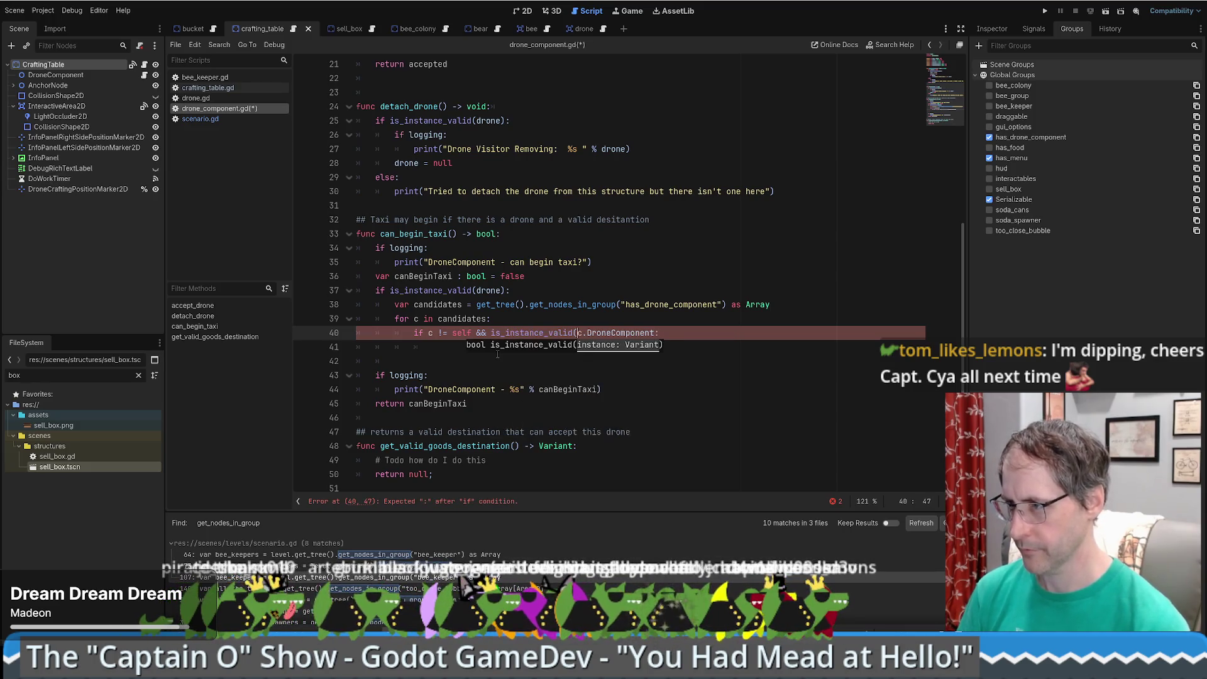
pyautogui.press('End')
pyautogui.press('Left')
pyautogui.write(')')
pyautogui.press('BackSpace')
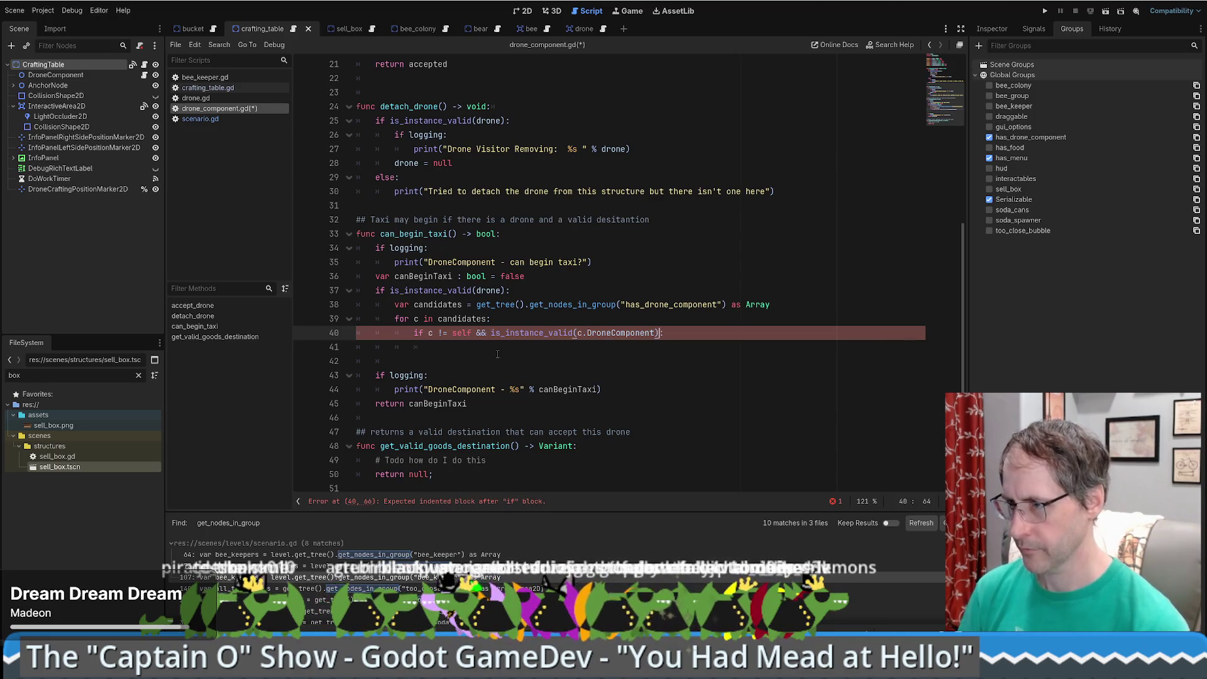
pyautogui.click(487, 345)
pyautogui.press('Tab')
# - Declare var dc = c.DroneComponent as DroneComponent on line 41
pyautogui.write('var ')
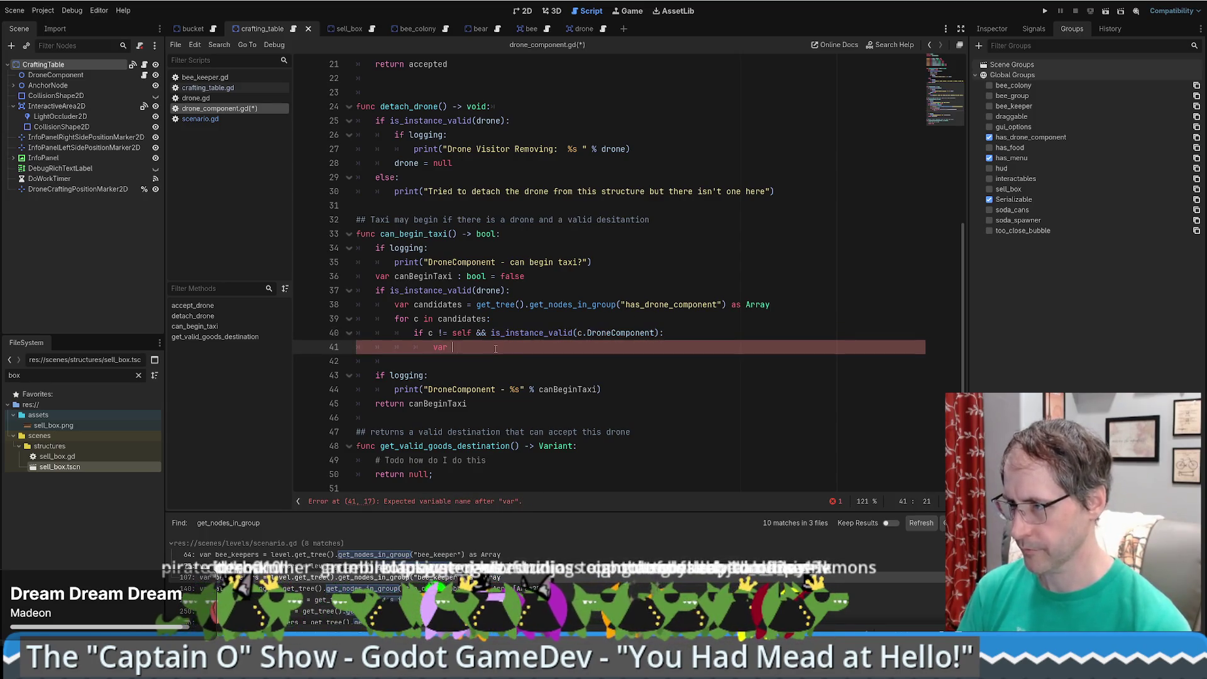
pyautogui.write('dc ')
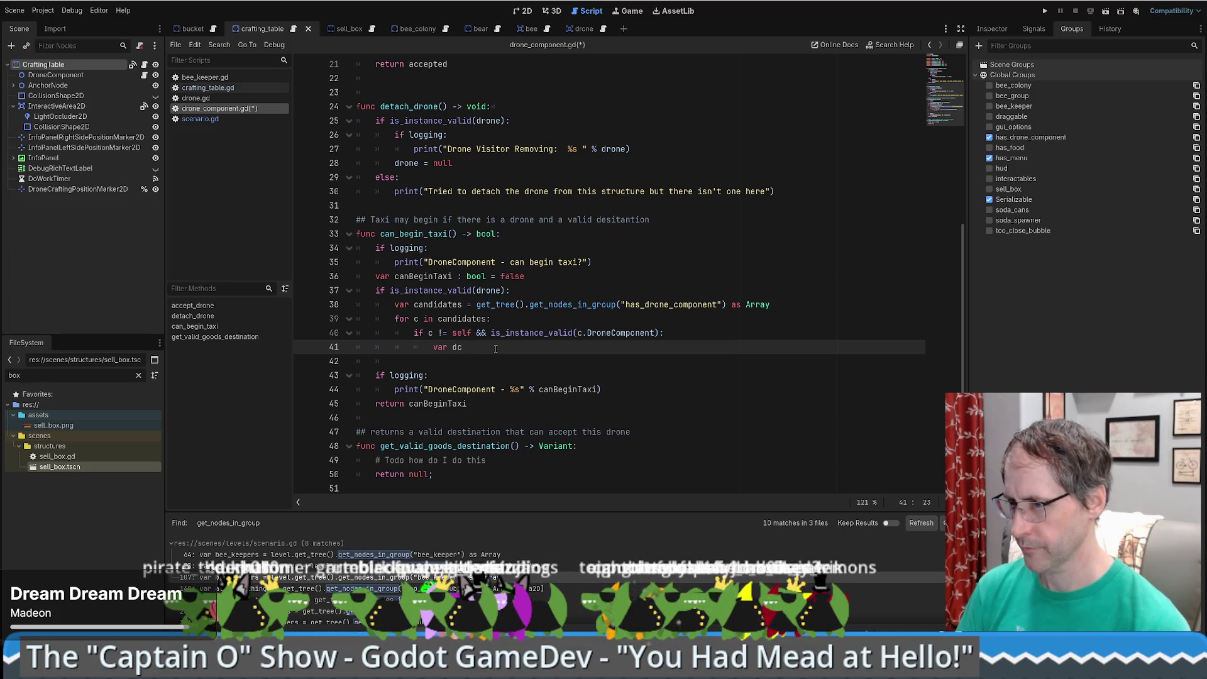
pyautogui.write('= c.Dr')
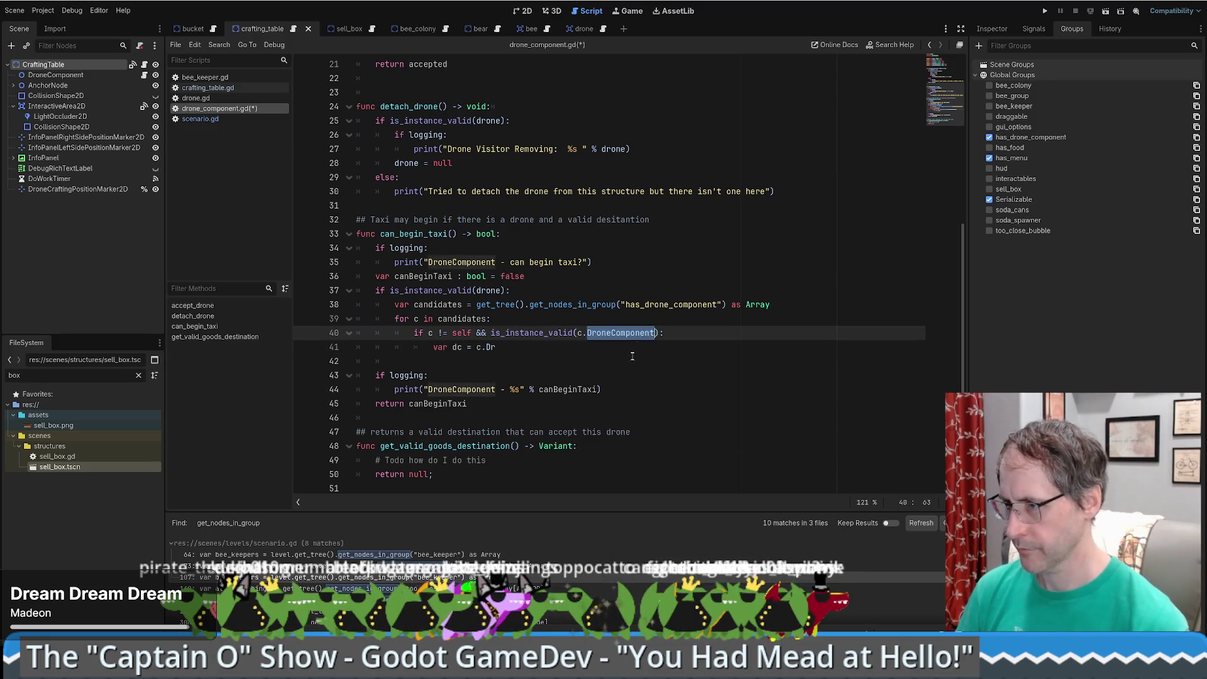
pyautogui.press('Return')
pyautogui.write('as Drone')
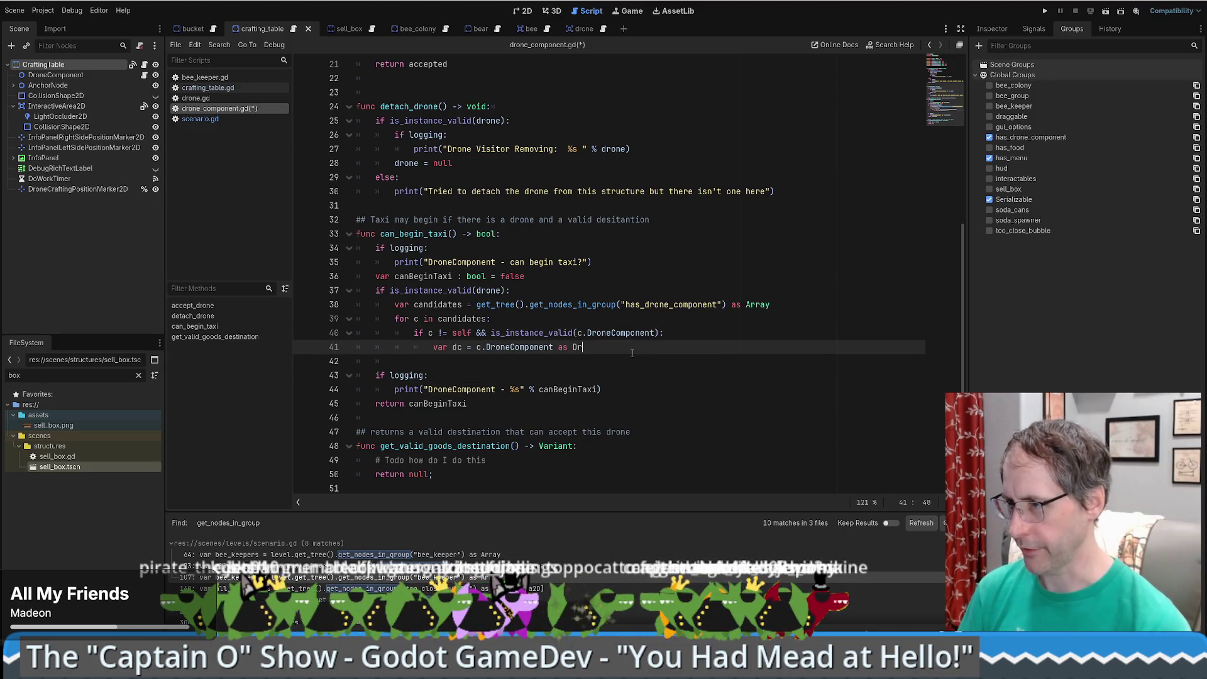
pyautogui.press('Down')
pyautogui.press('Down')
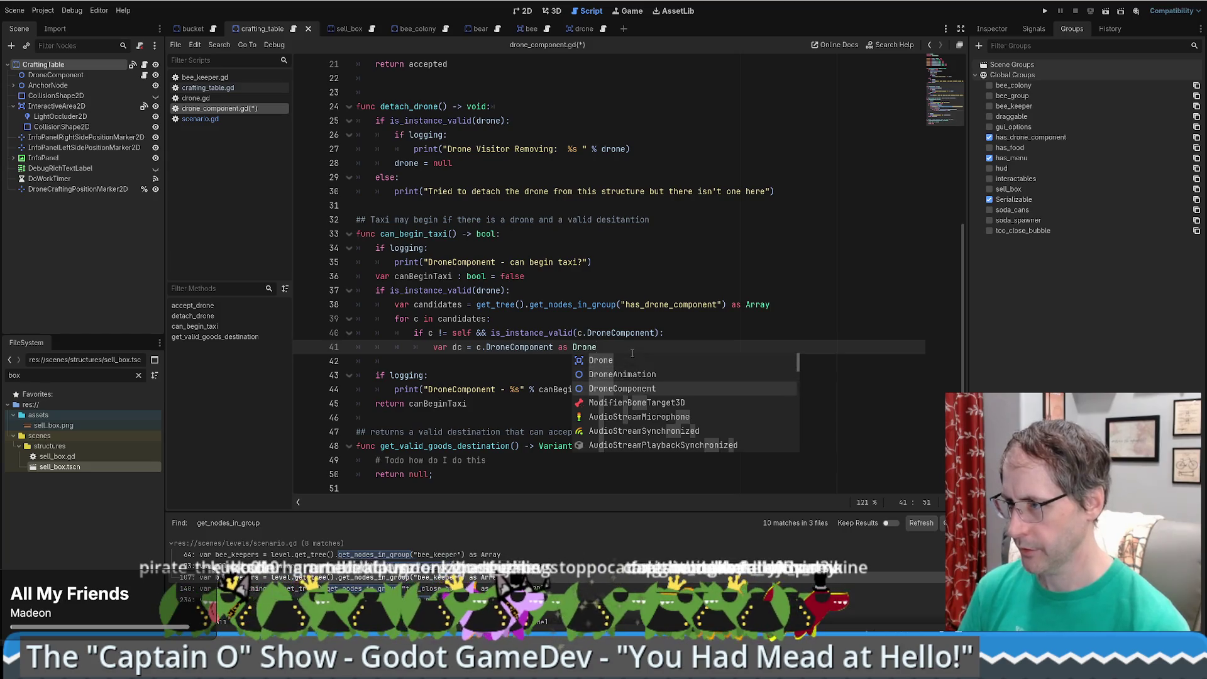
pyautogui.press('Return')
pyautogui.press('Return')
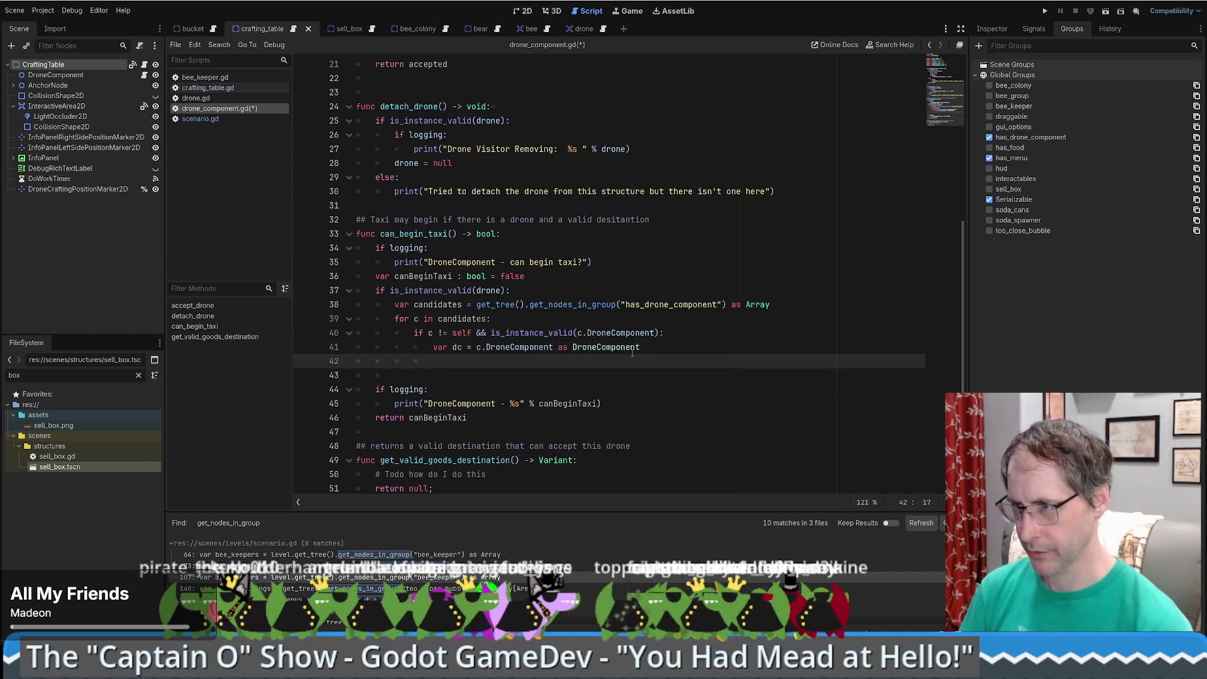
# - Begin line 42 as 'if dc.can_export && dc.exporting_enabled && dc.'
pyautogui.write('dc')
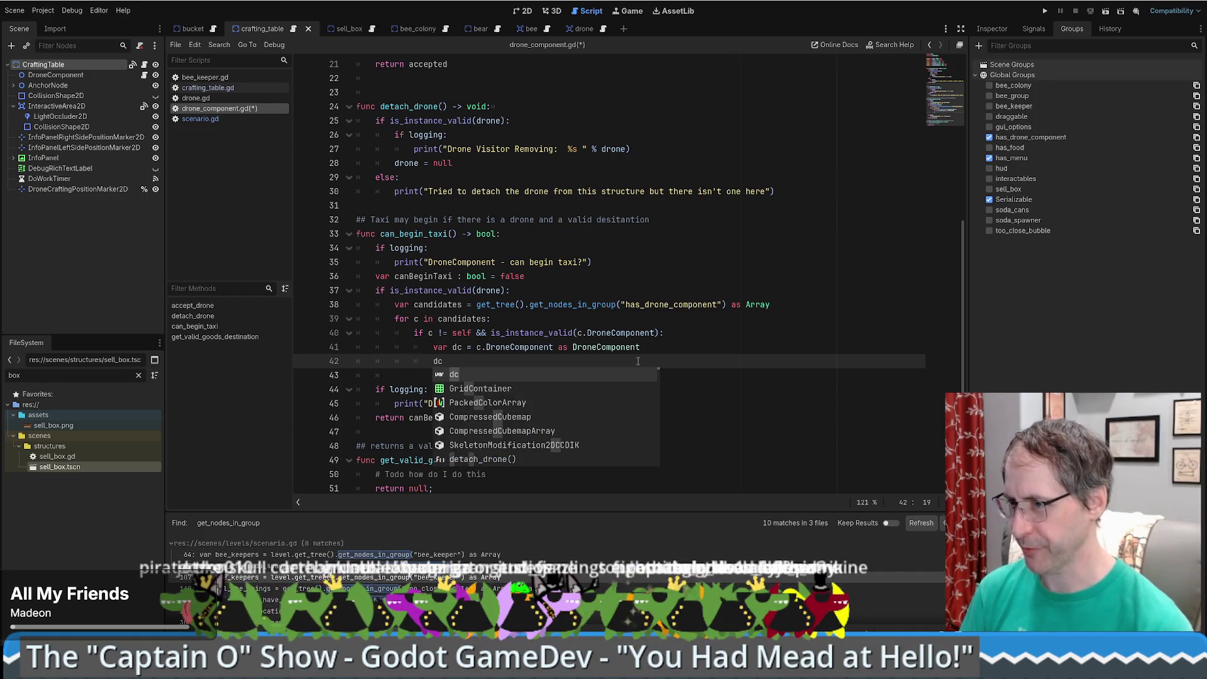
pyautogui.press('BackSpace')
pyautogui.press('BackSpace')
pyautogui.write('if ')
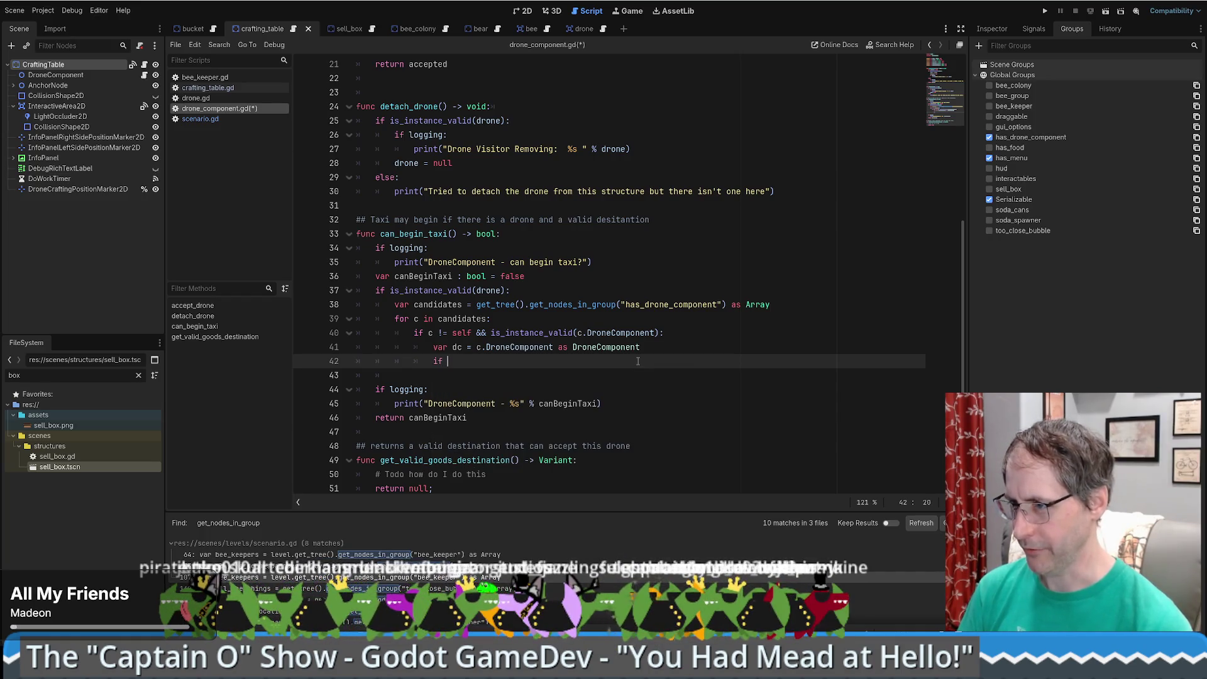
pyautogui.write('dc.has')
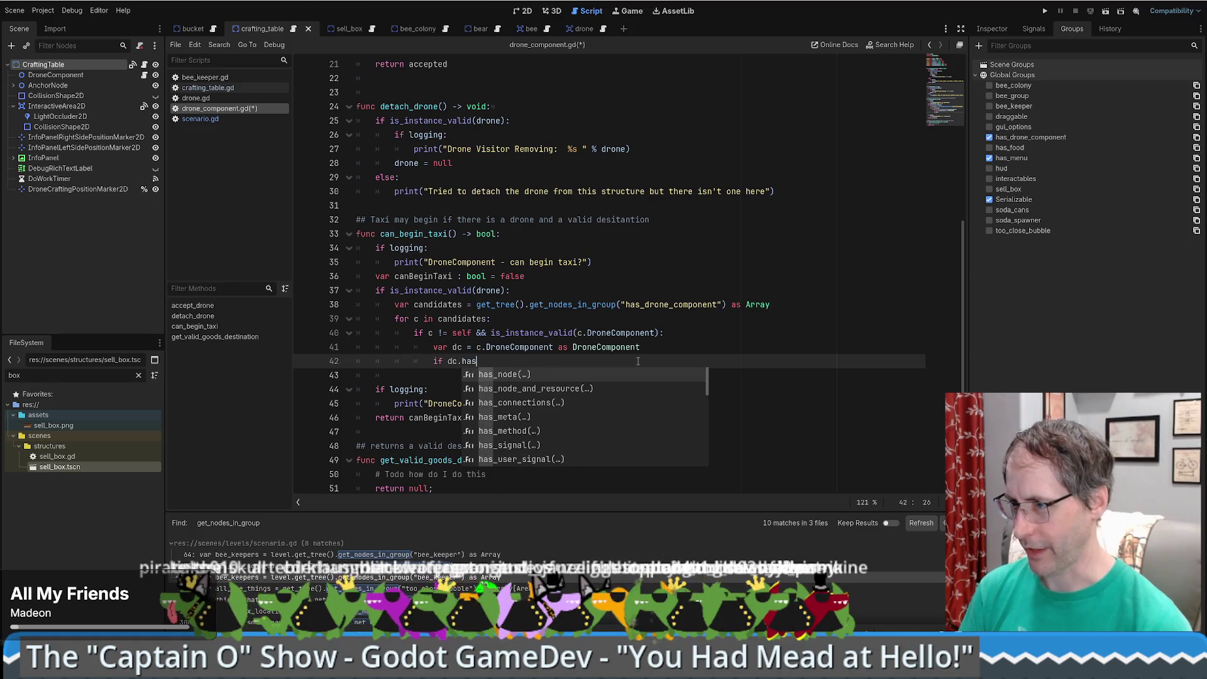
pyautogui.press('BackSpace')
pyautogui.press('BackSpace')
pyautogui.press('BackSpace')
pyautogui.write('can')
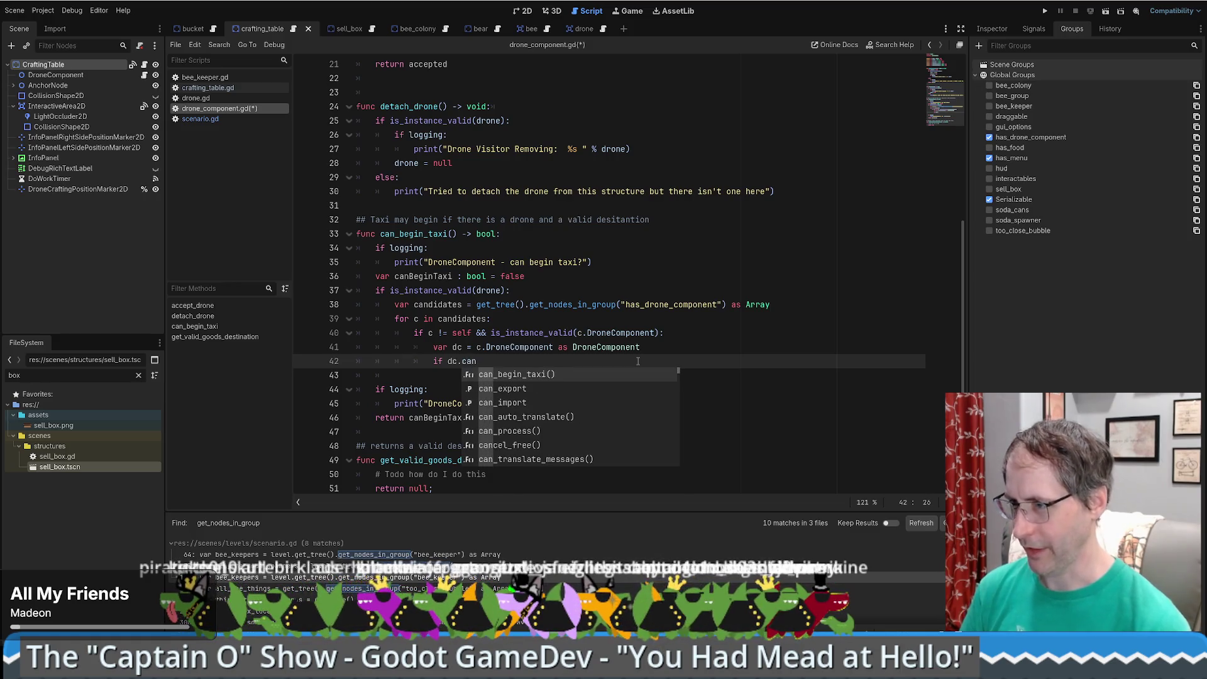
pyautogui.press('Down')
pyautogui.press('Down')
pyautogui.press('Up')
pyautogui.press('Return')
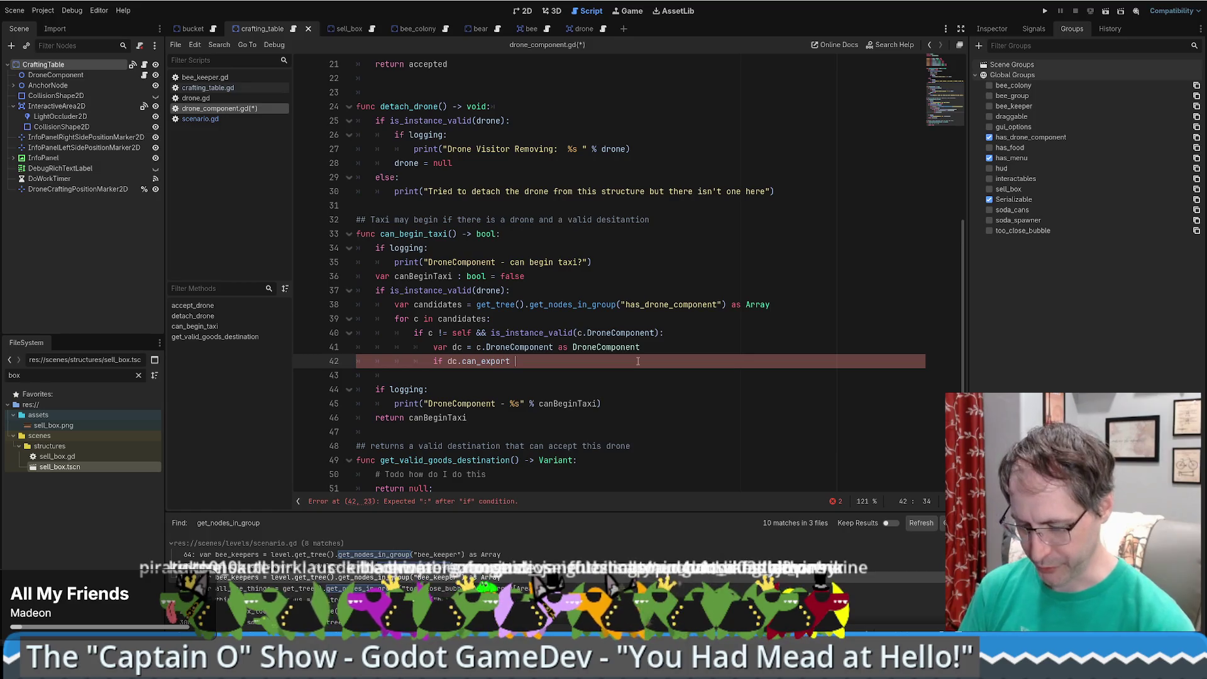
pyautogui.write('&& dc.')
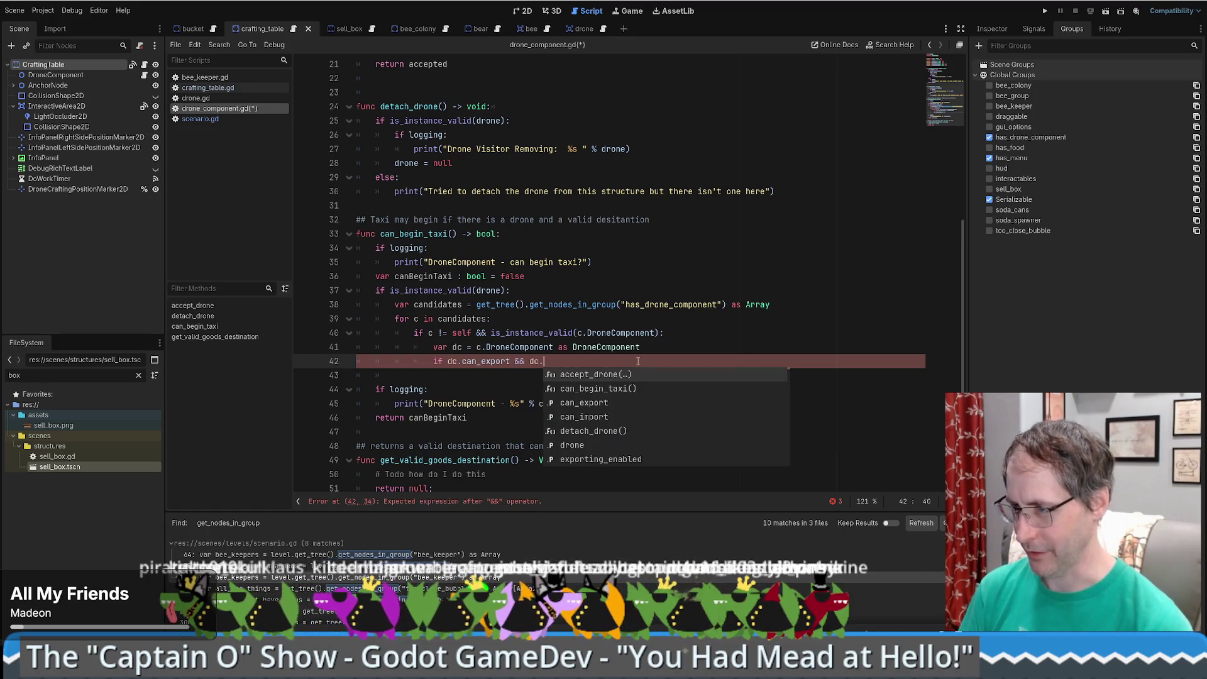
pyautogui.write('ex')
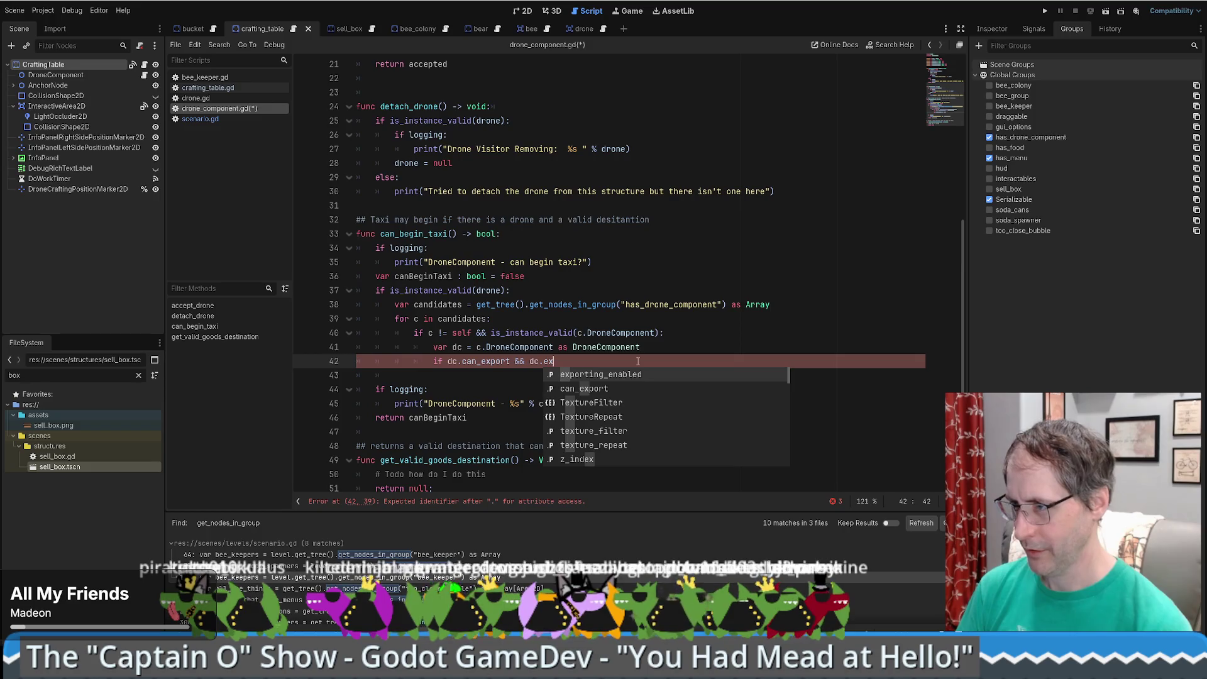
pyautogui.press('Return')
pyautogui.write('&& dc.')
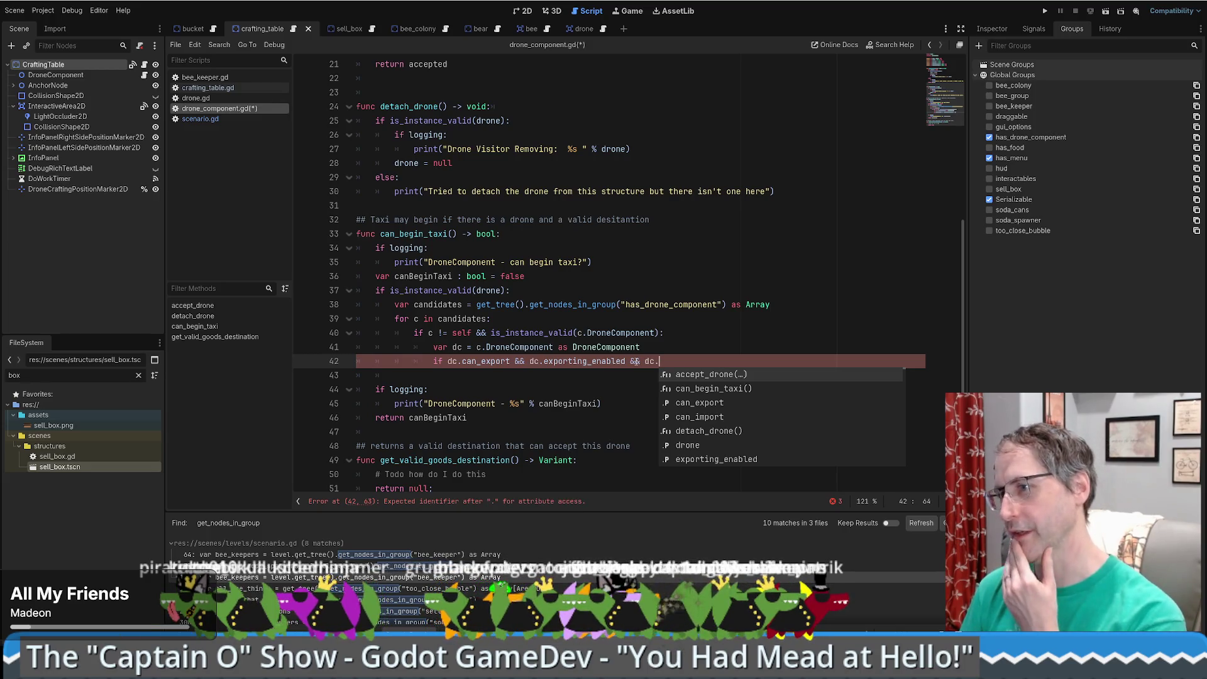
# - Change the condition members to can_import and importing_enabled
pyautogui.click(480, 360)
pyautogui.press('Delete')
pyautogui.press('Delete')
pyautogui.press('Delete')
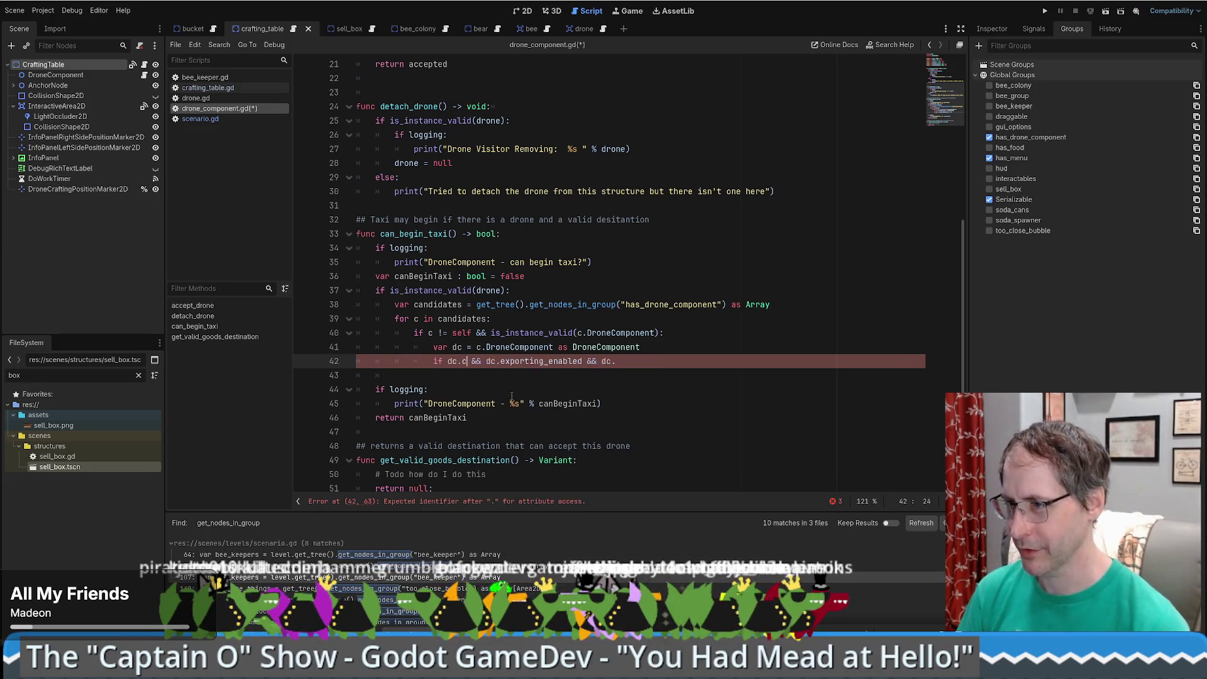
pyautogui.write('an i')
pyautogui.press('BackSpace')
pyautogui.press('BackSpace')
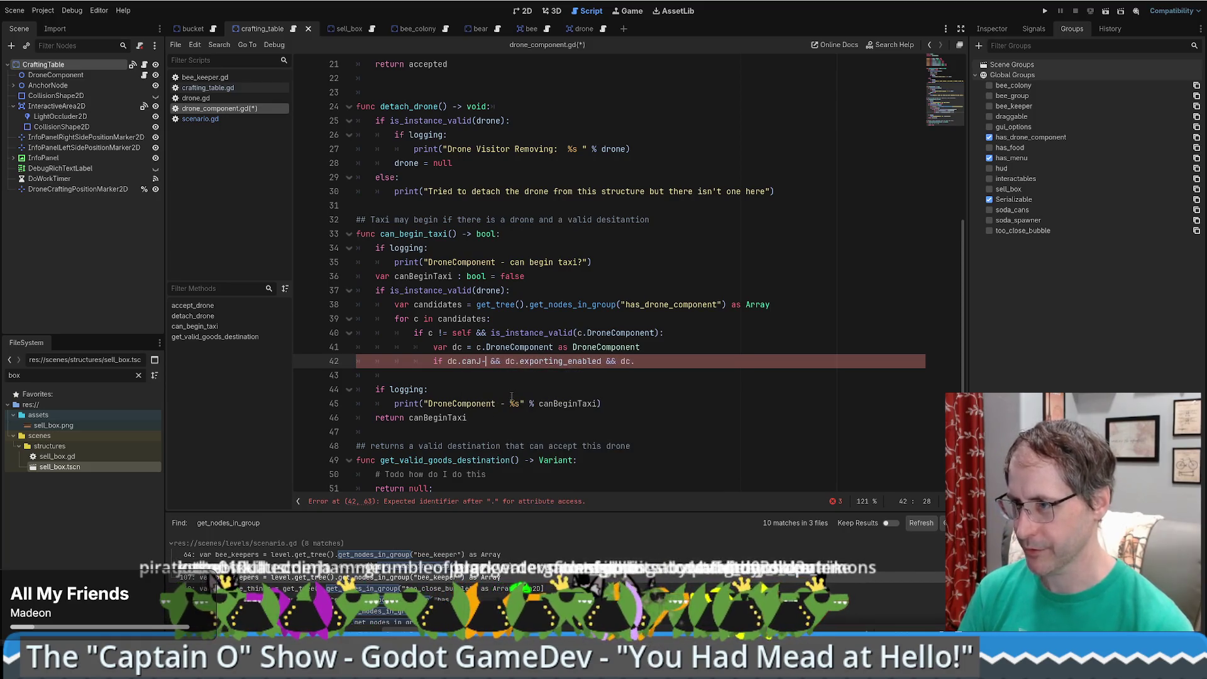
pyautogui.write('_imp')
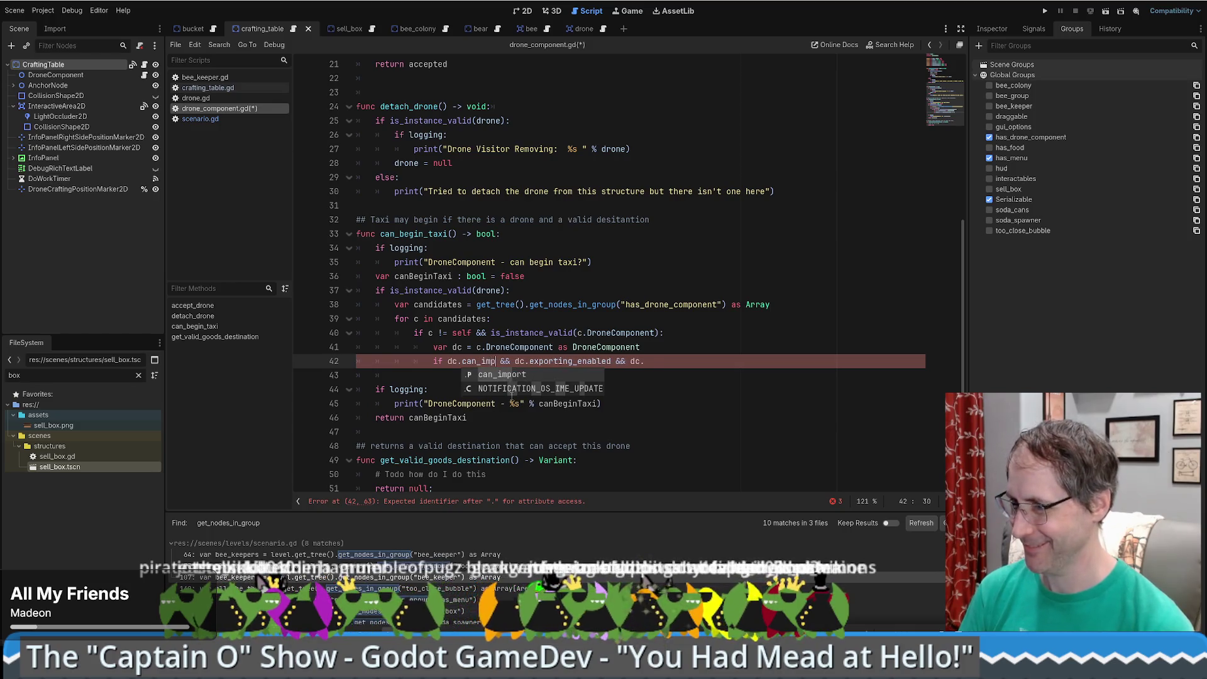
pyautogui.press('Return')
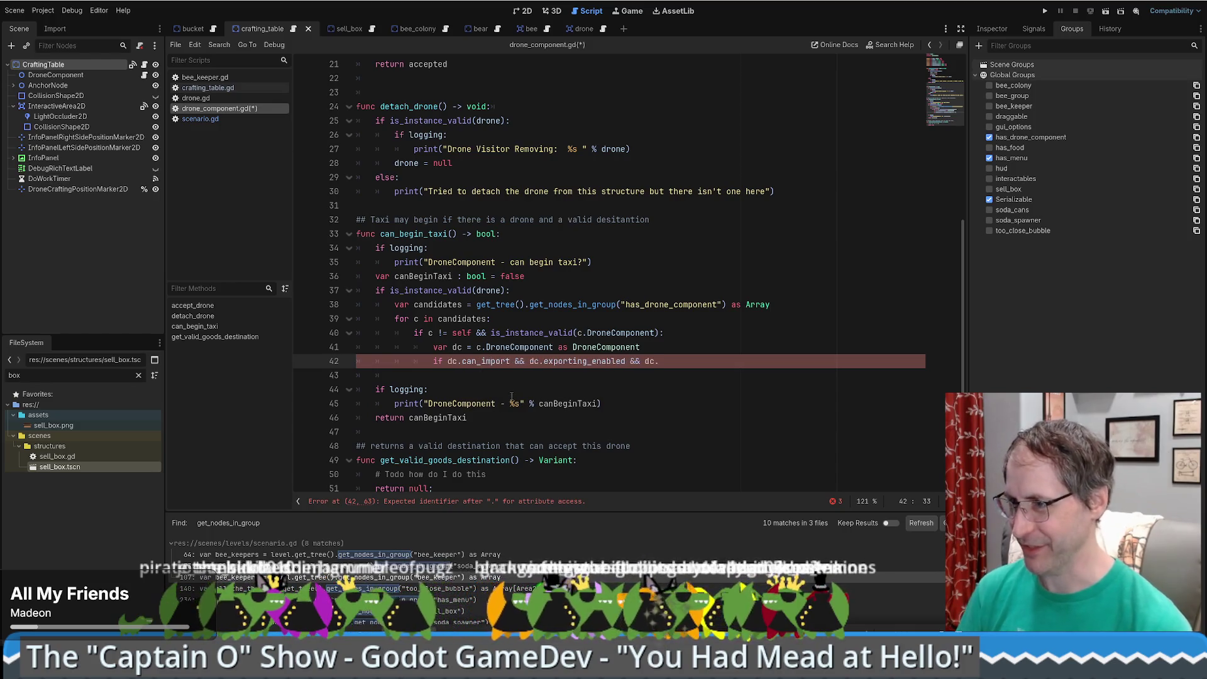
pyautogui.doubleClick(558, 361)
pyautogui.write('im')
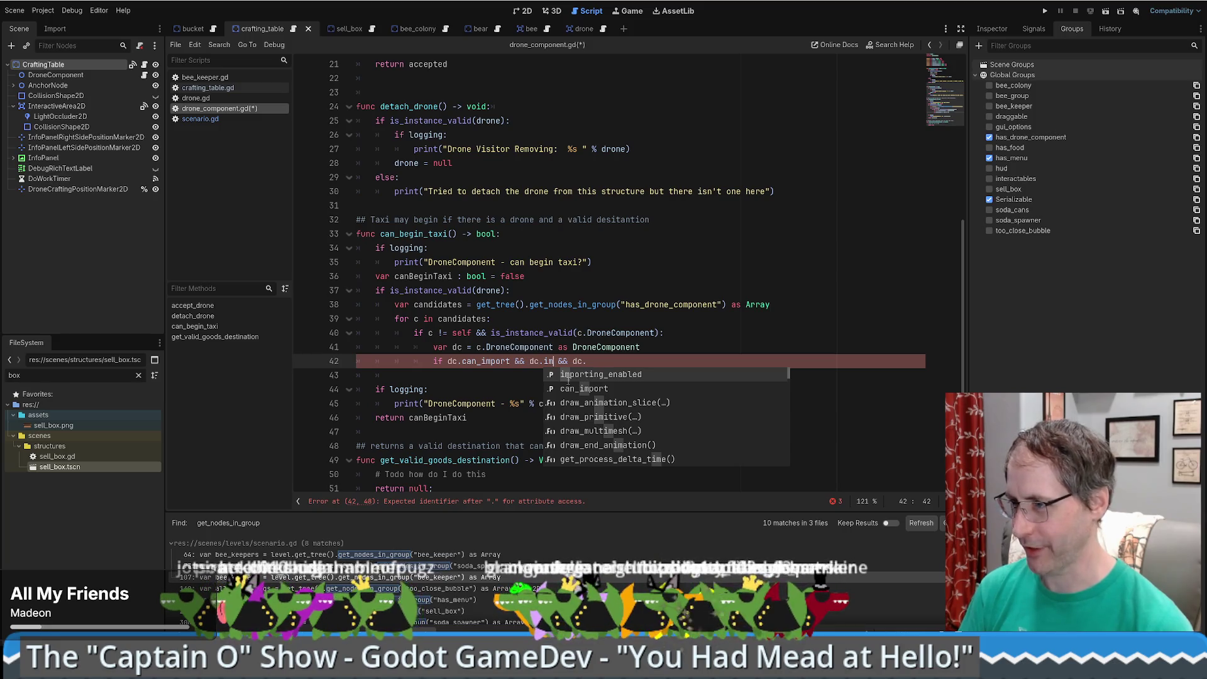
pyautogui.press('Return')
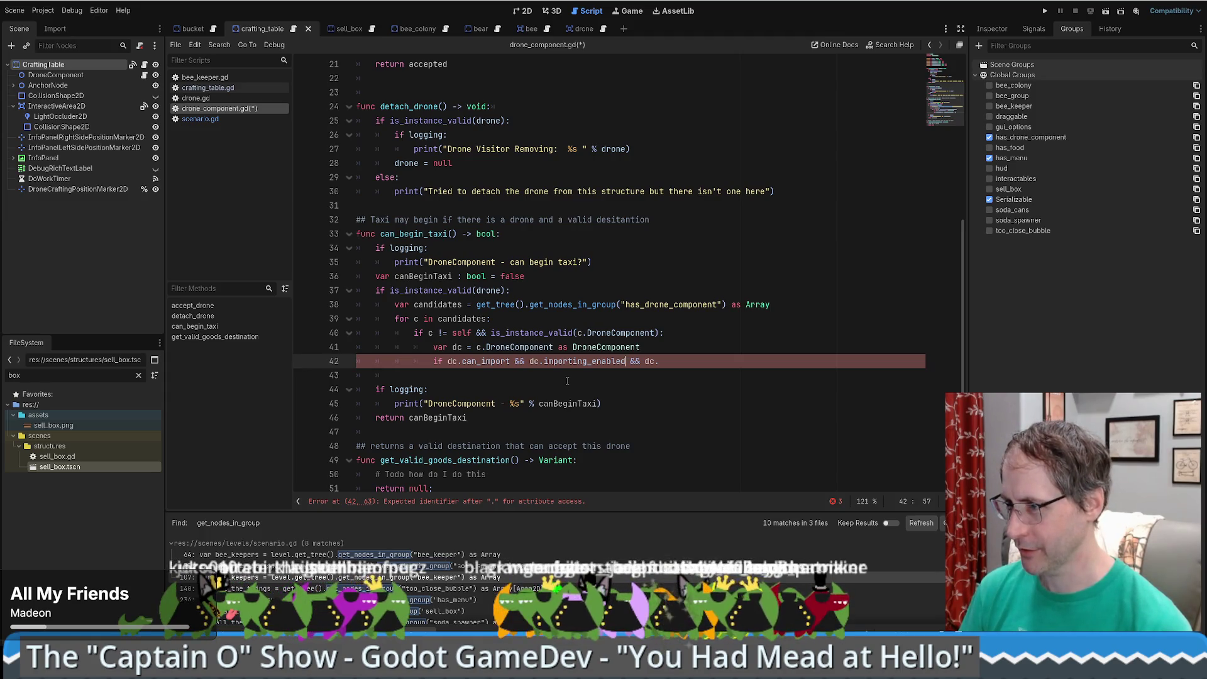
# - Finish the condition with '&& dc.can_accept_freight():' and open its body line
pyautogui.click(658, 360)
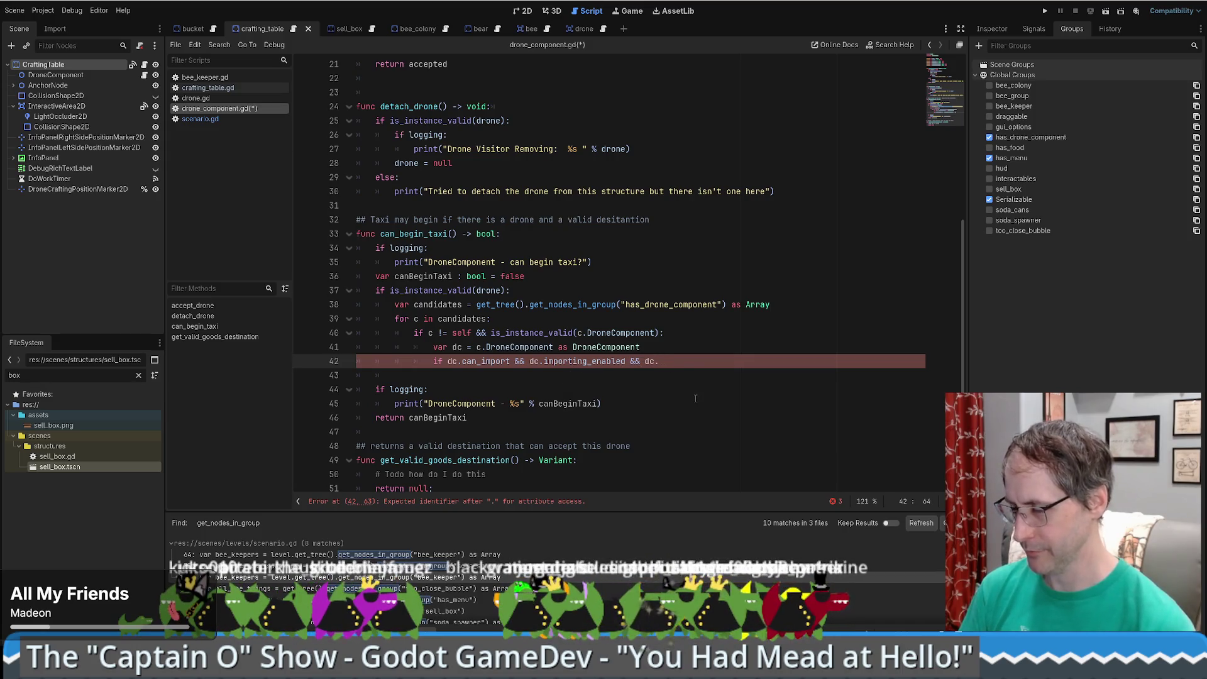
pyautogui.press('BackSpace')
pyautogui.press('BackSpace')
pyautogui.press('BackSpace')
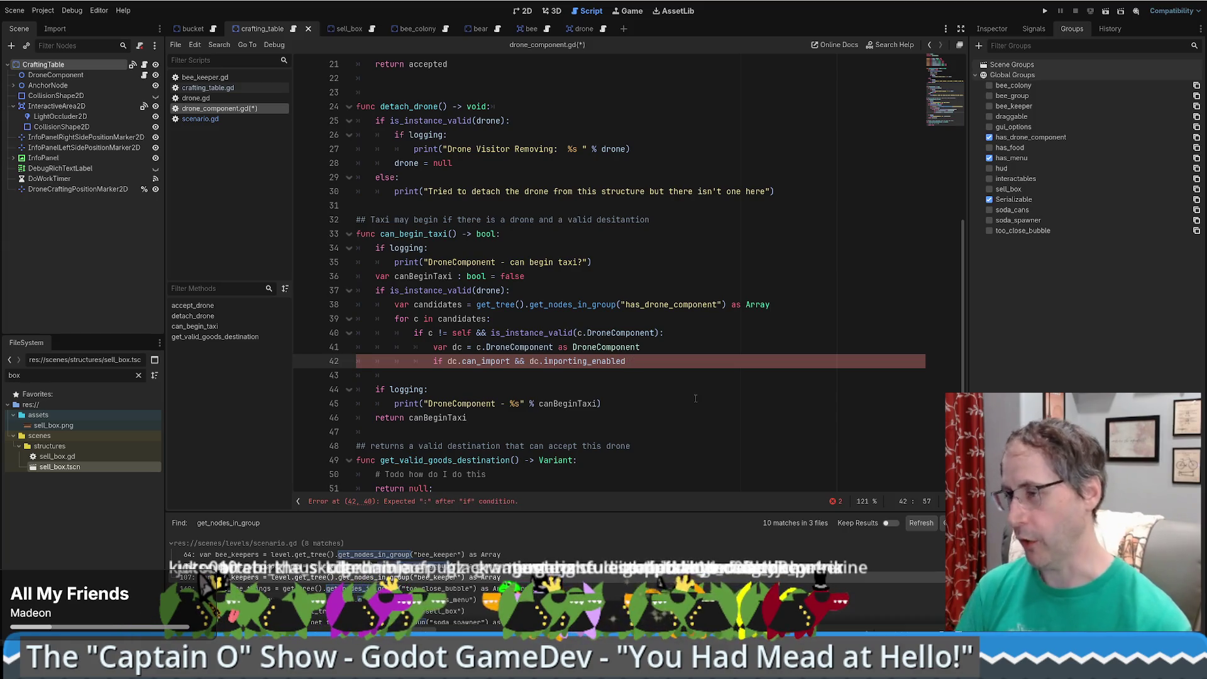
pyautogui.write(' && dc')
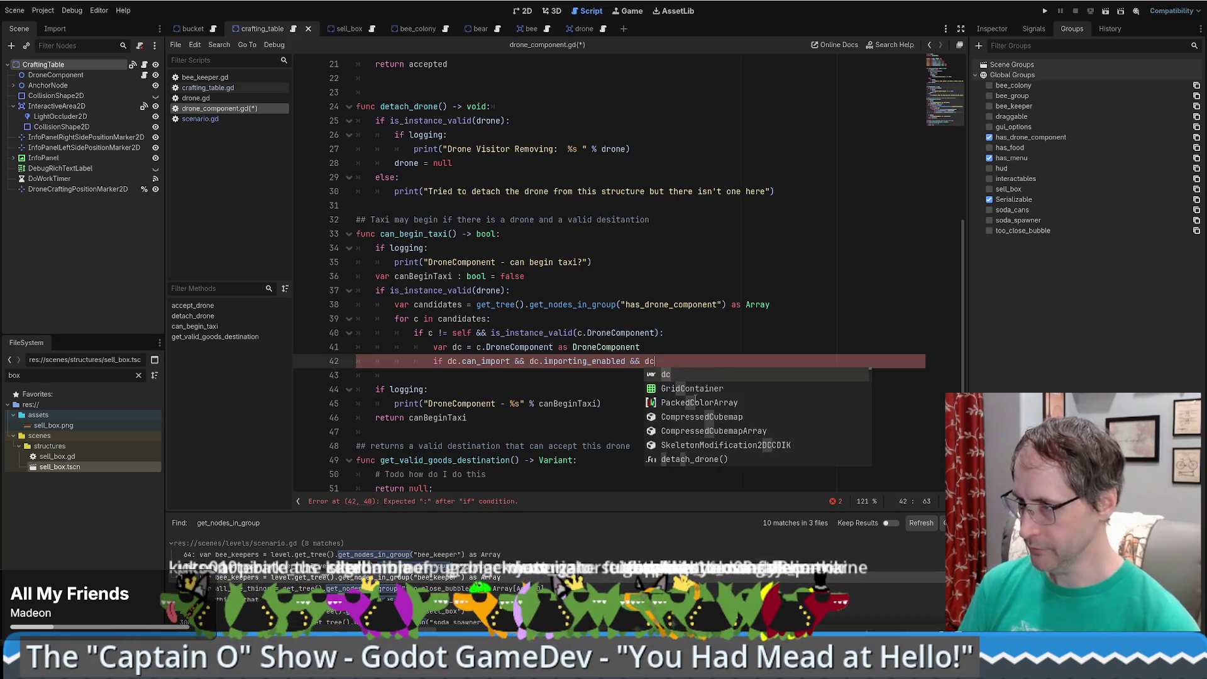
pyautogui.write('.can')
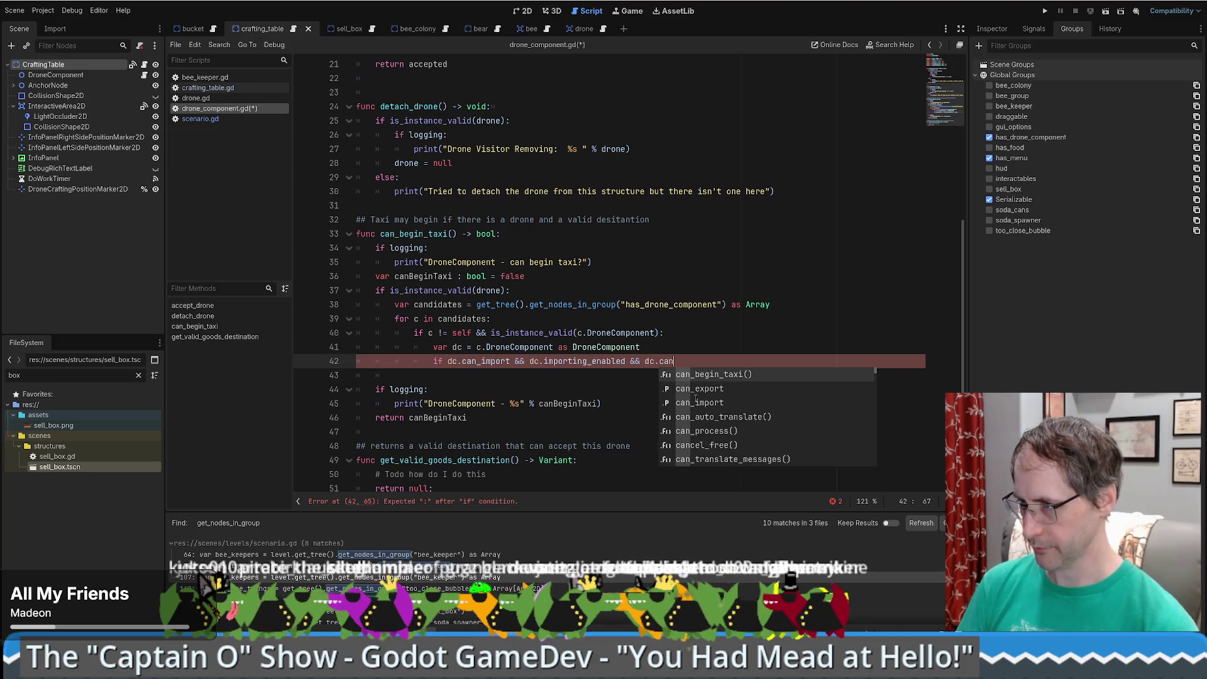
pyautogui.write('_accept')
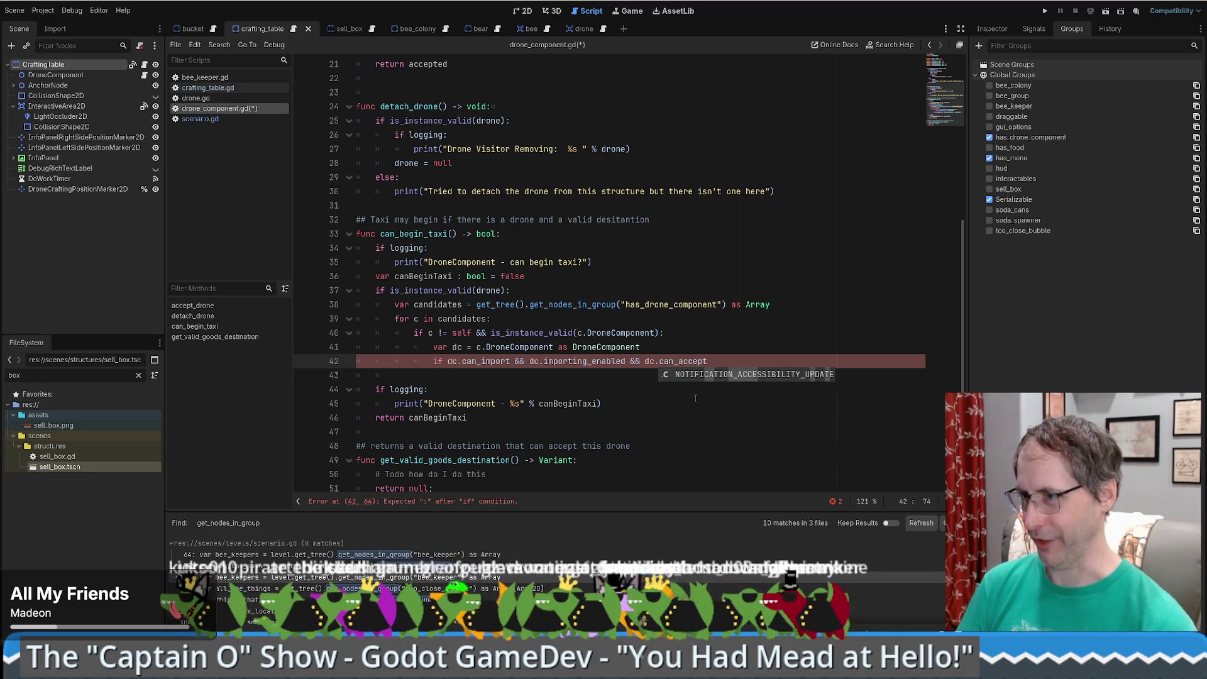
pyautogui.write('_')
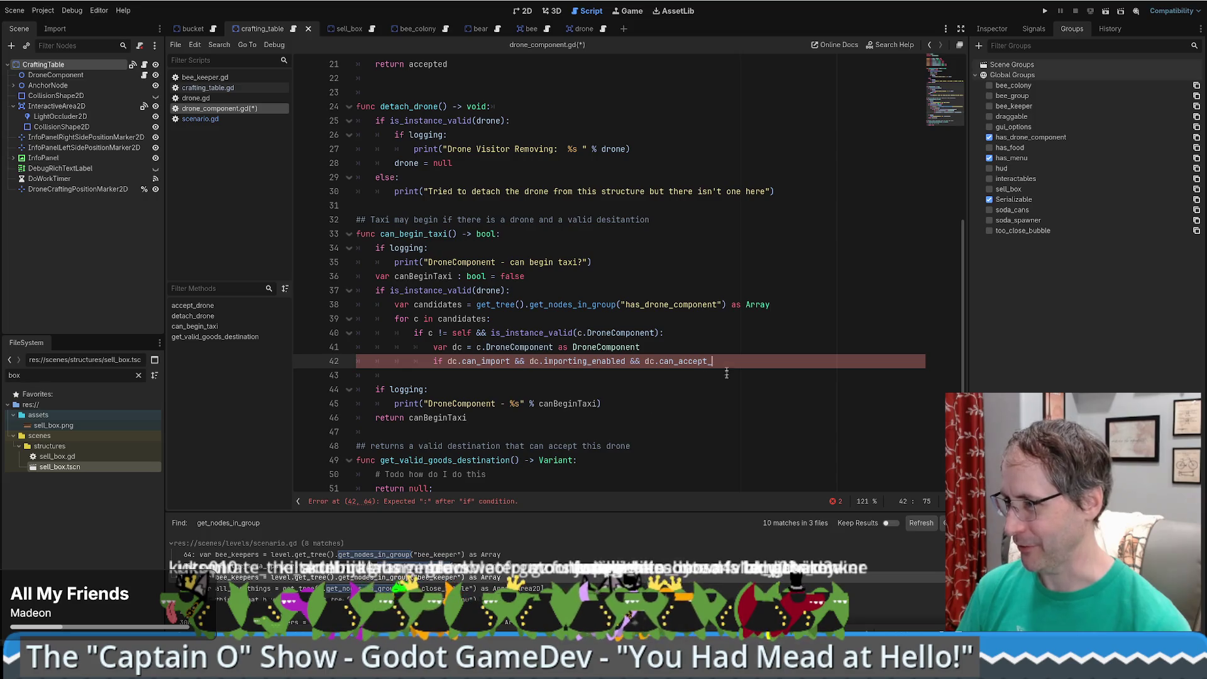
pyautogui.write('freig')
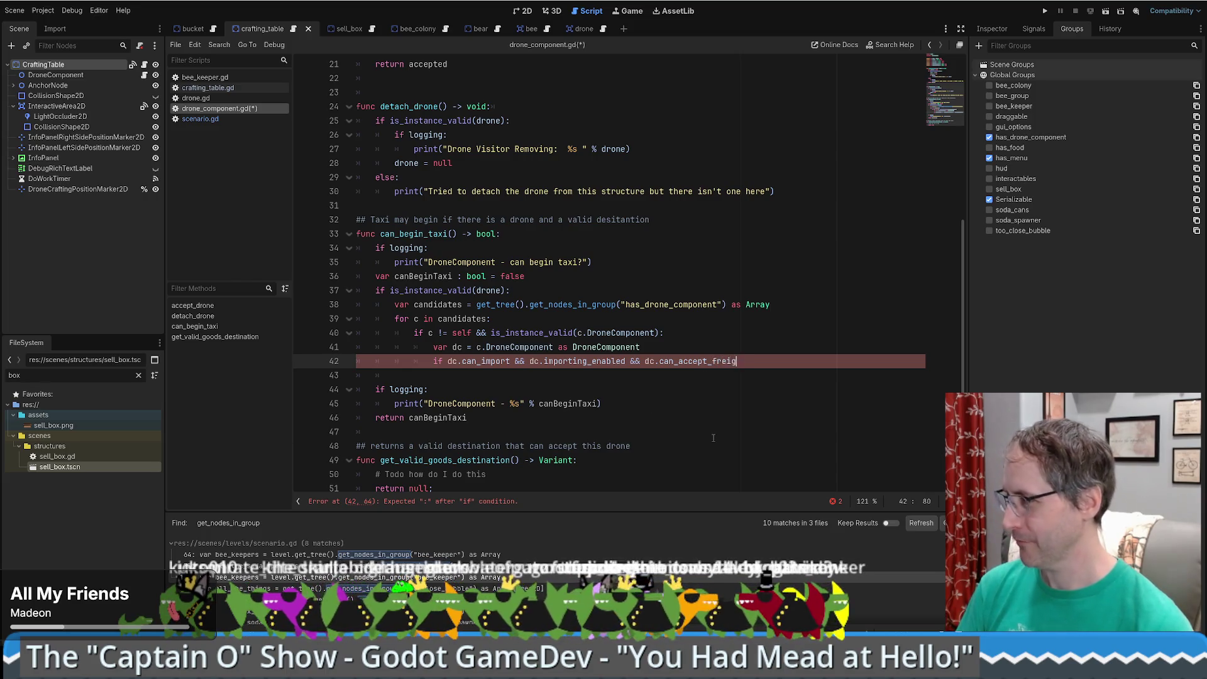
pyautogui.write('ht()')
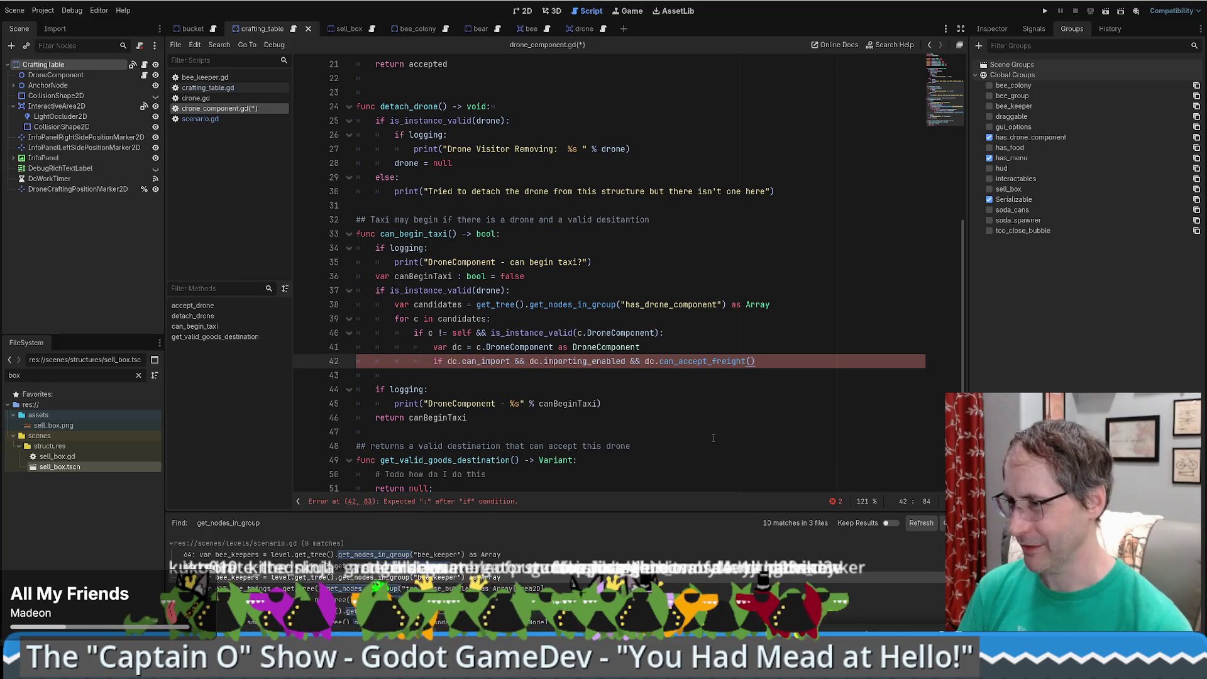
pyautogui.write(':')
pyautogui.press('Return')
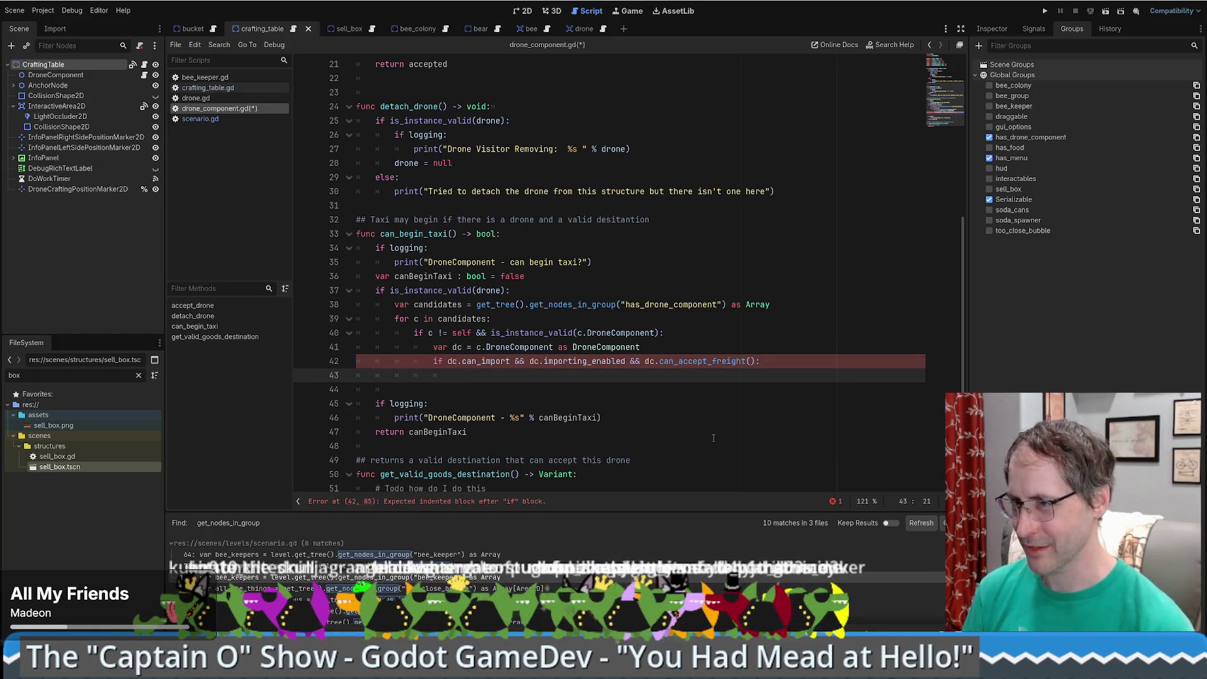
# - Write 'canBeginTaxi = true' in the if body and open a line below the candidate check
pyautogui.doubleClick(432, 276)
pyautogui.hotkey('ctrl', 'c')
pyautogui.click(483, 375)
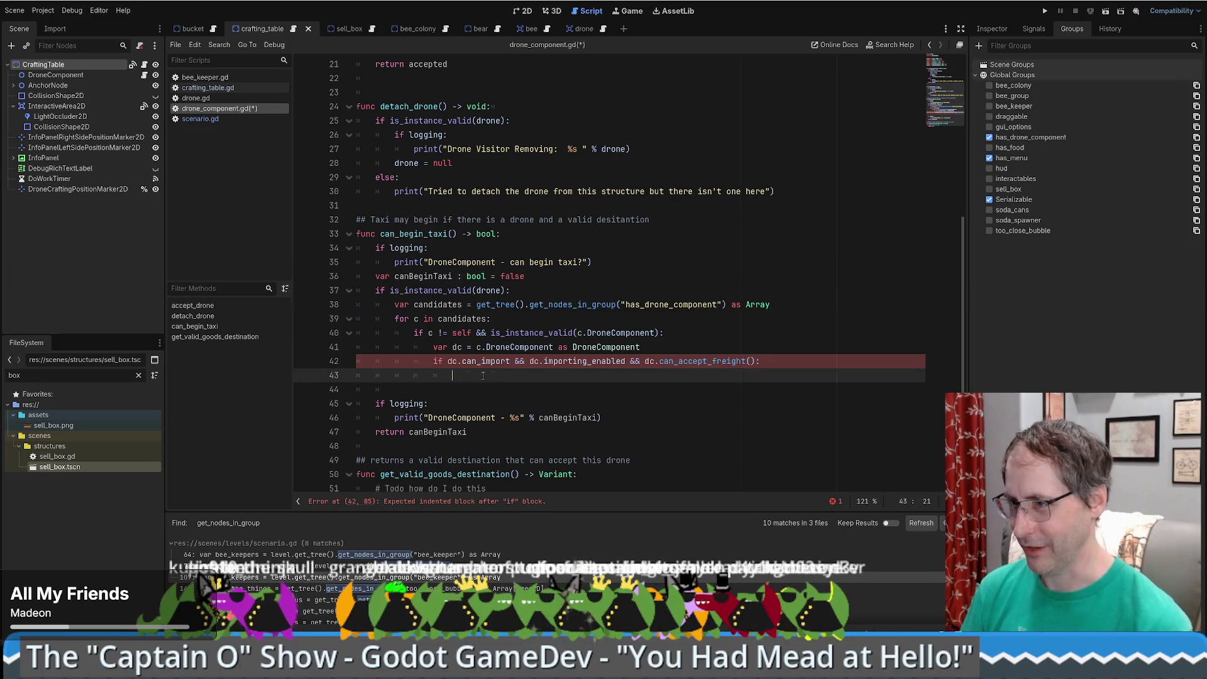
pyautogui.hotkey('ctrl', 'v')
pyautogui.write('= t')
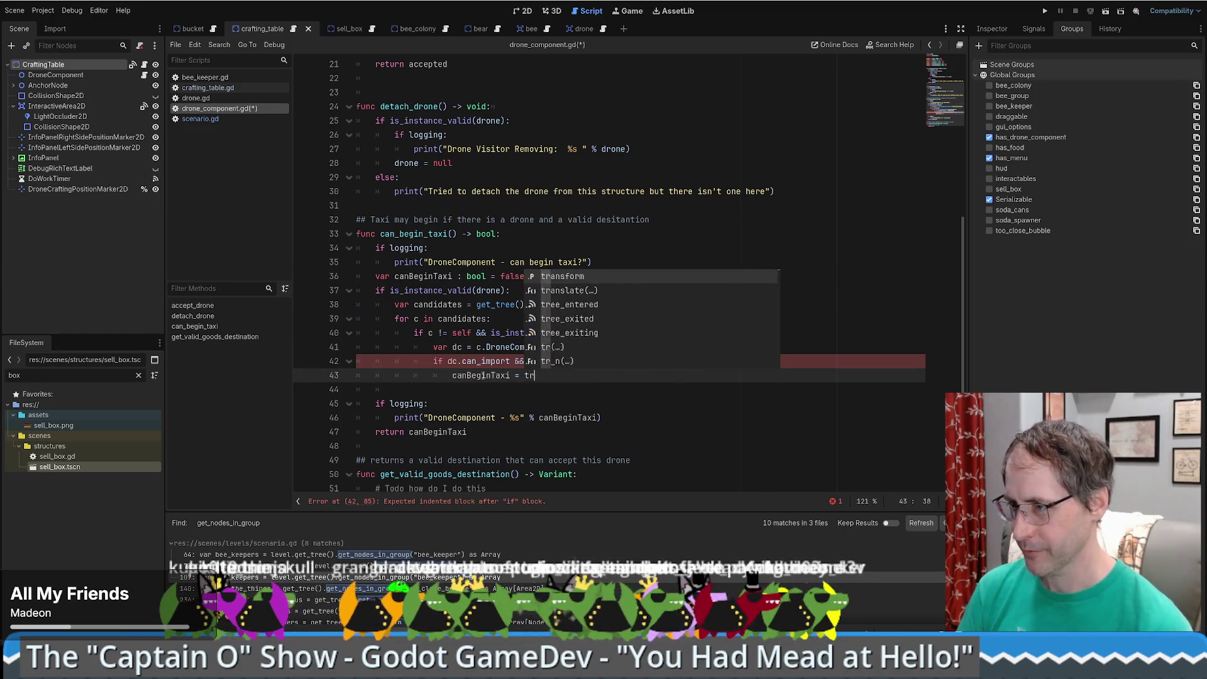
pyautogui.write('rue;')
pyautogui.press('BackSpace')
pyautogui.click(701, 333)
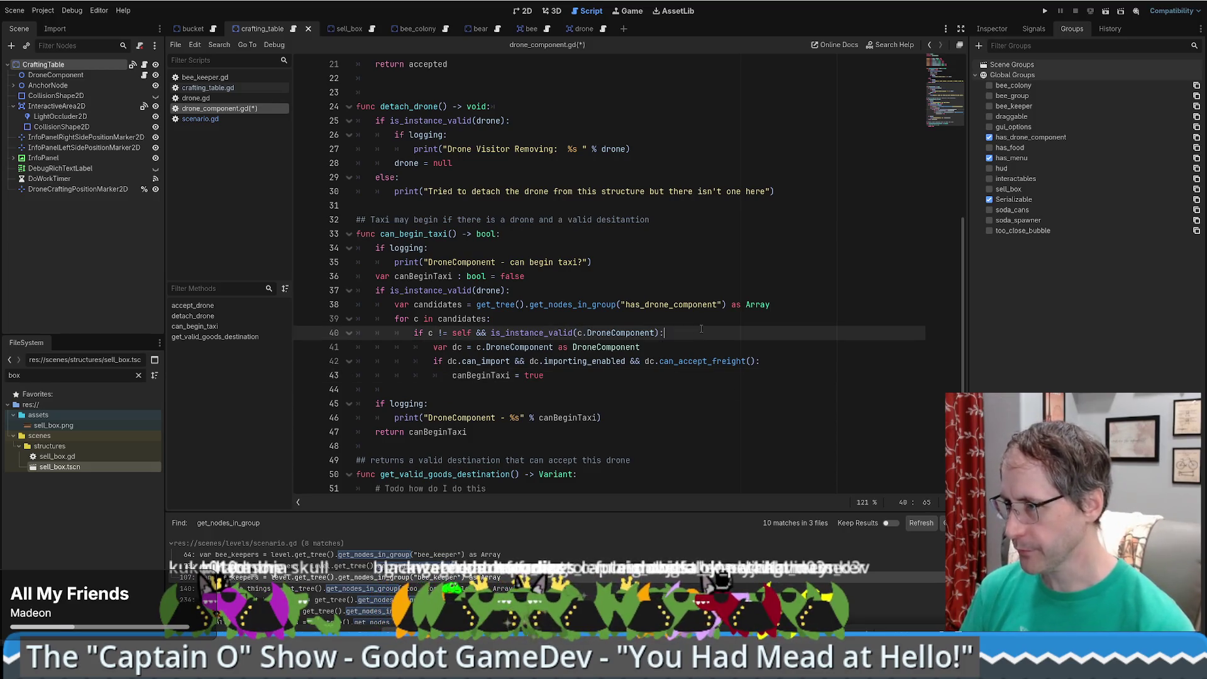
pyautogui.press('Return')
# - Add '# TODO: Further reduce set based on logistical networks in the future' below the candidates line
pyautogui.write('# TODO')
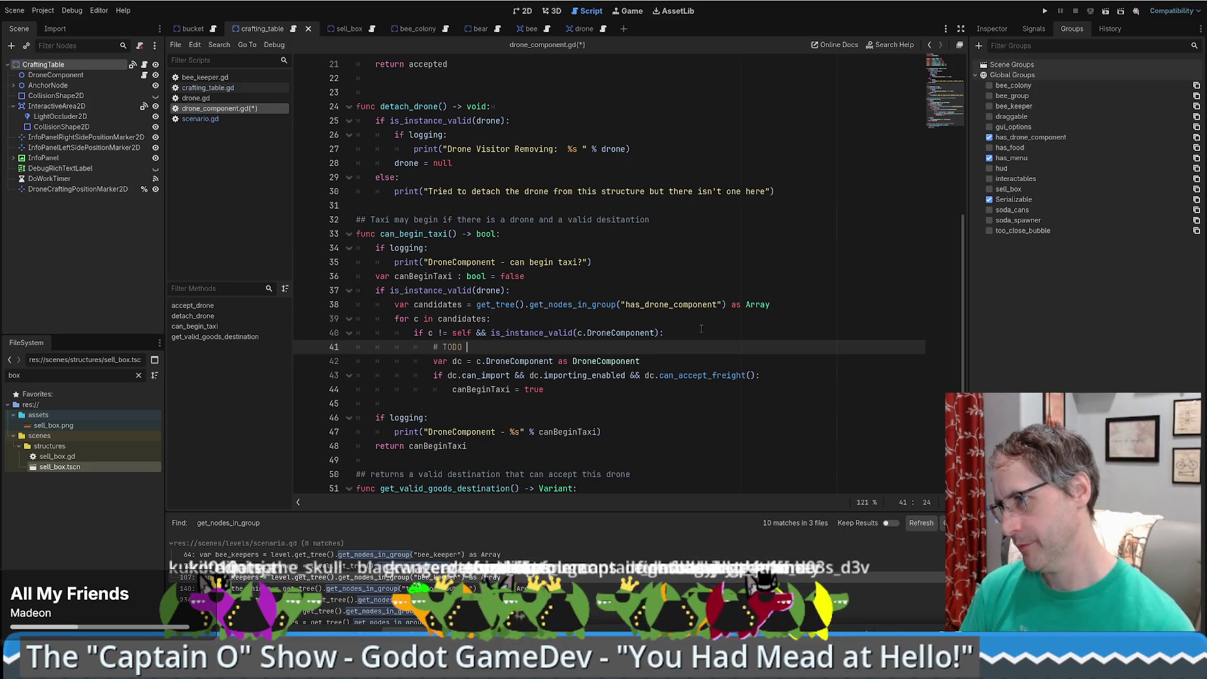
pyautogui.press('BackSpace')
pyautogui.press('BackSpace')
pyautogui.press('BackSpace')
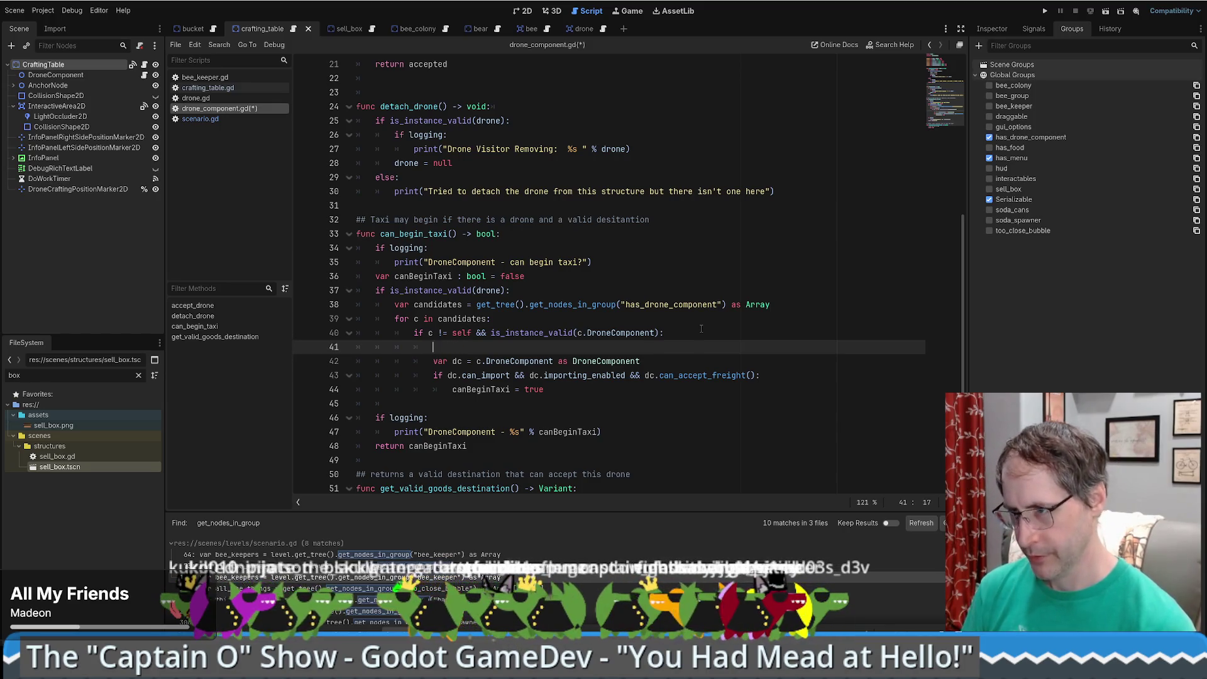
pyautogui.press('BackSpace')
pyautogui.press('BackSpace')
pyautogui.press('BackSpace')
pyautogui.click(789, 305)
pyautogui.press('Return')
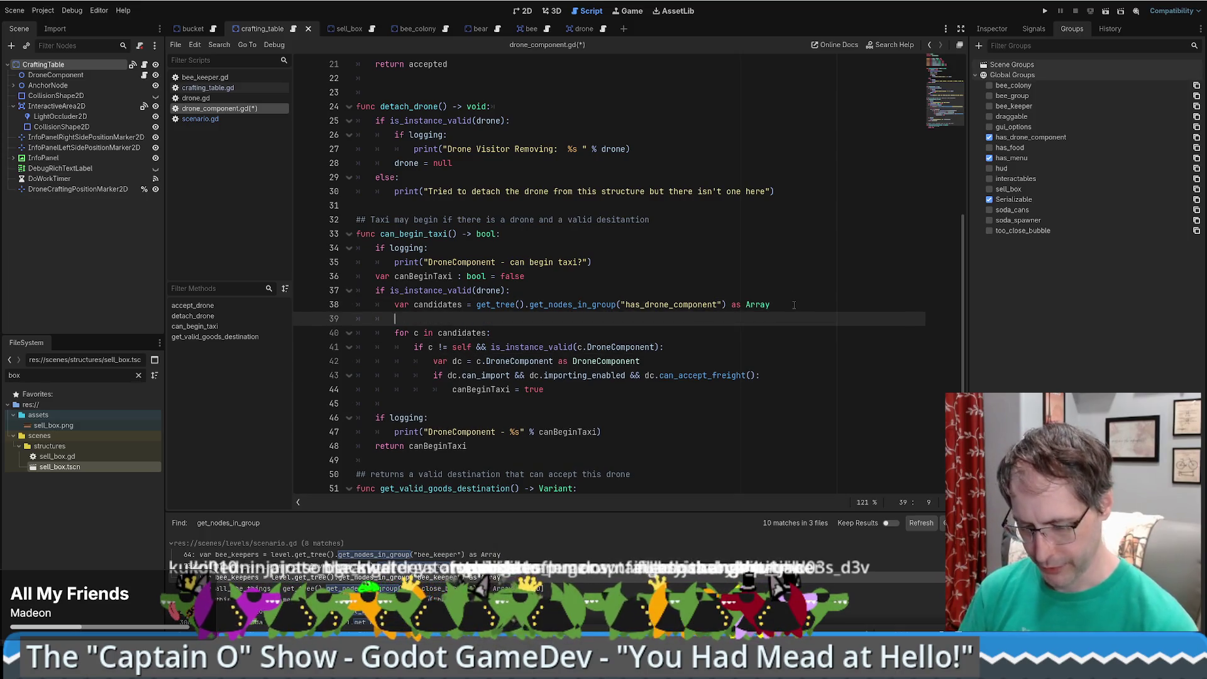
pyautogui.write('# TO')
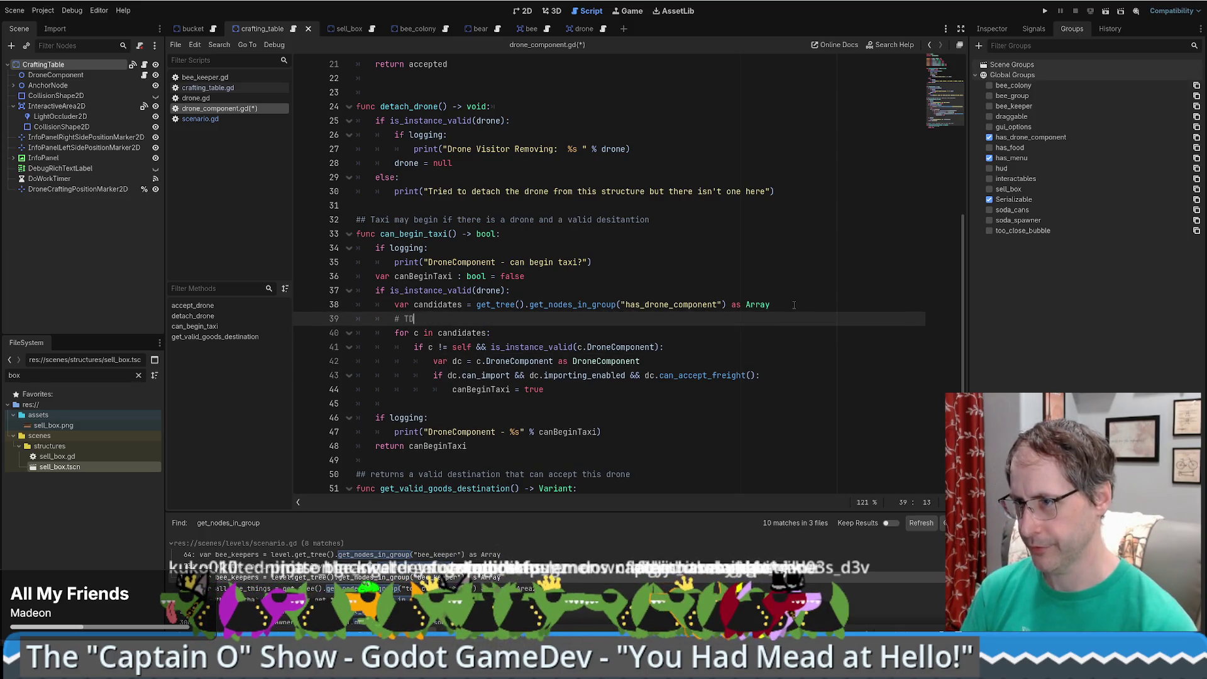
pyautogui.write('DO')
pyautogui.write('urther')
pyautogui.press('BackSpace')
pyautogui.press('BackSpace')
pyautogui.press('BackSpace')
pyautogui.write('Further')
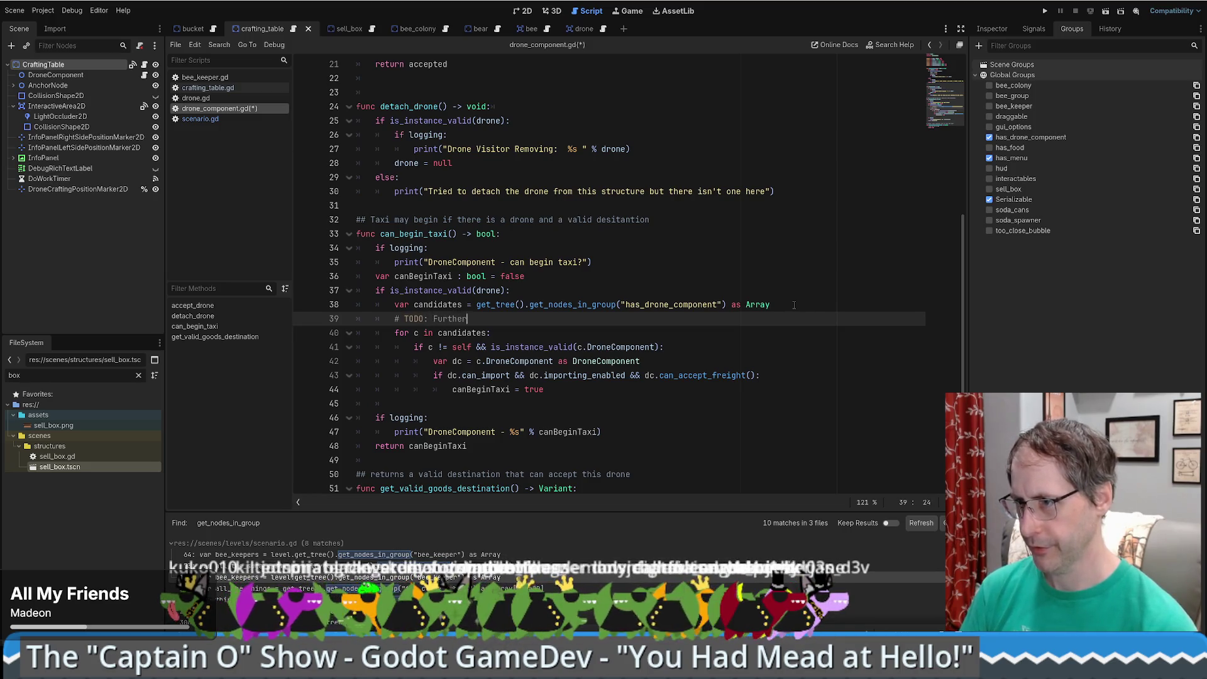
pyautogui.write(' reduce s')
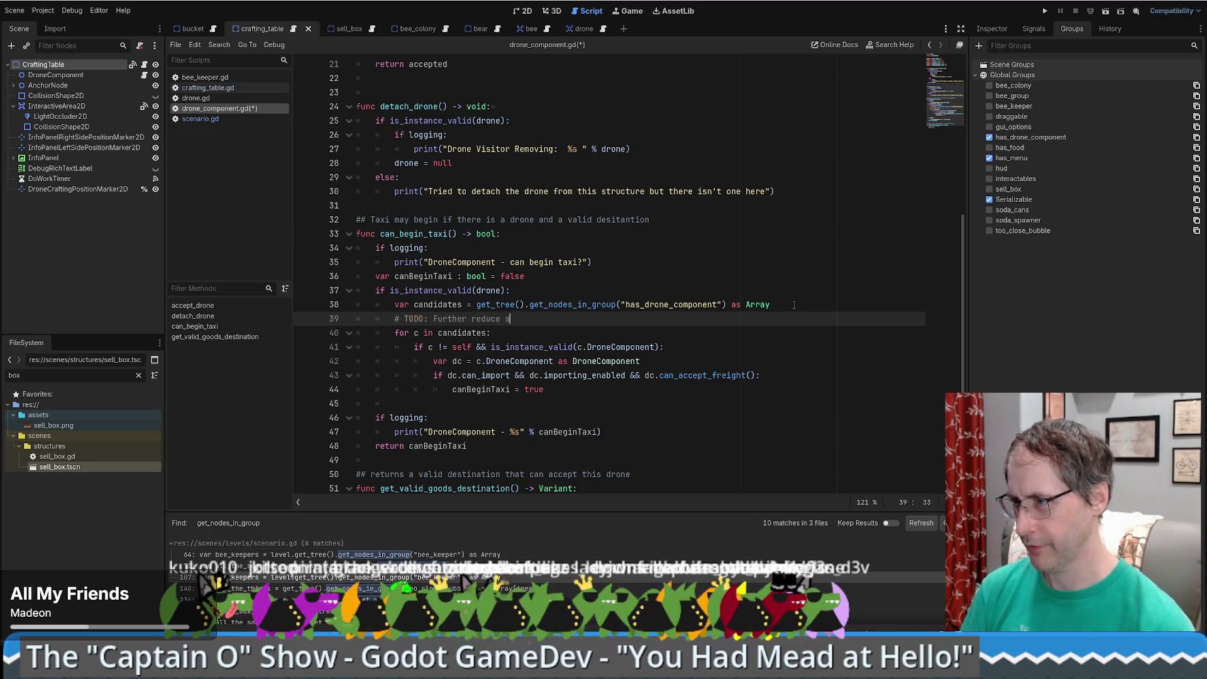
pyautogui.write('et based on logistical ')
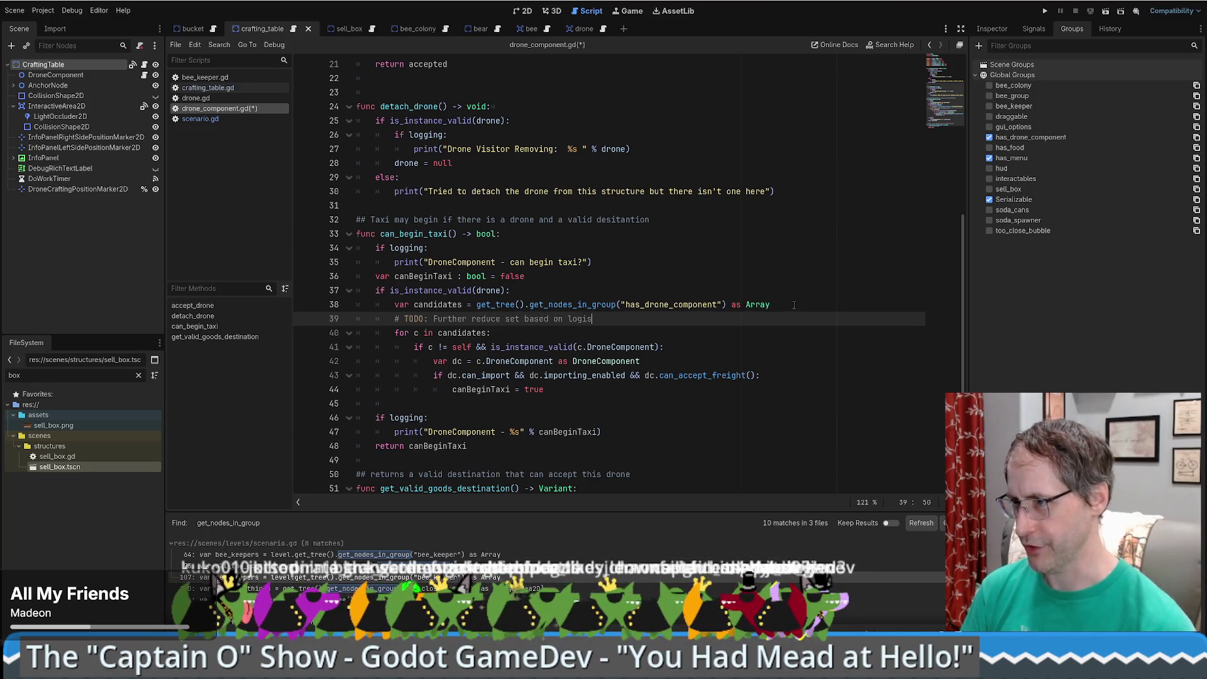
pyautogui.write('networks ')
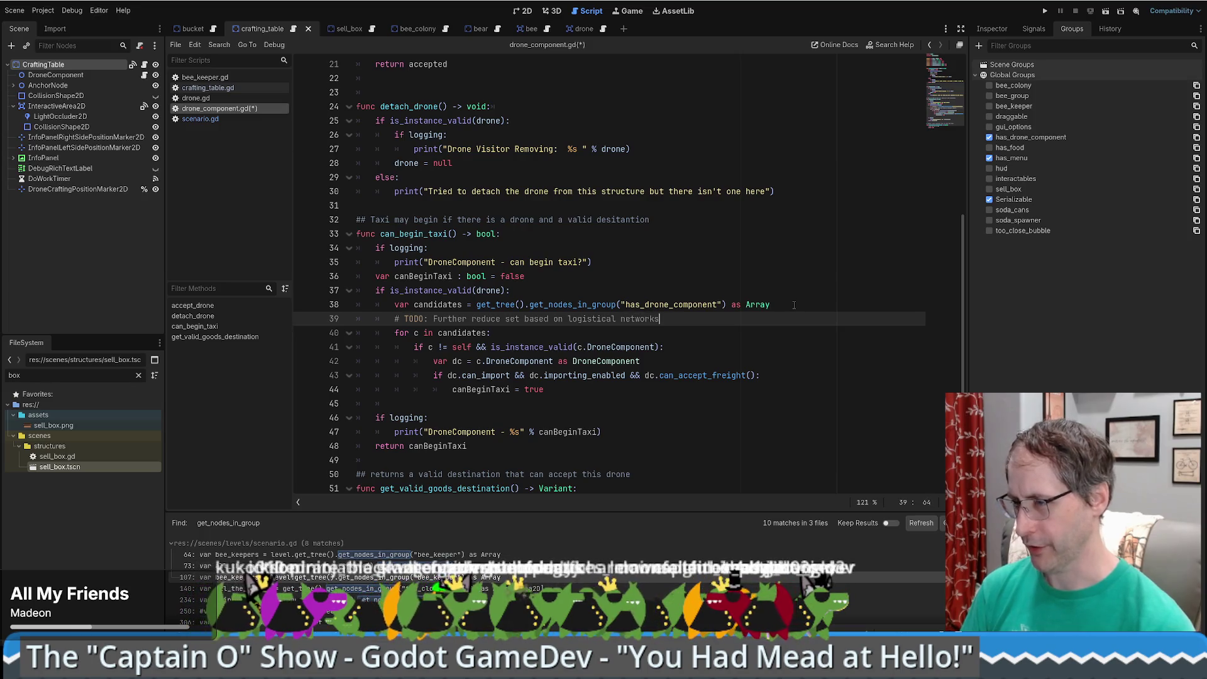
pyautogui.write('in the future')
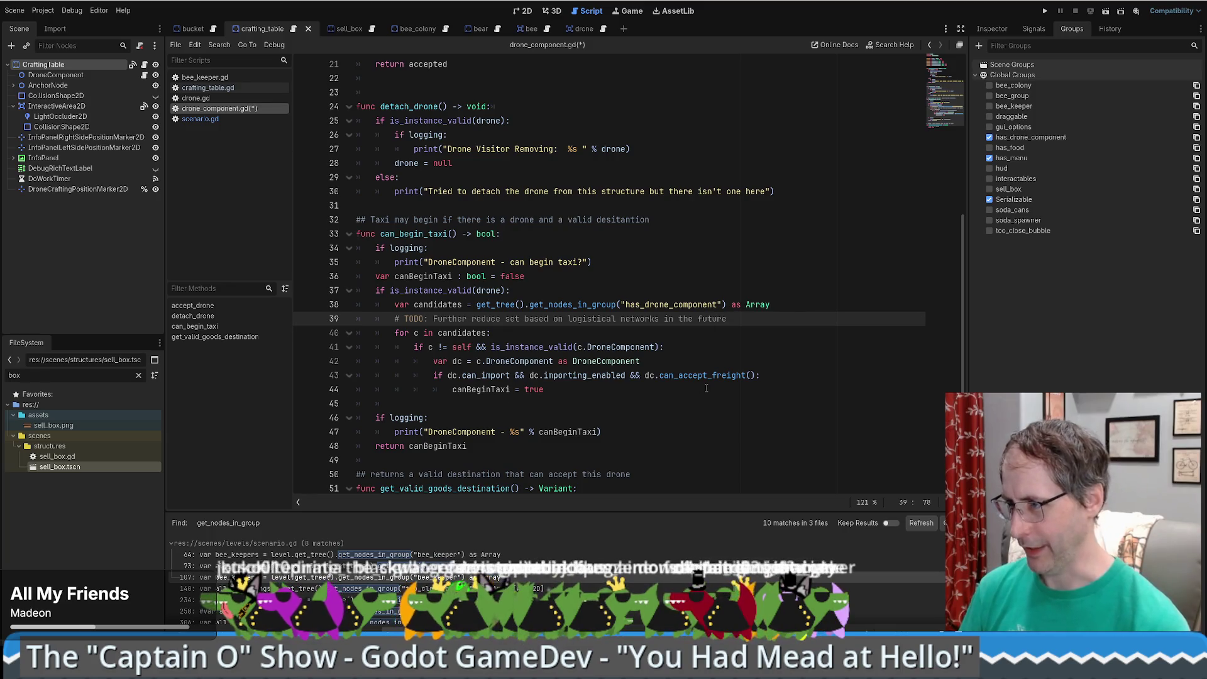
# - Save drone_component.gd
pyautogui.hotkey('ctrl', 'a')
pyautogui.hotkey('ctrl', 's')
pyautogui.click(701, 407)
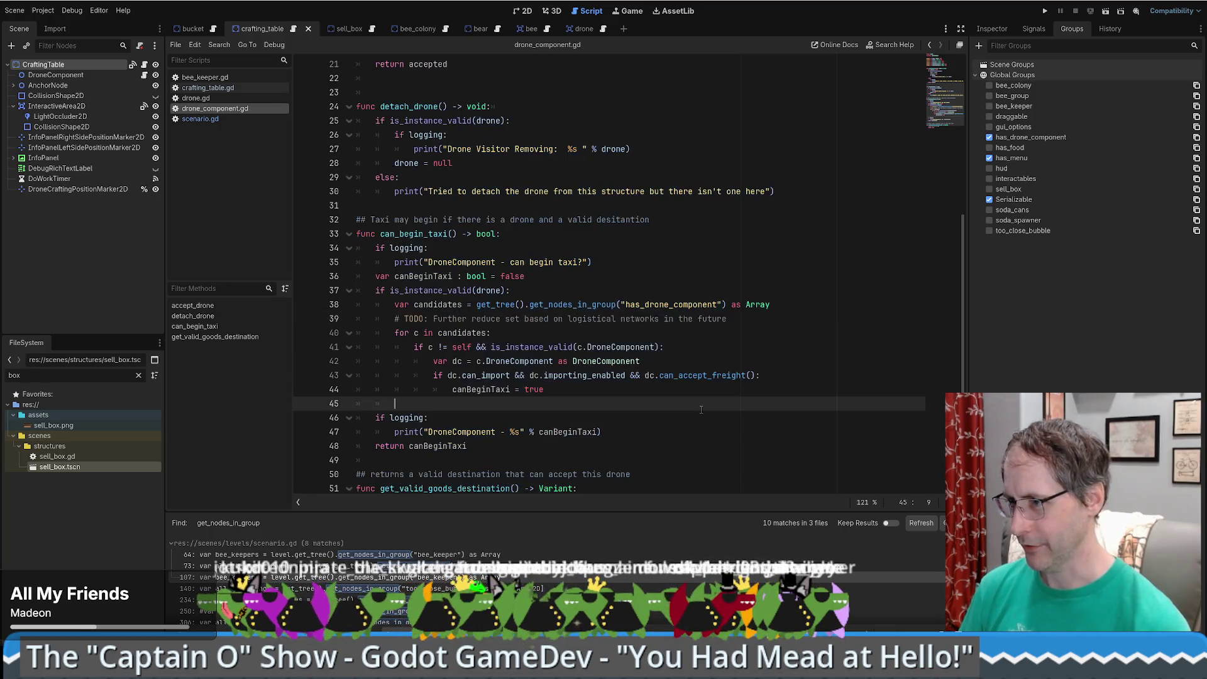
# - Delete the empty line following 'canBeginTaxi = true' so the logging check sits right after the candidate loop
pyautogui.click(654, 393)
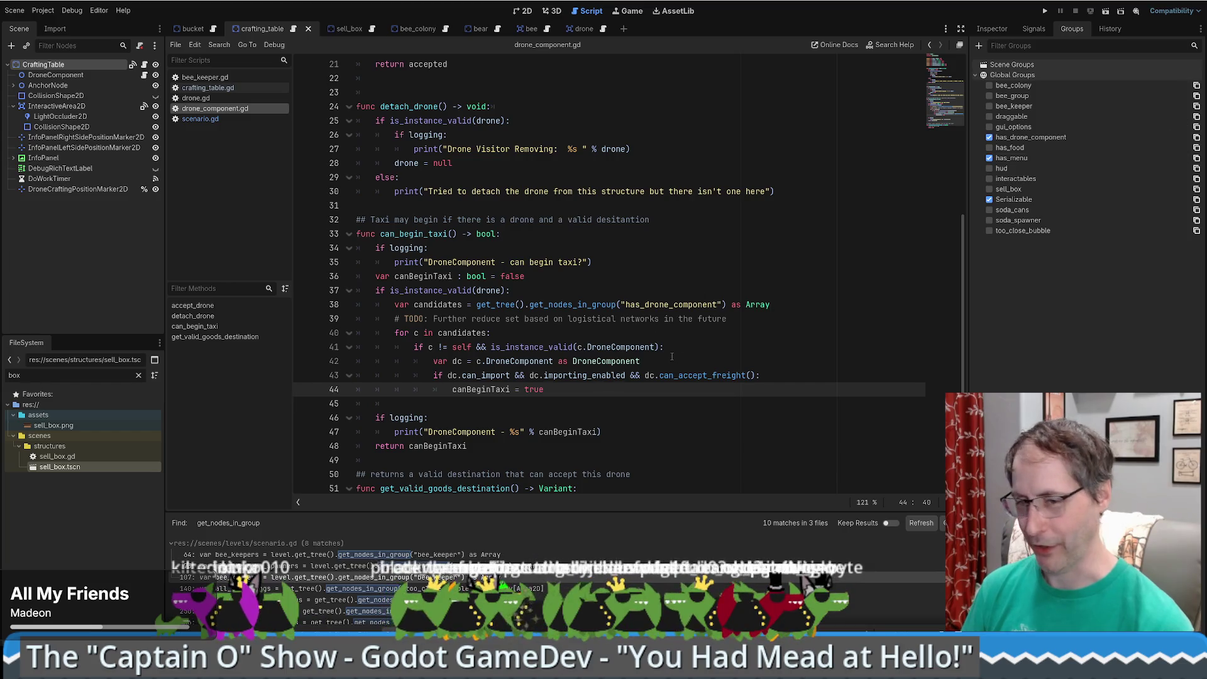
pyautogui.scroll(-1, 603, 375)
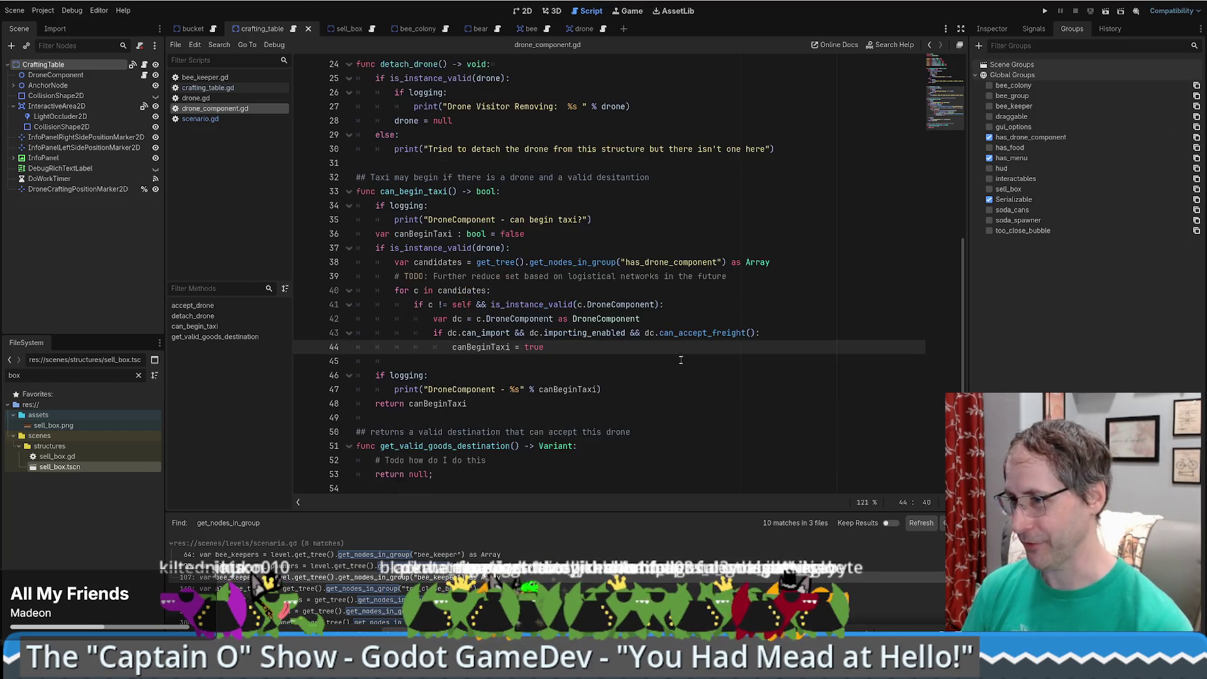
pyautogui.click(581, 338)
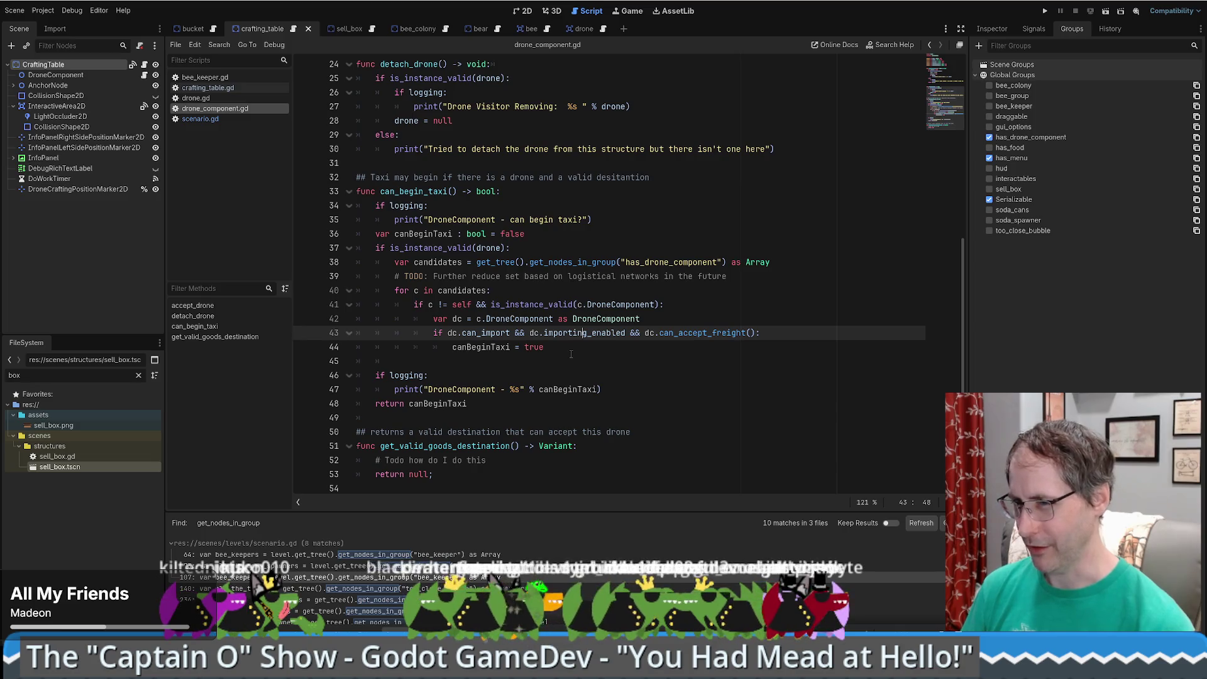
pyautogui.moveTo(453, 346); pyautogui.dragTo(330, 347)
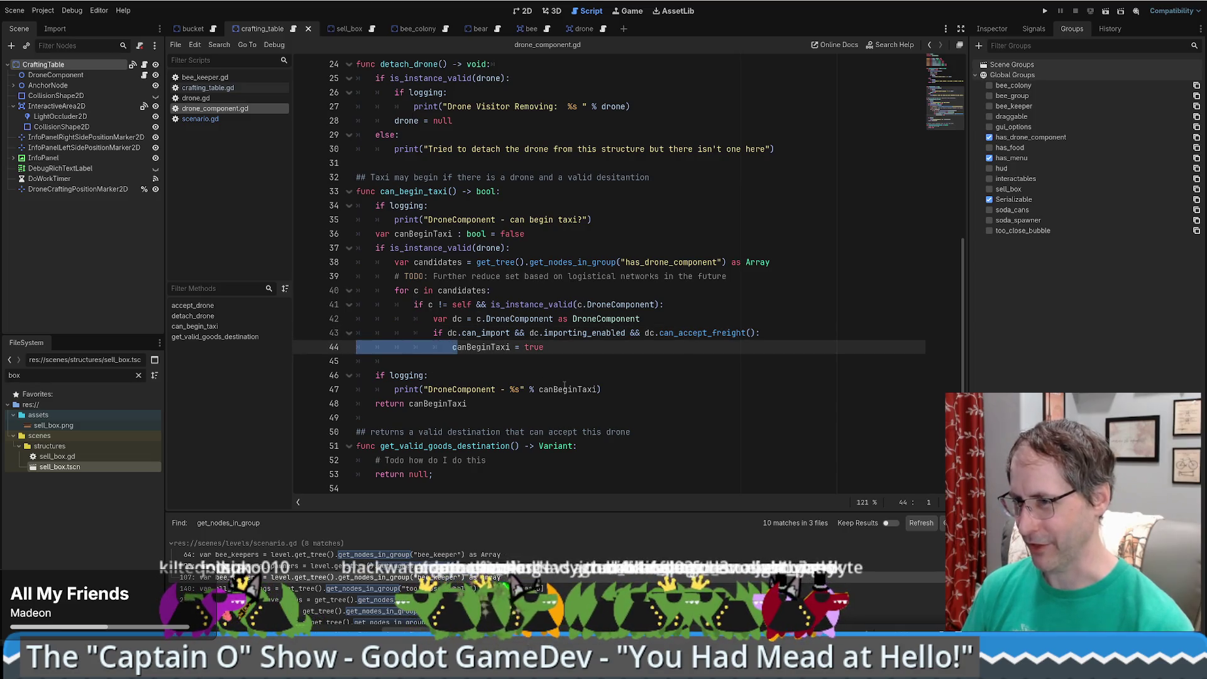
pyautogui.moveTo(597, 352); pyautogui.dragTo(574, 361)
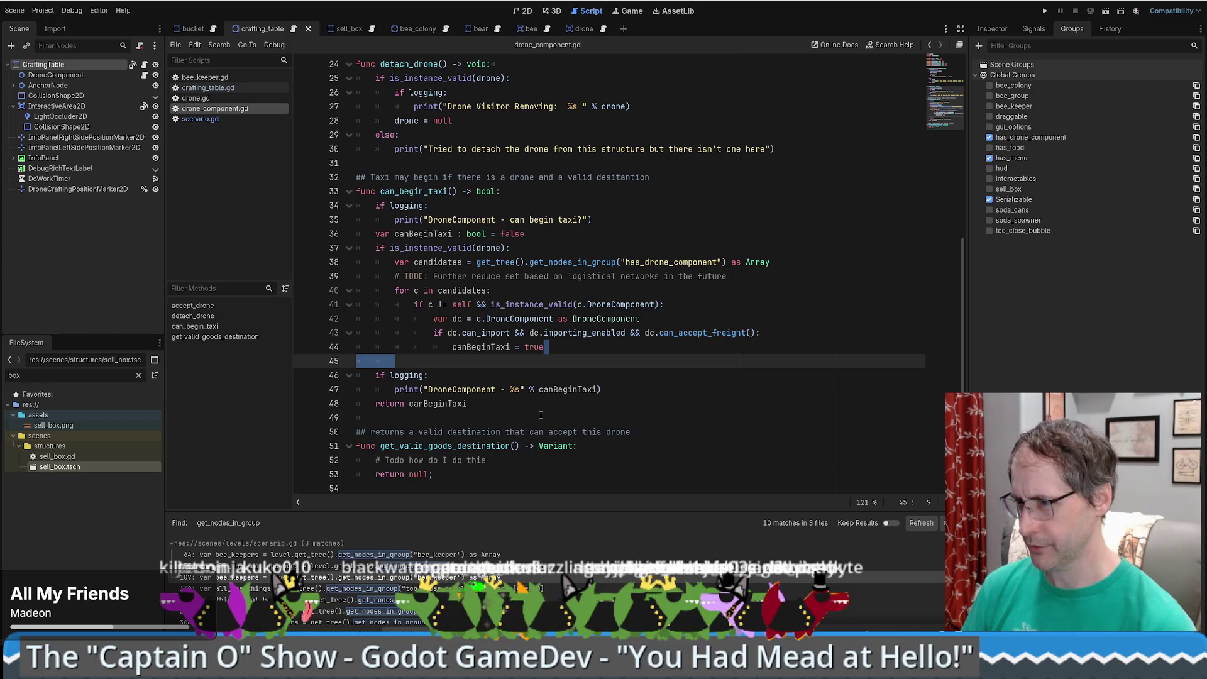
pyautogui.click(544, 347)
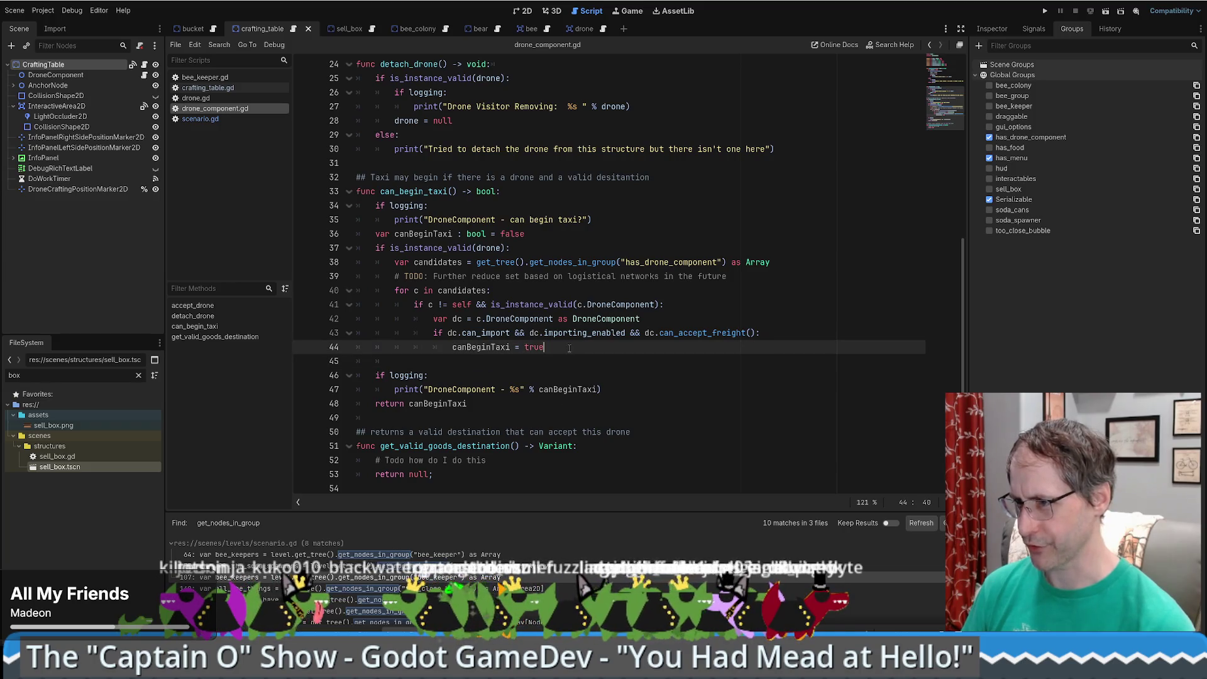
pyautogui.press('Delete')
pyautogui.press('Delete')
pyautogui.doubleClick(682, 330)
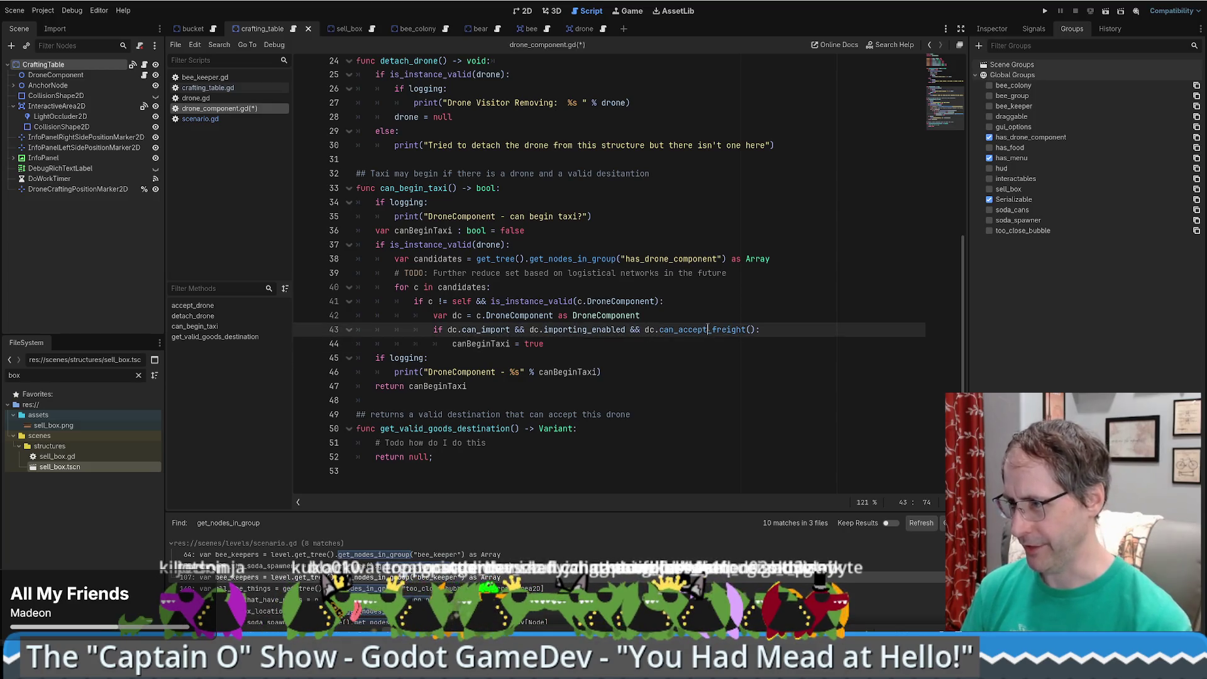
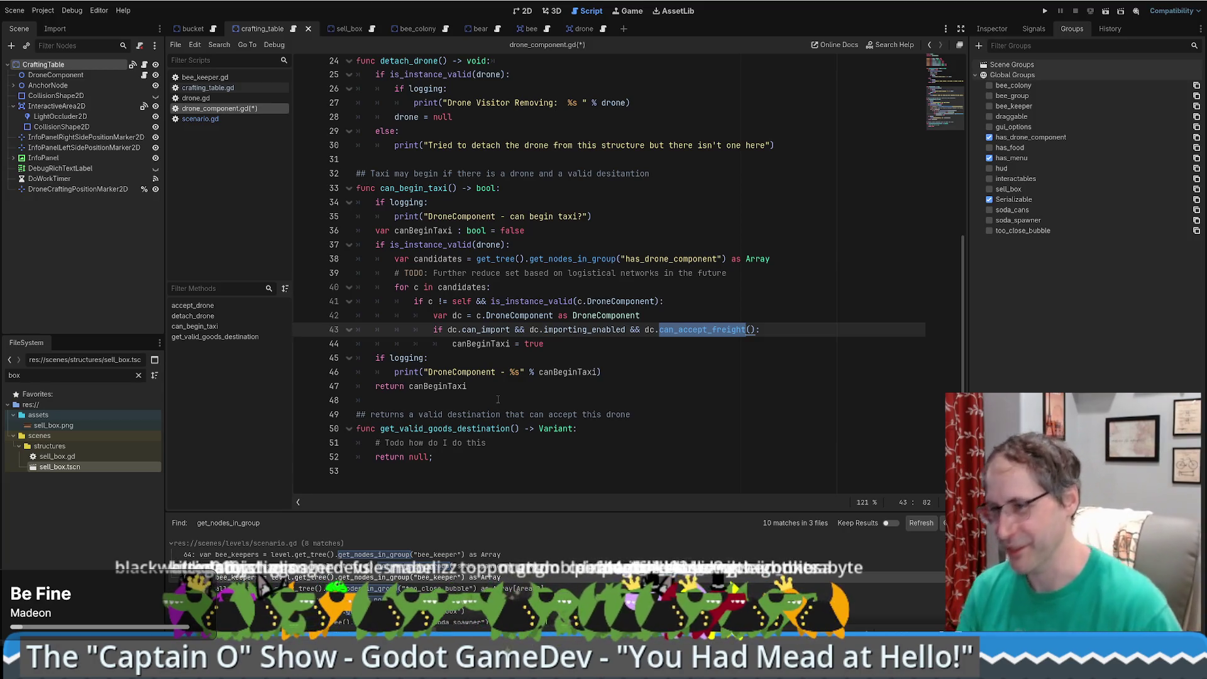
# - Below can_begin_taxi, add 'func can_accept_freight() -> bool:' returning true, and save the script
pyautogui.click(518, 403)
pyautogui.press('Return')
pyautogui.press('BackSpace')
pyautogui.write('func ')
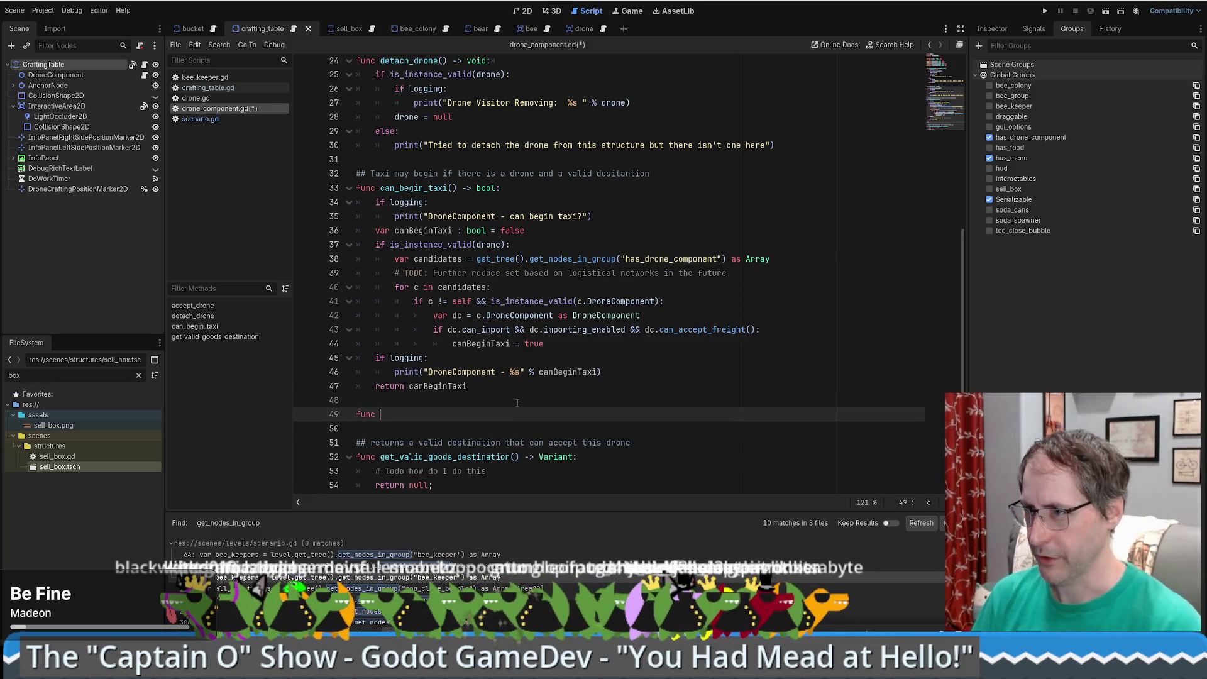
pyautogui.write('can_accept_freight() -> bool:')
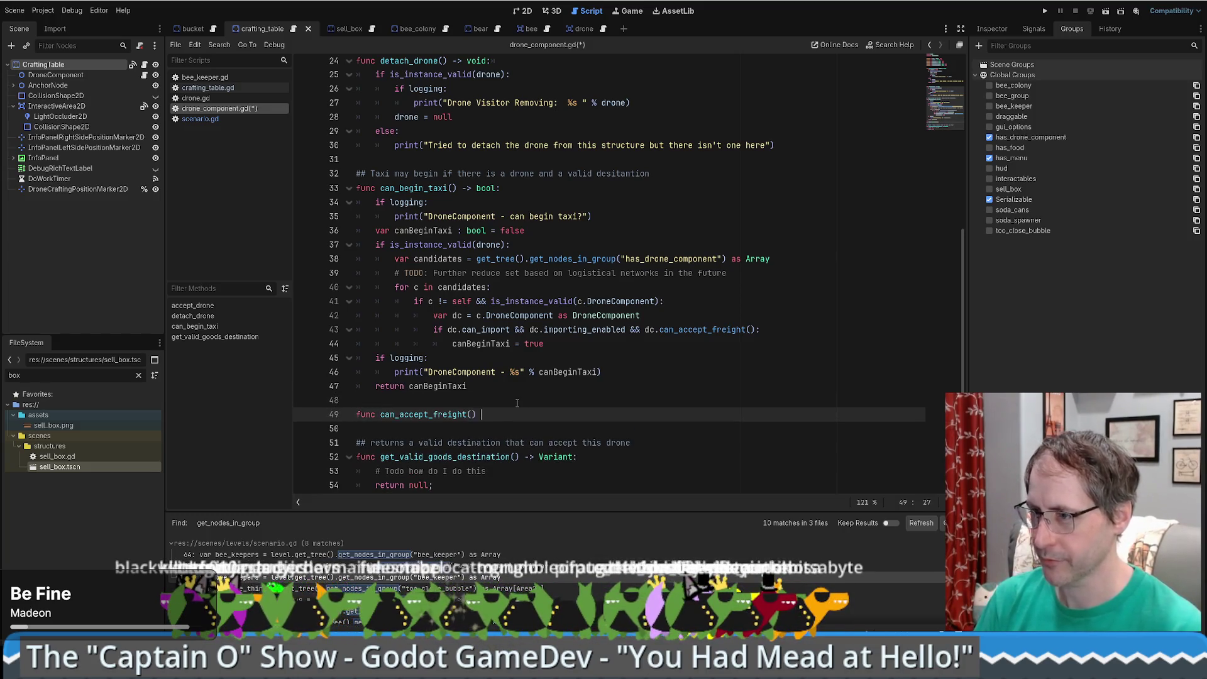
pyautogui.press('Return')
pyautogui.write('return true')
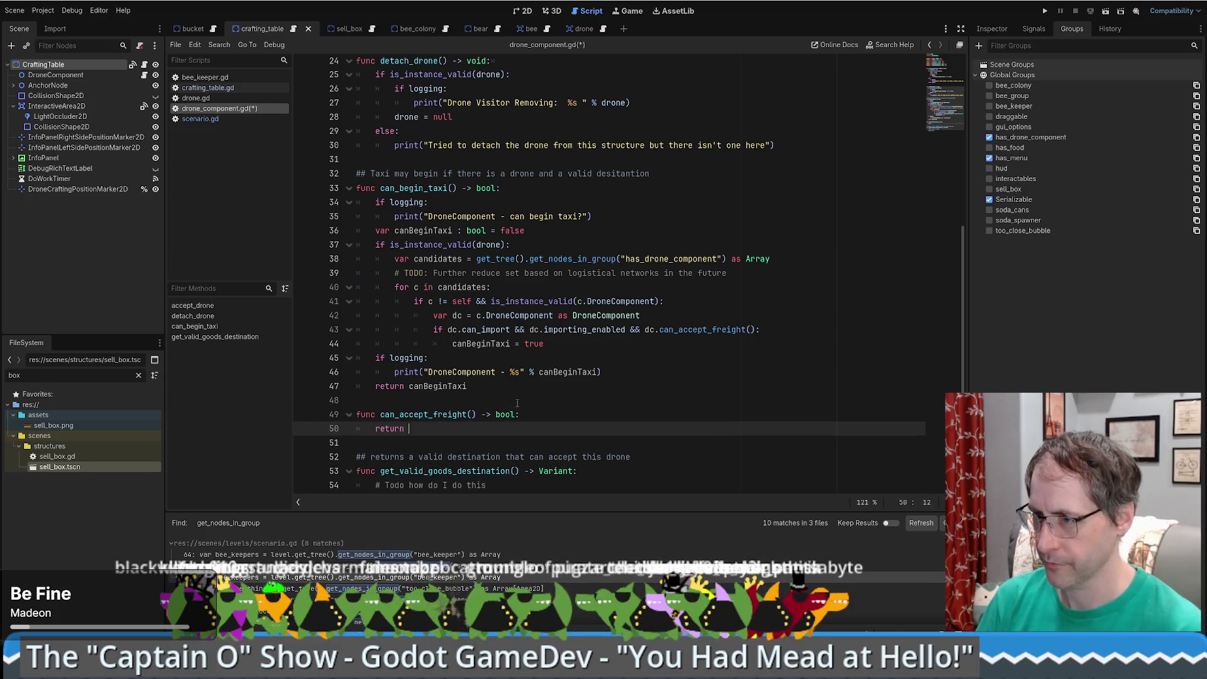
pyautogui.click(517, 403)
pyautogui.hotkey('ctrl', 's')
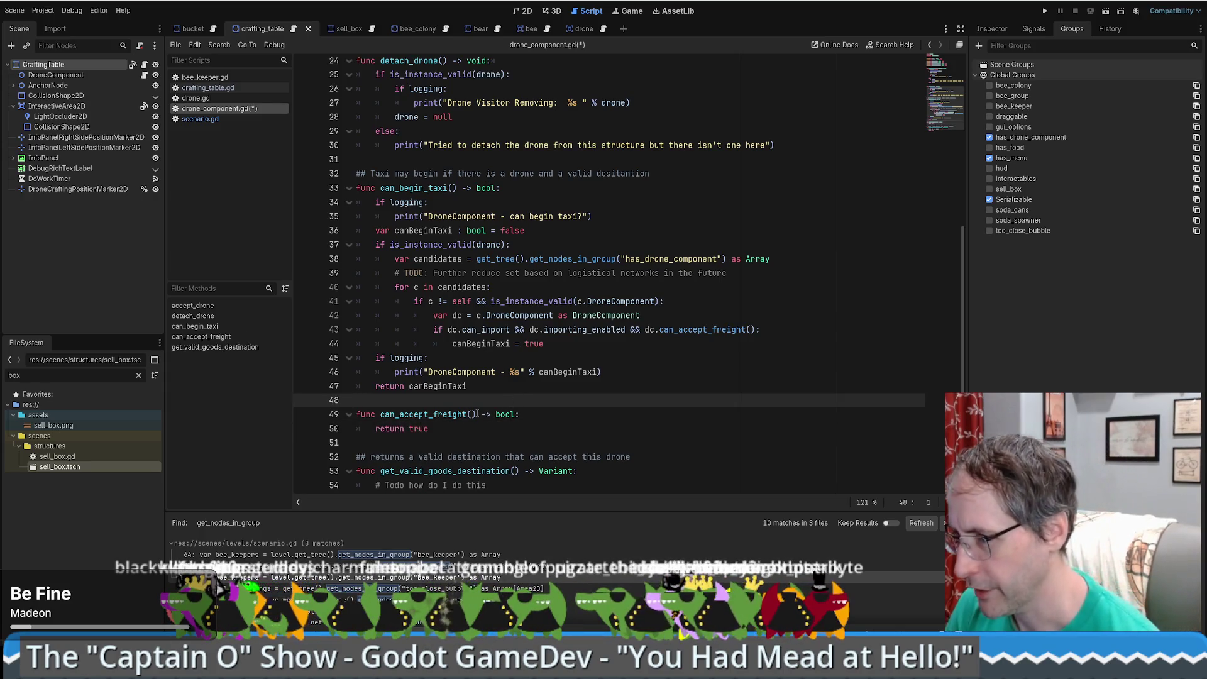
pyautogui.click(568, 415)
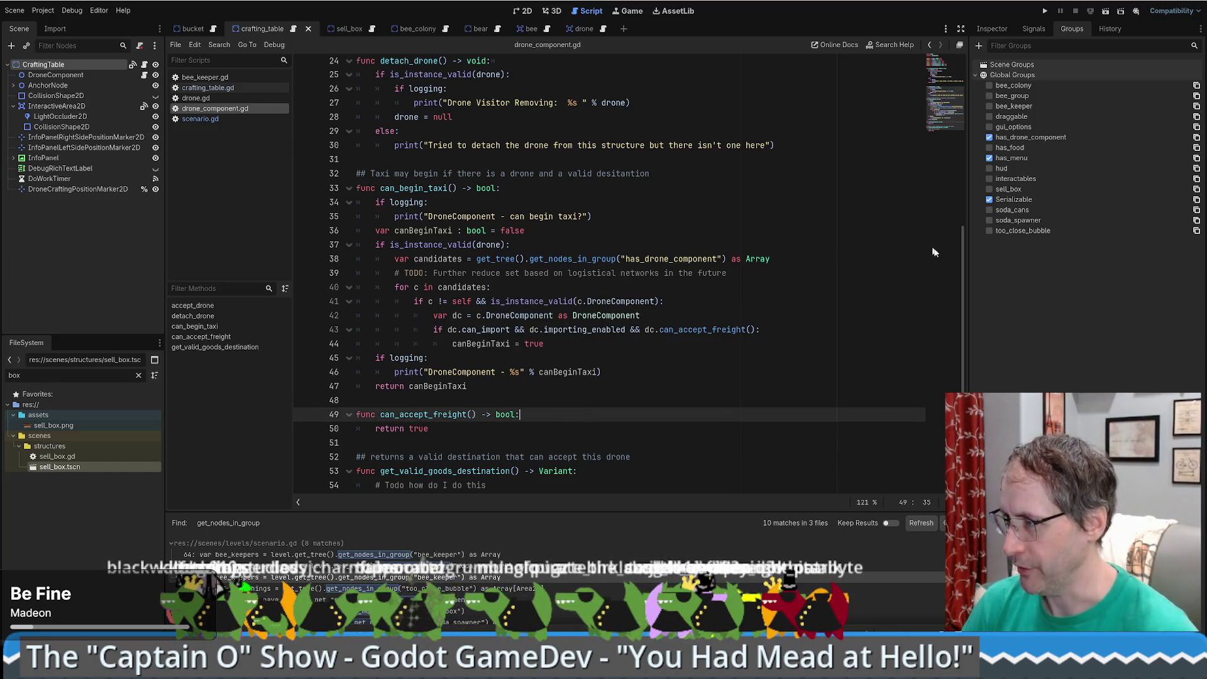
pyautogui.moveTo(962, 272); pyautogui.dragTo(960, 99)
# - Declare 'var can_accept_freight_callable : Callable' below the exported variables
pyautogui.click(613, 178)
pyautogui.press('Return')
pyautogui.press('Return')
pyautogui.write('var')
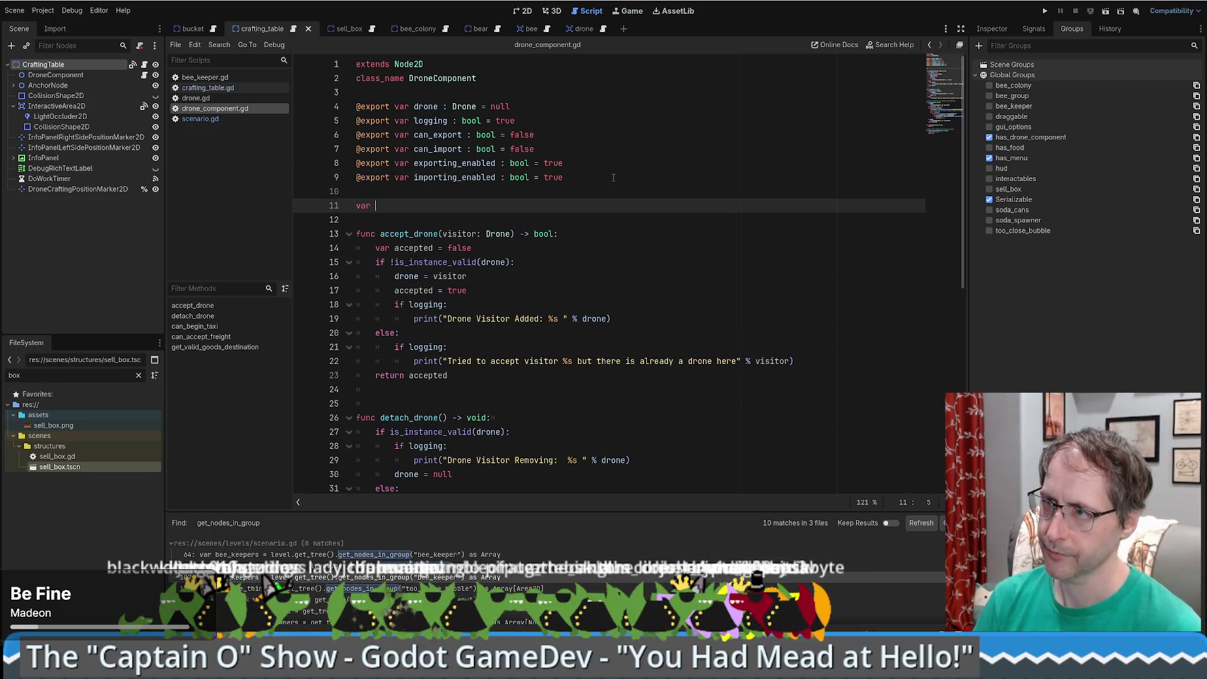
pyautogui.write(' can')
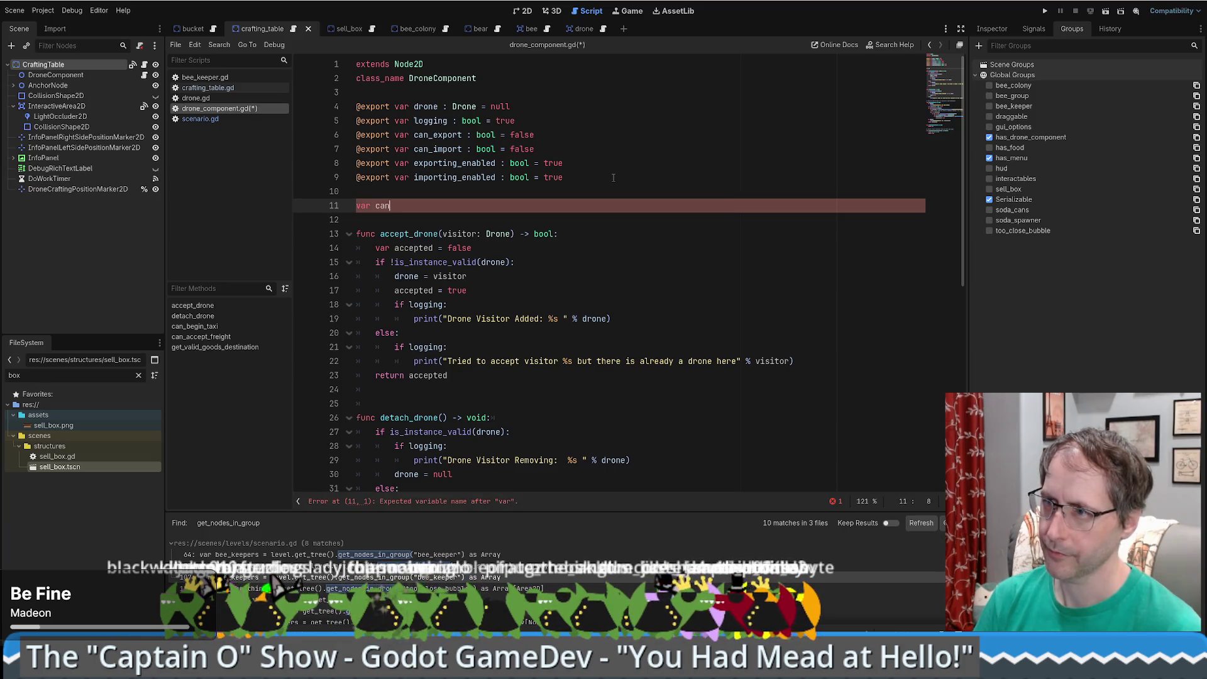
pyautogui.write('_accept_fr')
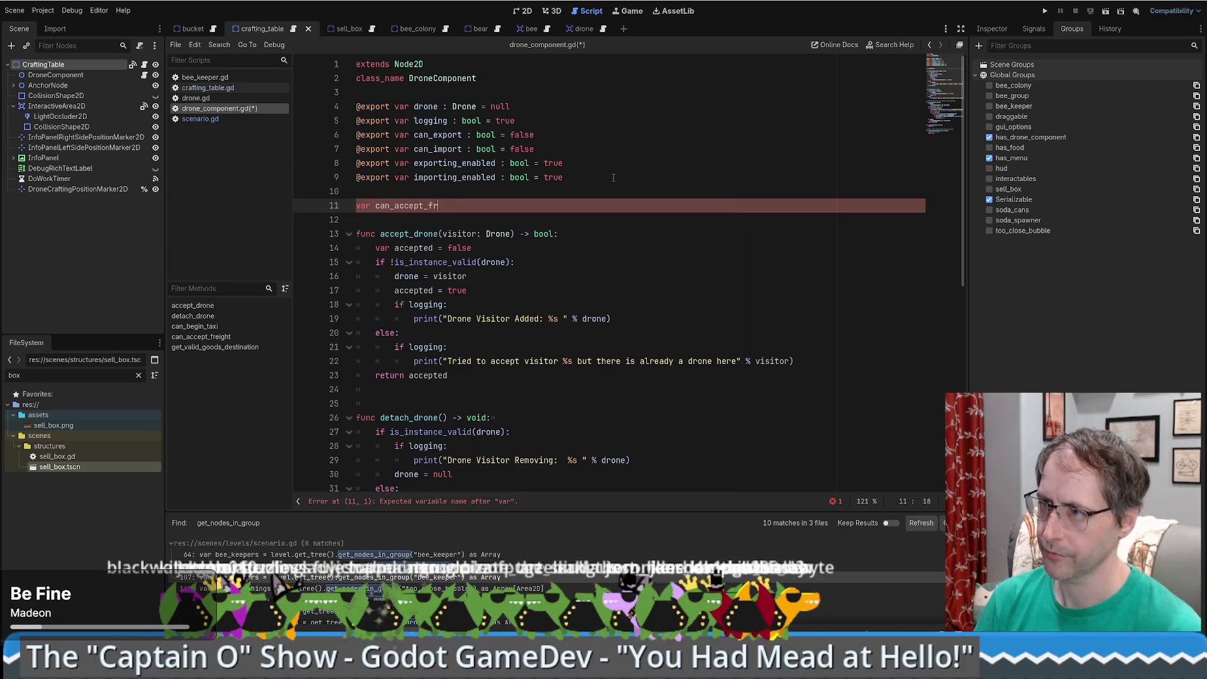
pyautogui.write('eight_callabl')
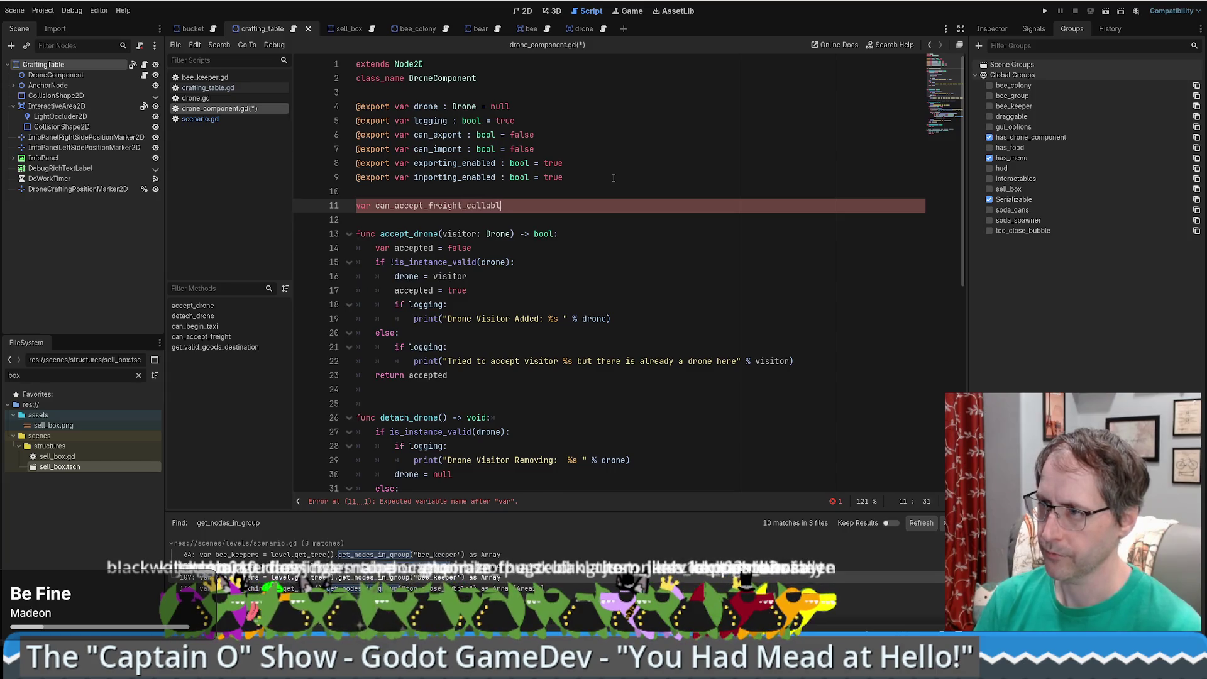
pyautogui.write('e : Call')
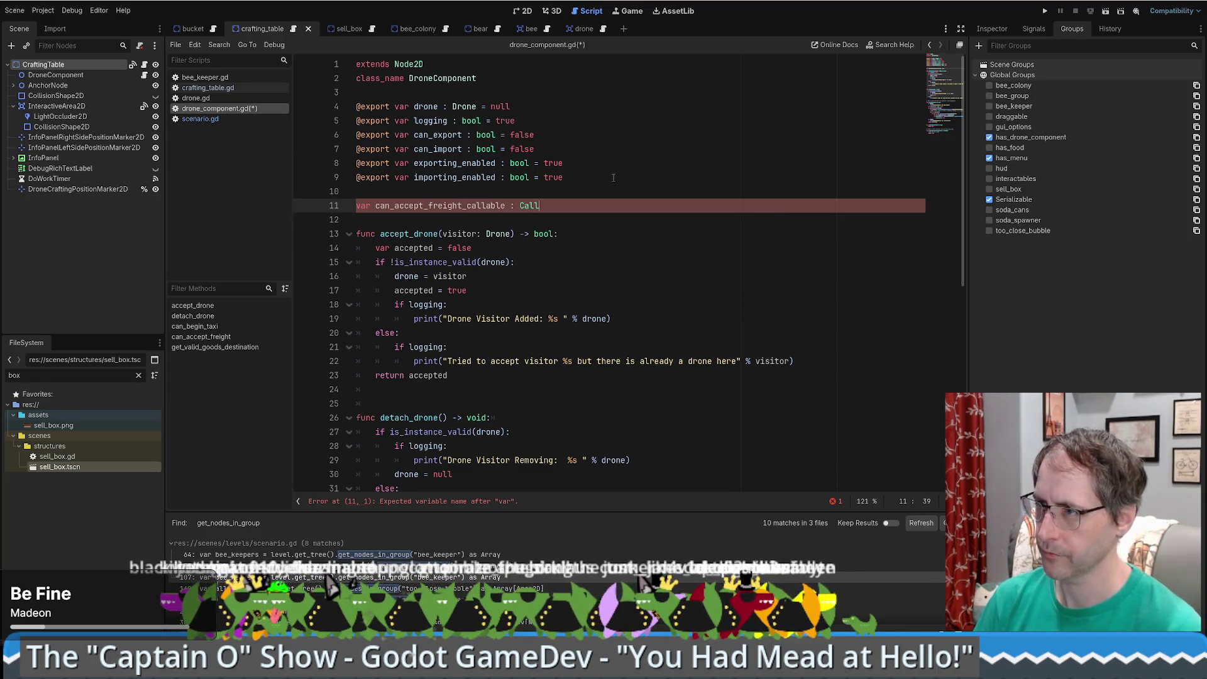
pyautogui.press('Return')
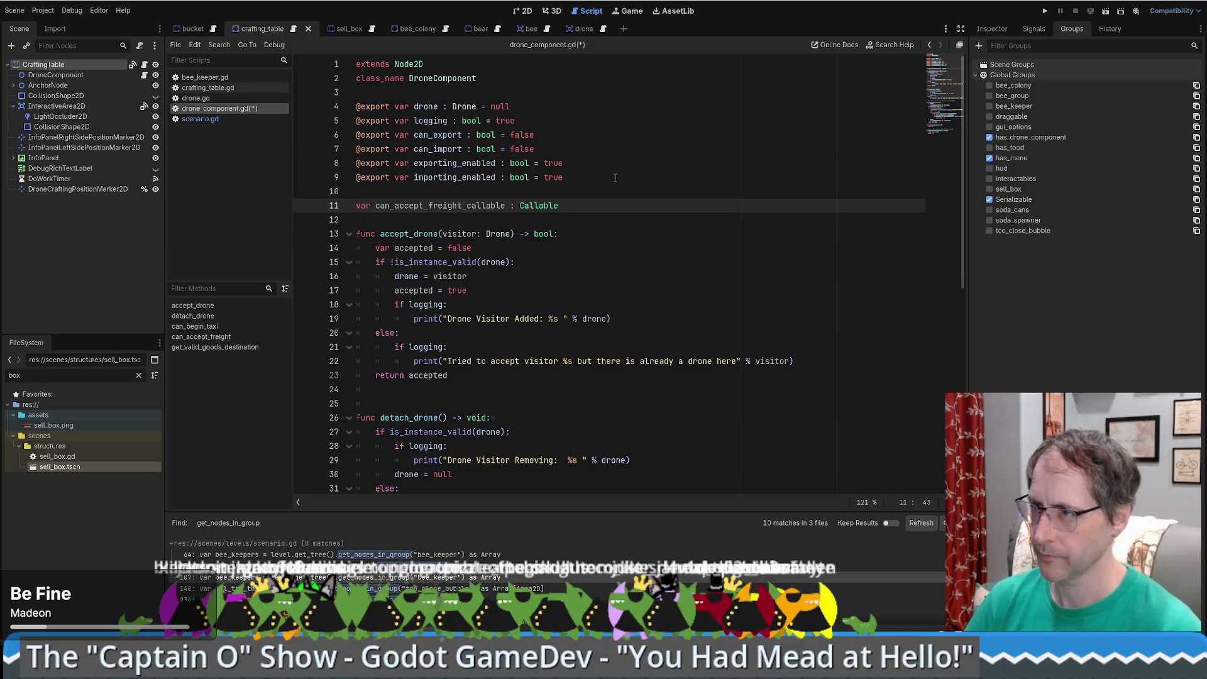
pyautogui.doubleClick(456, 206)
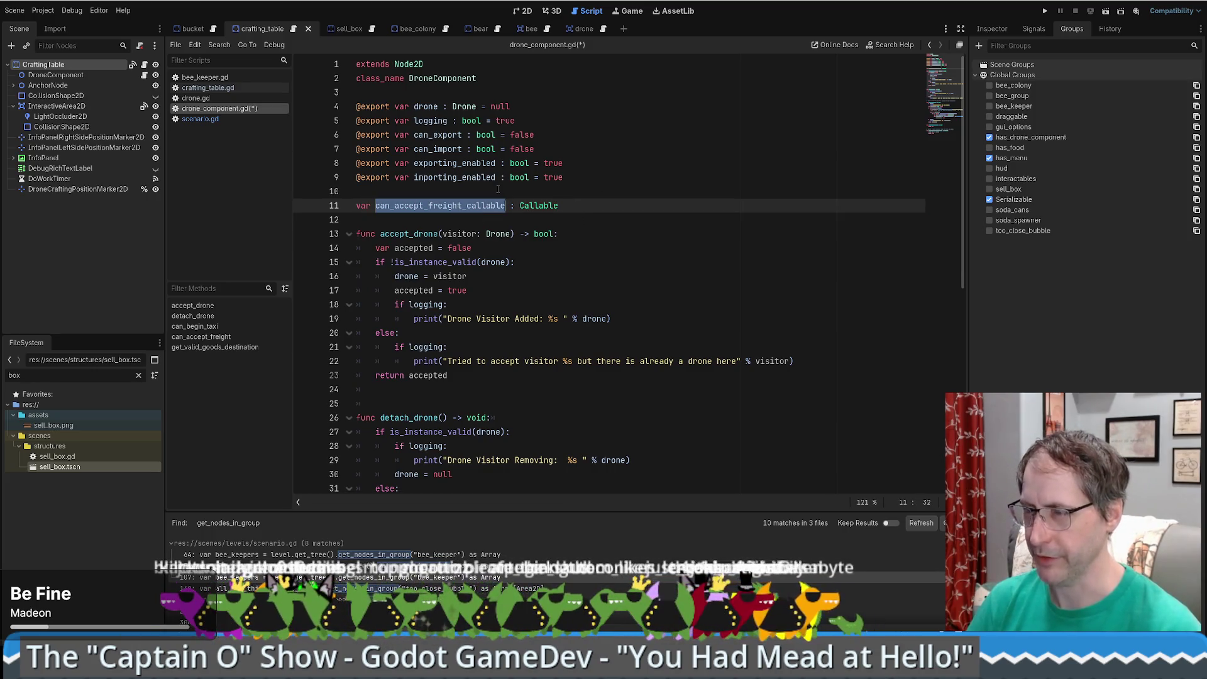
pyautogui.click(566, 203)
# - Add the signature 'func setup(canAcceptFreightCallable : Callable):', fixing the 'Fraight' typo
pyautogui.press('Return')
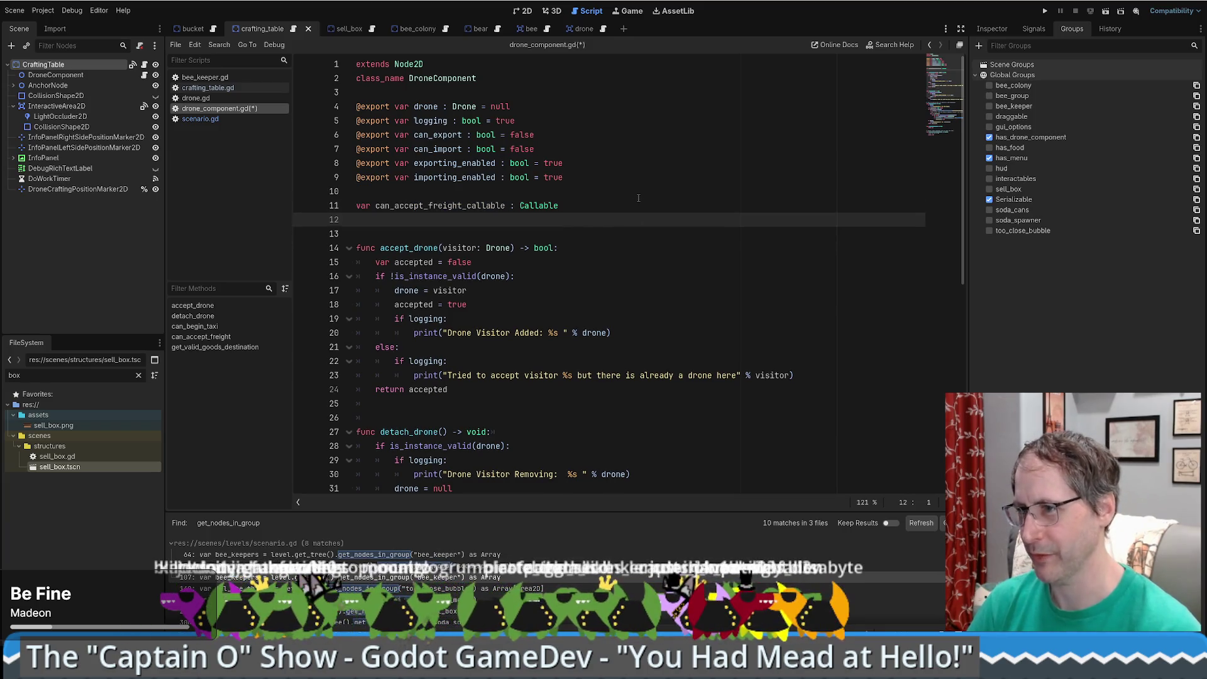
pyautogui.press('Return')
pyautogui.write('func setup(')
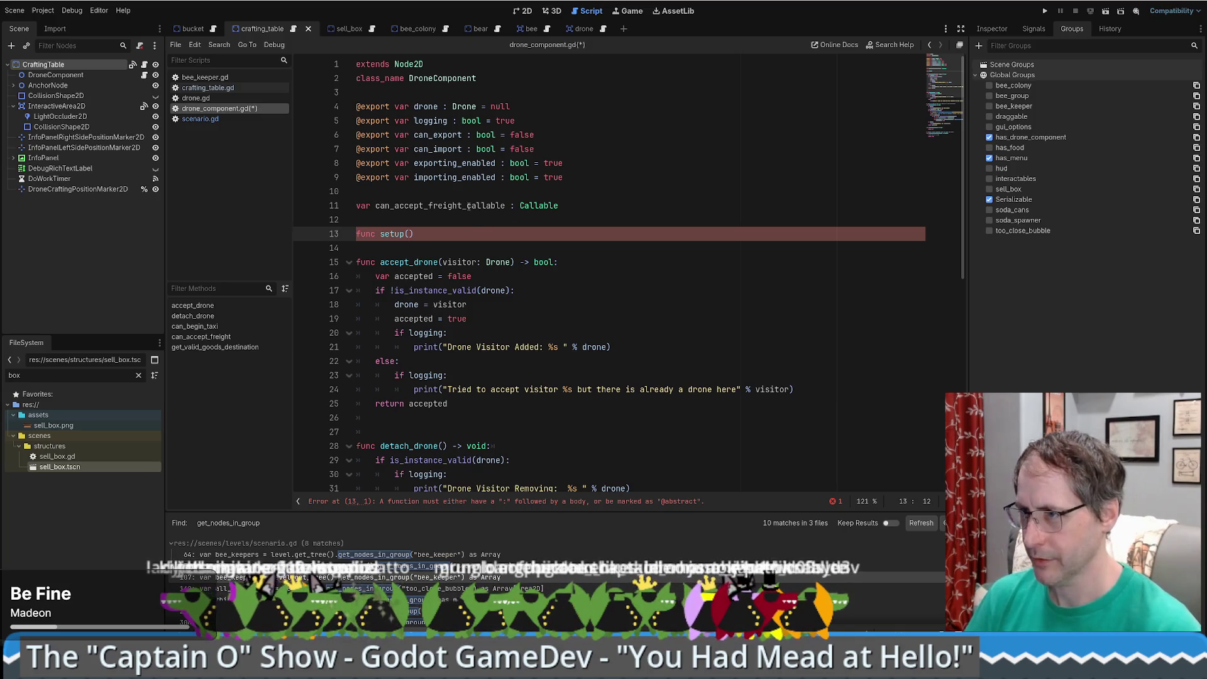
pyautogui.write('can')
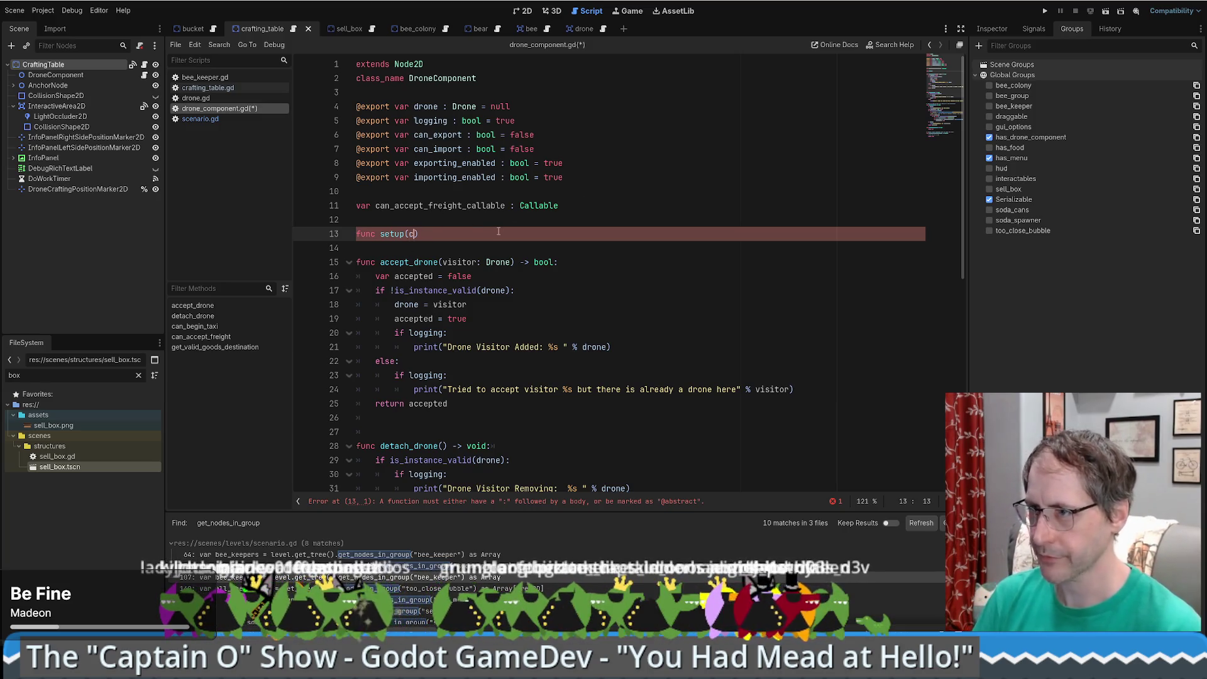
pyautogui.write('AcceptFraigh')
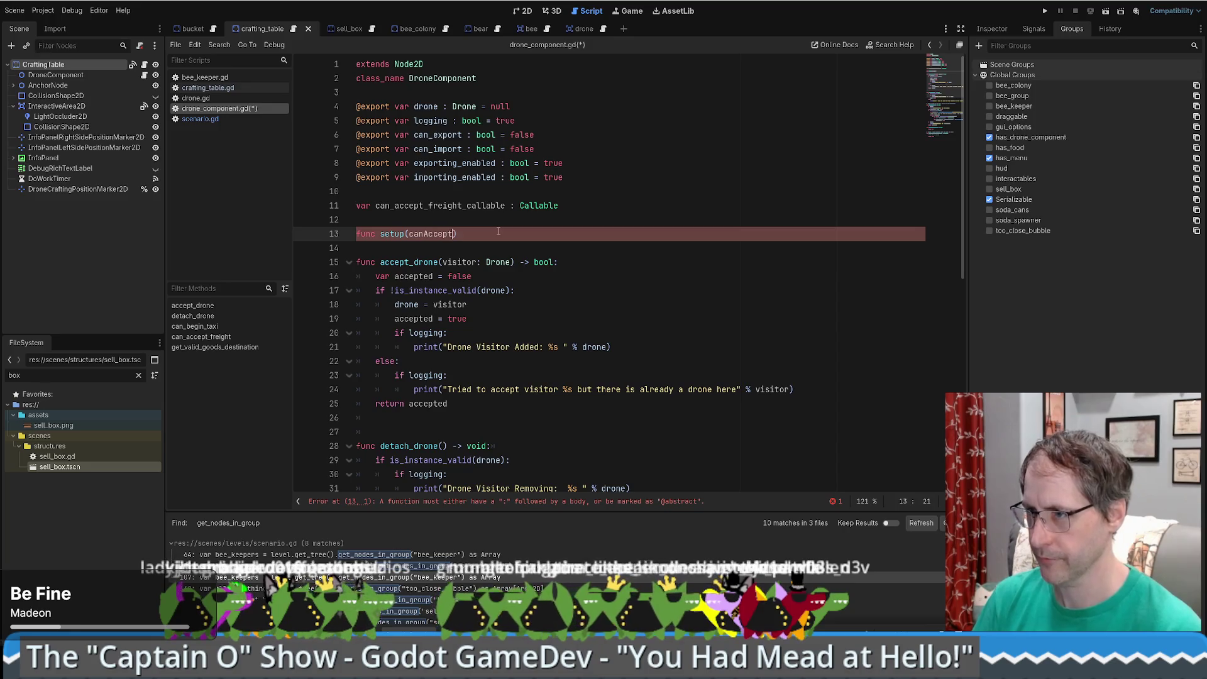
pyautogui.write('tCallable')
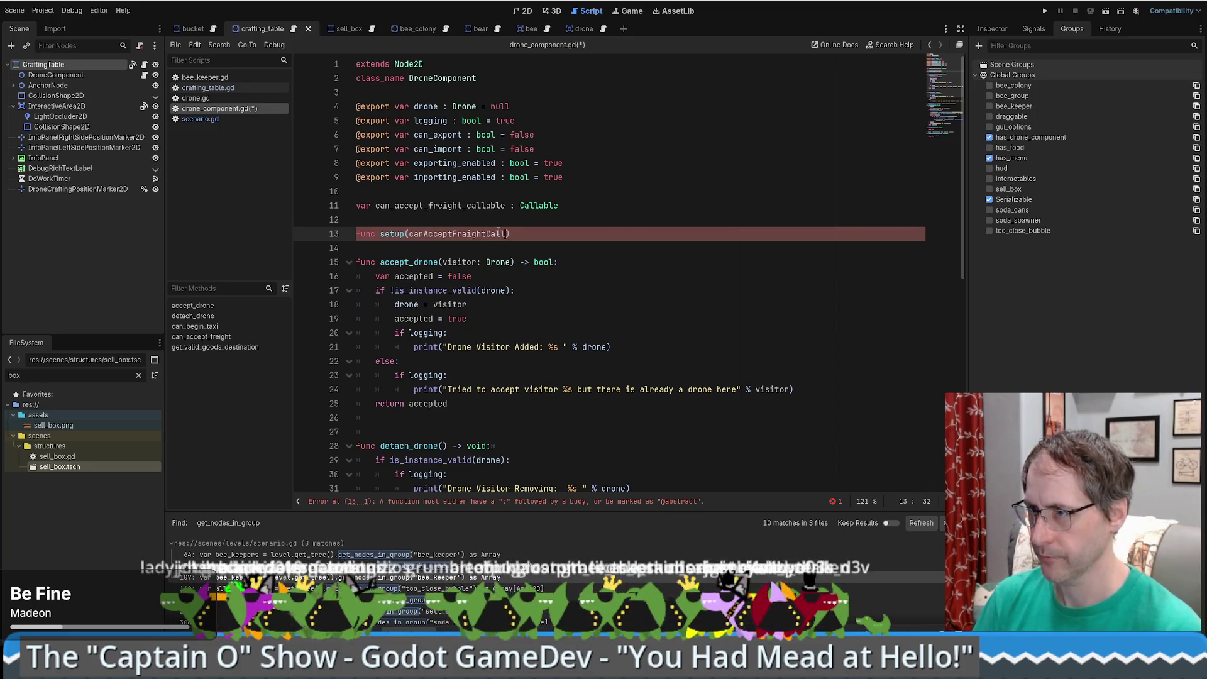
pyautogui.click(462, 234)
pyautogui.press('Delete')
pyautogui.write('e')
pyautogui.write(' : Cal;l')
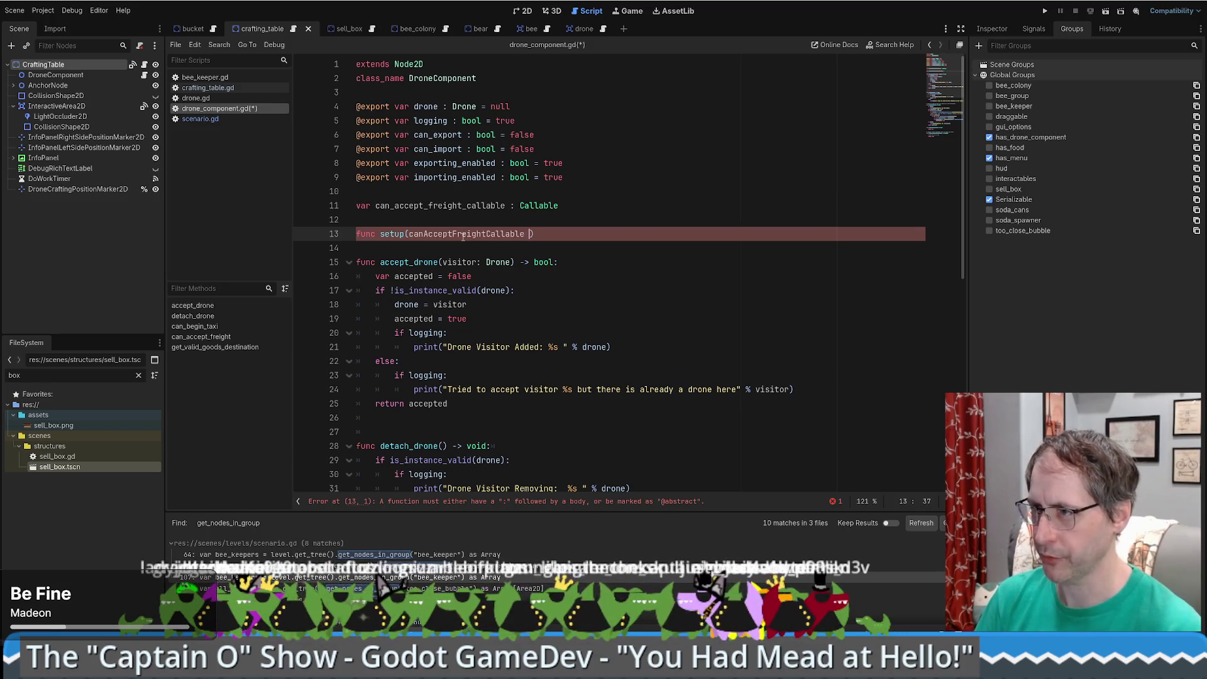
pyautogui.press('BackSpace')
pyautogui.press('BackSpace')
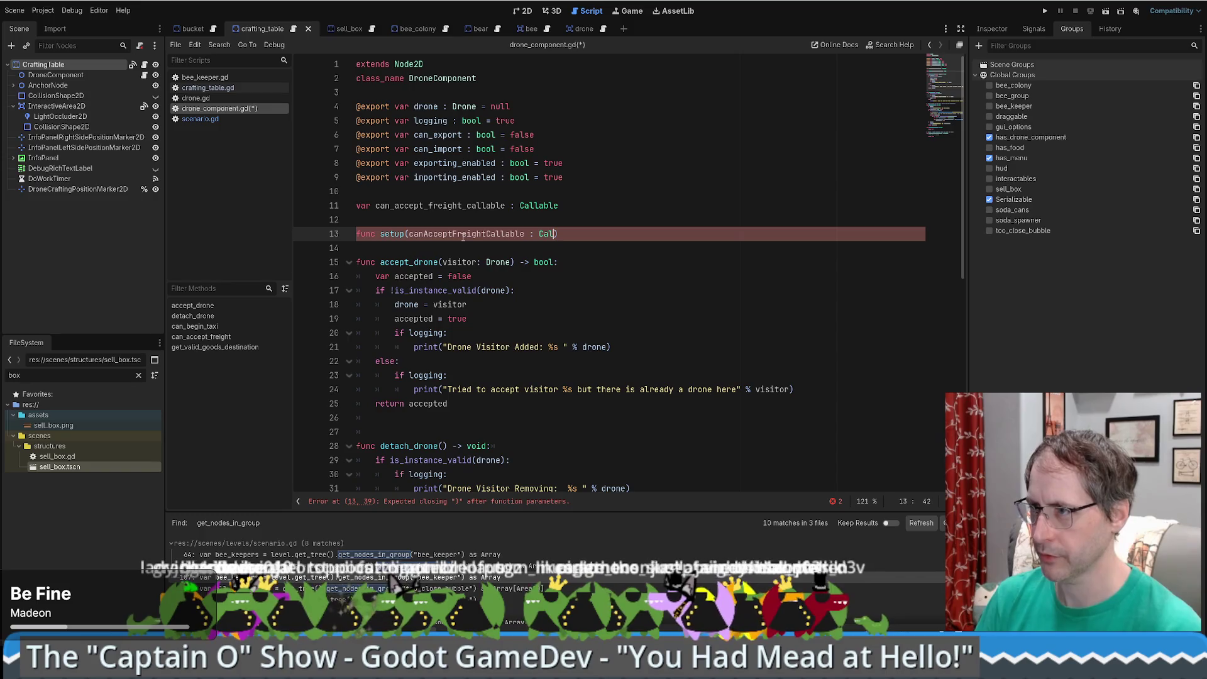
pyautogui.write('lable')
pyautogui.press('Return')
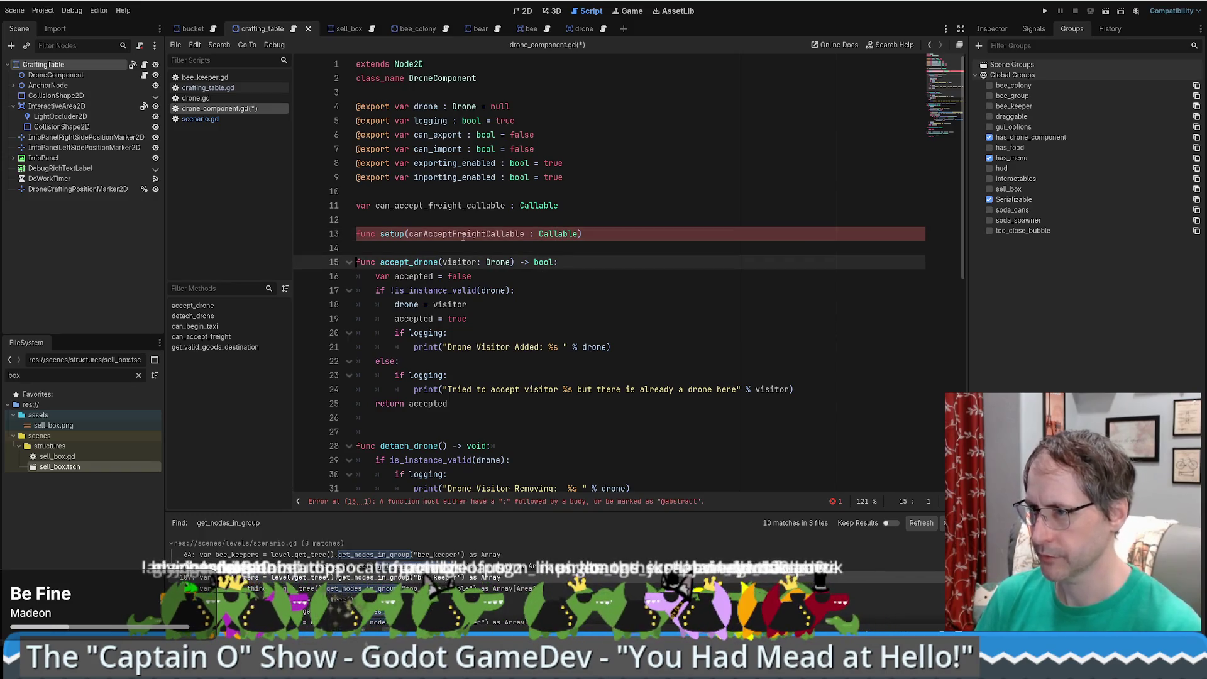
# - In the indented setup body, assign canAcceptFreightCallable to can_accept_freight_callable
pyautogui.press('End')
pyautogui.press('Return')
pyautogui.write('can_accept_freight_callable')
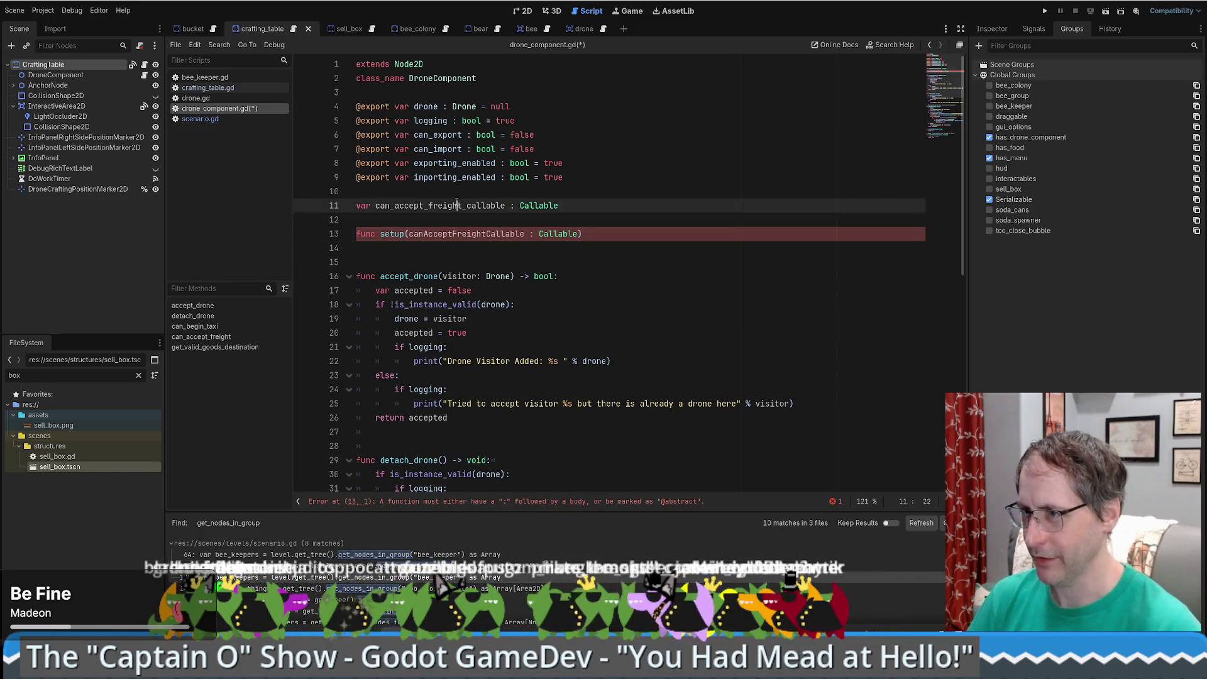
pyautogui.press('Home')
pyautogui.press('Tab')
pyautogui.press('End')
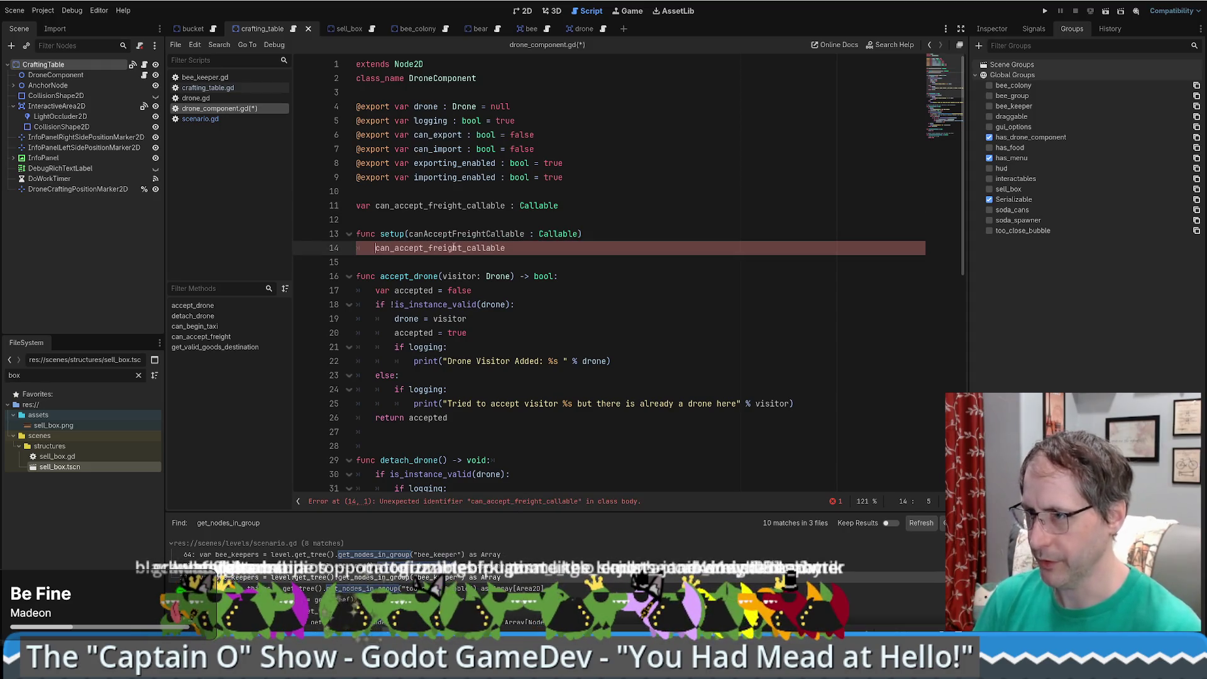
pyautogui.write(' = canAcceptFreightCallable')
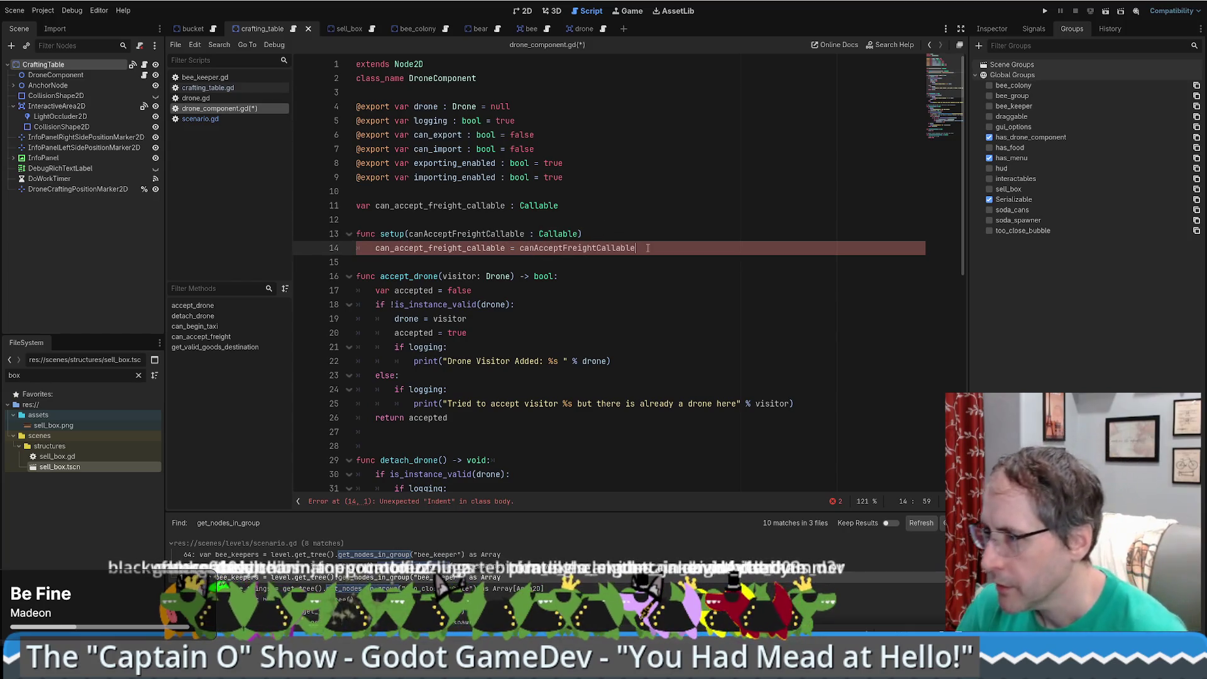
# - Begin a ## doc comment on a new line above the setup function
pyautogui.click(553, 222)
pyautogui.press('Return')
pyautogui.write('## ')
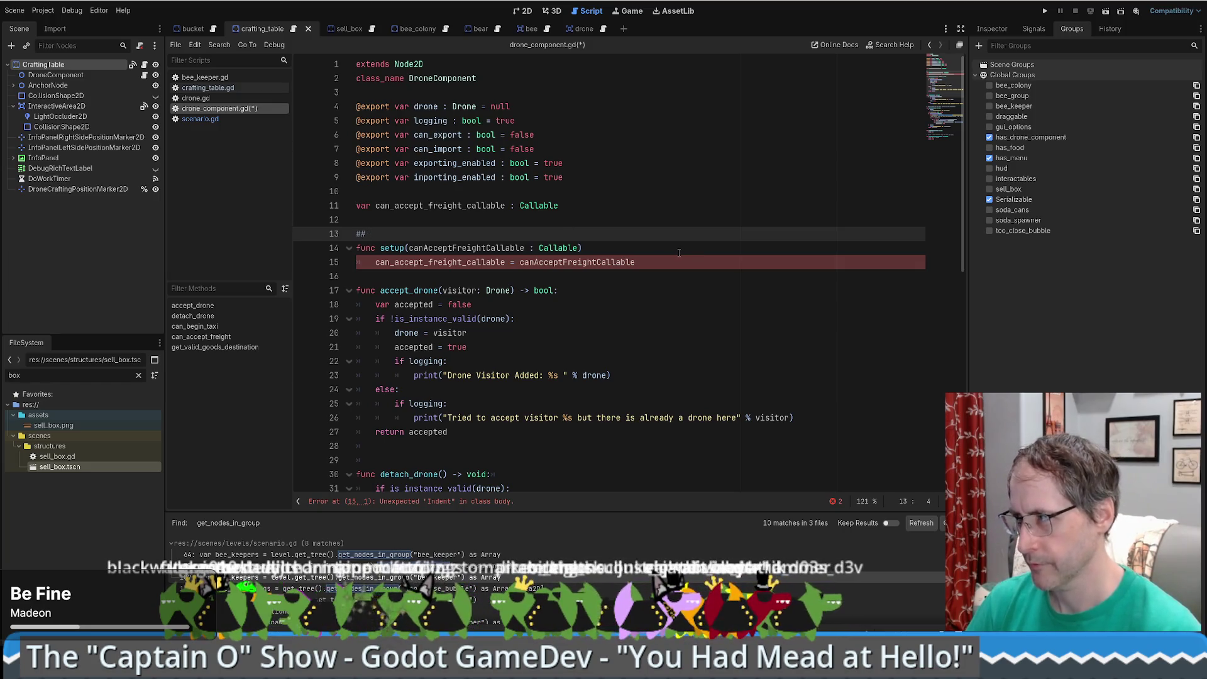
pyautogui.write('Tges')
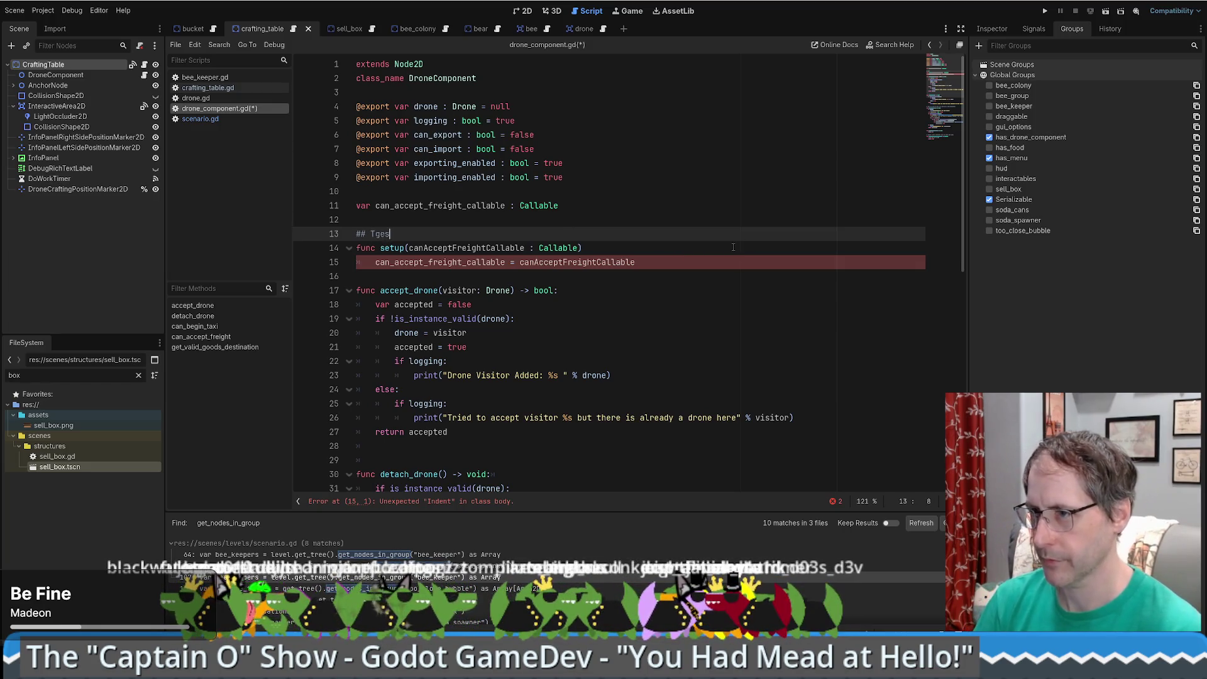
# - Word the doc comment as 'Provide this component what it needs to be it's best self'
pyautogui.press('BackSpace')
pyautogui.press('BackSpace')
pyautogui.press('BackSpace')
pyautogui.write('hese')
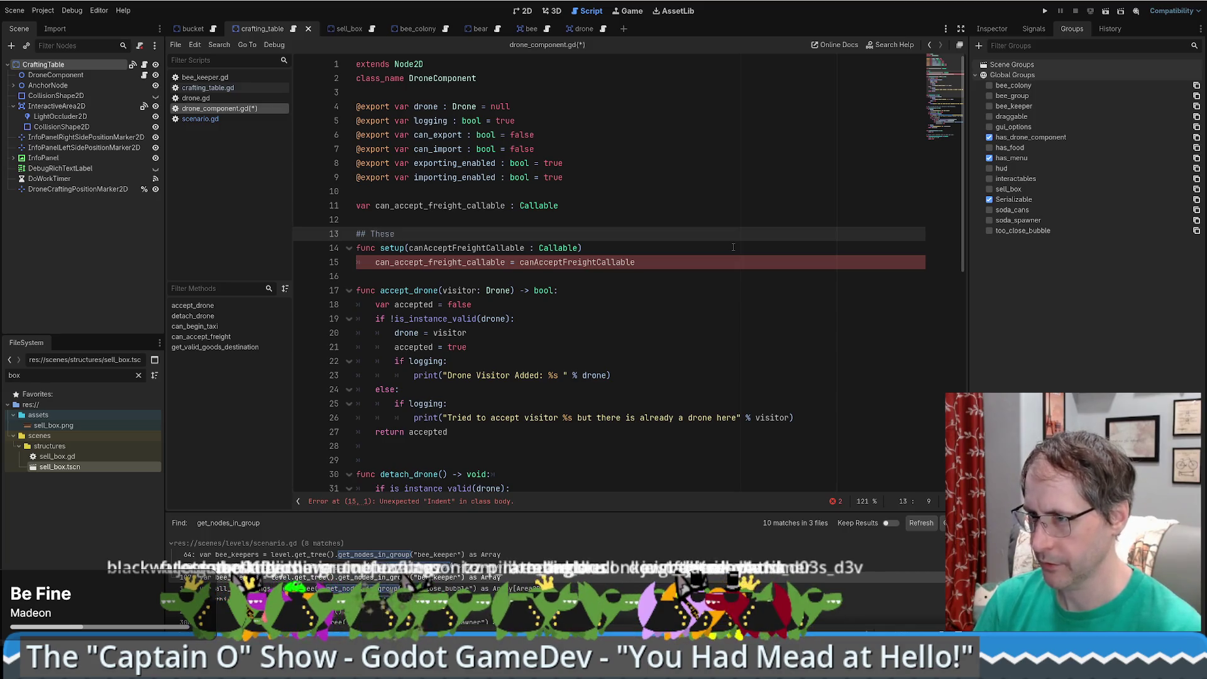
pyautogui.write(' are needed')
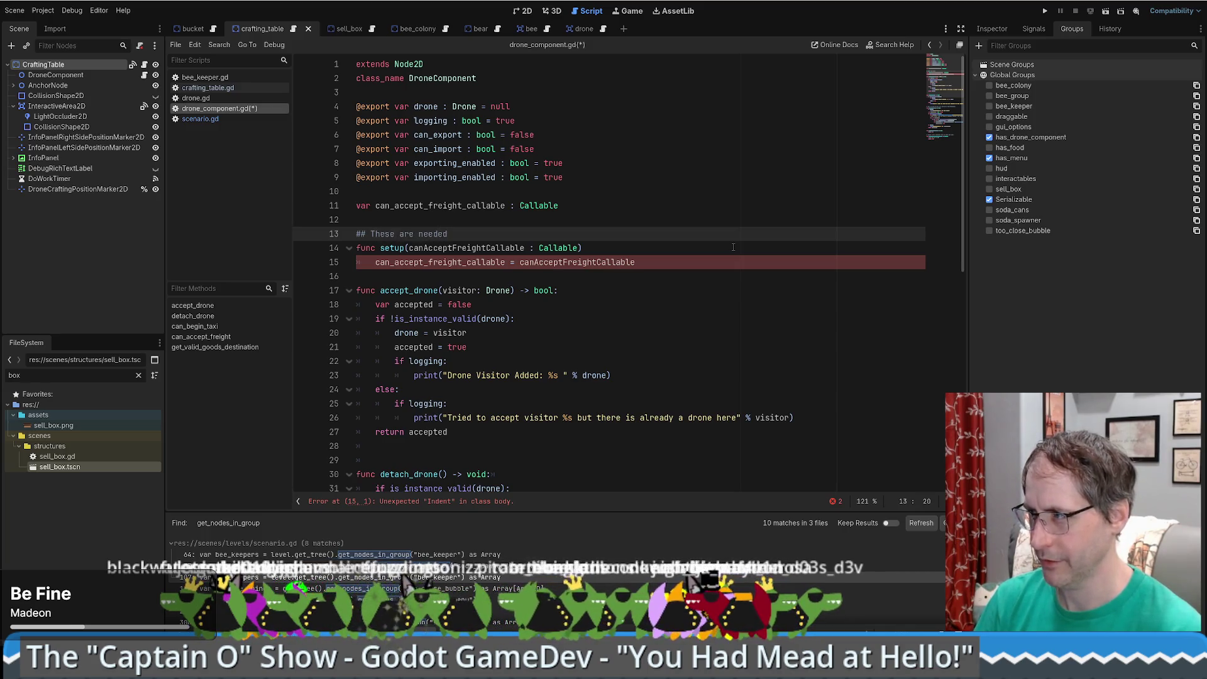
pyautogui.press('BackSpace')
pyautogui.press('BackSpace')
pyautogui.press('BackSpace')
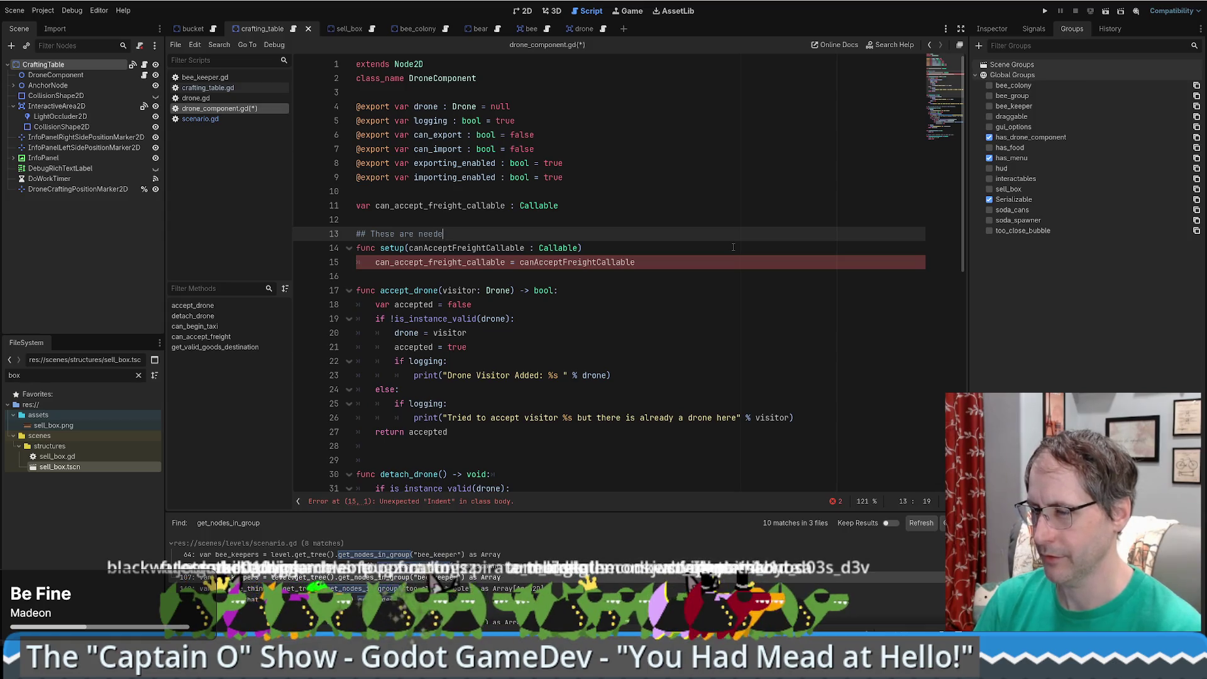
pyautogui.write('Provide')
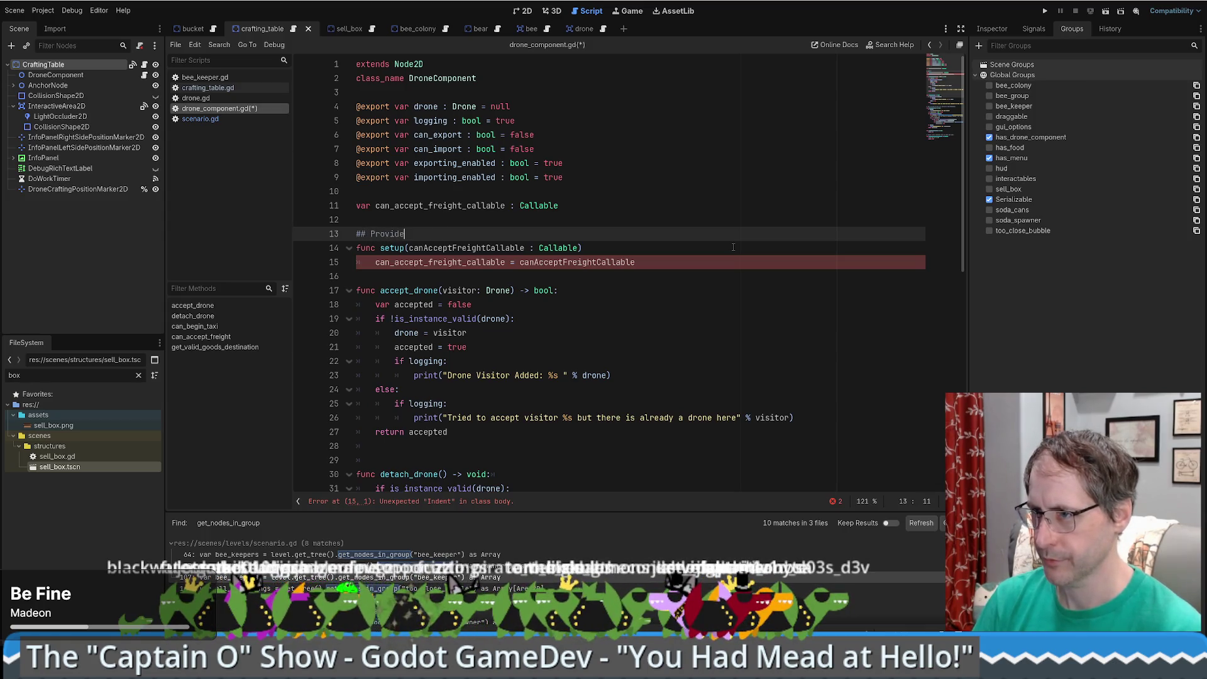
pyautogui.write(' this component wha')
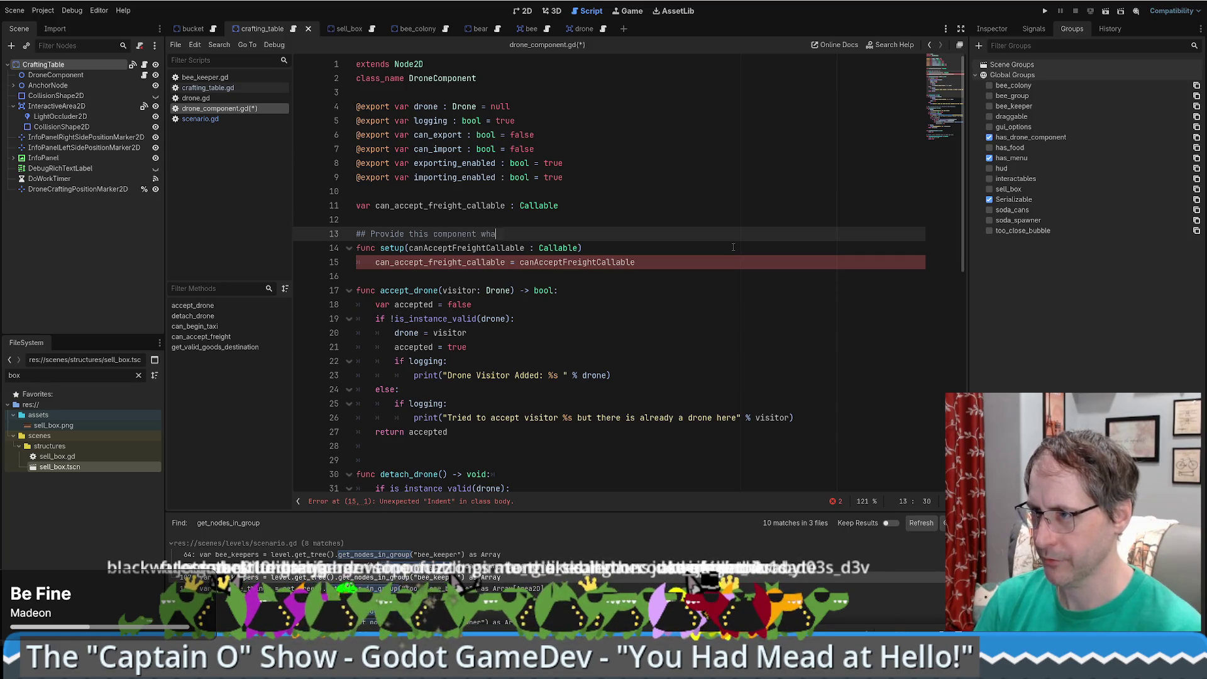
pyautogui.write("t it needs to be it's best self")
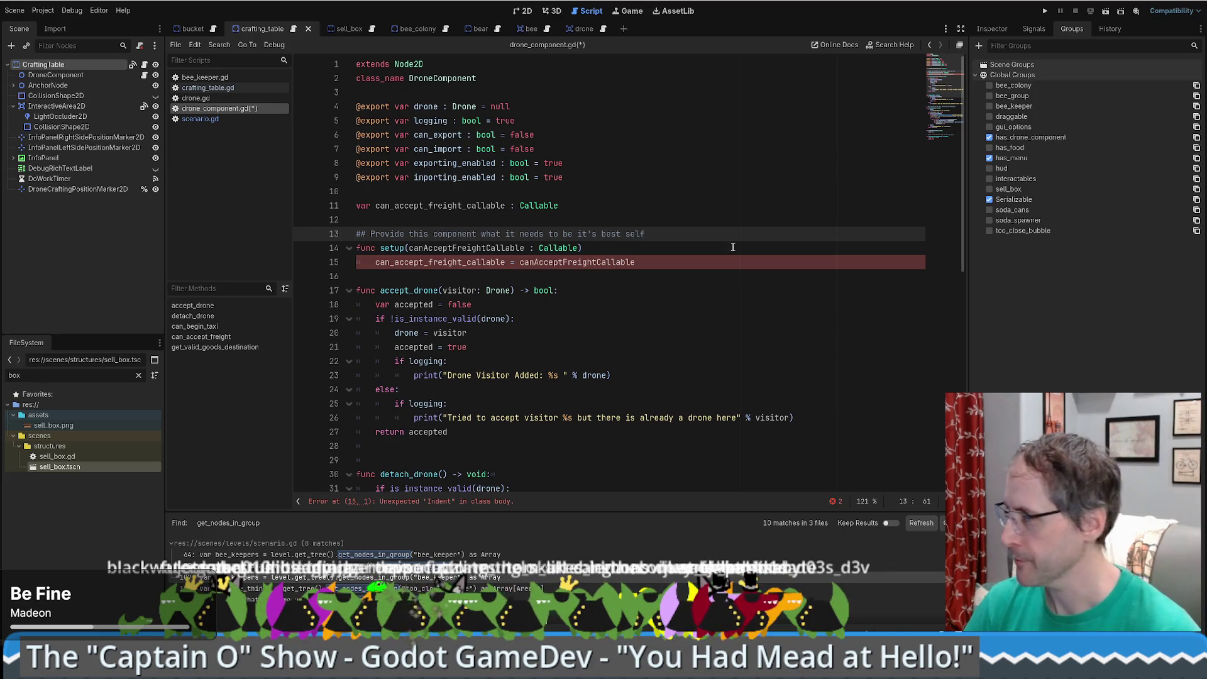
# - Inspect the line 15 indent error against the setup parameter and variable, then save
pyautogui.click(390, 252)
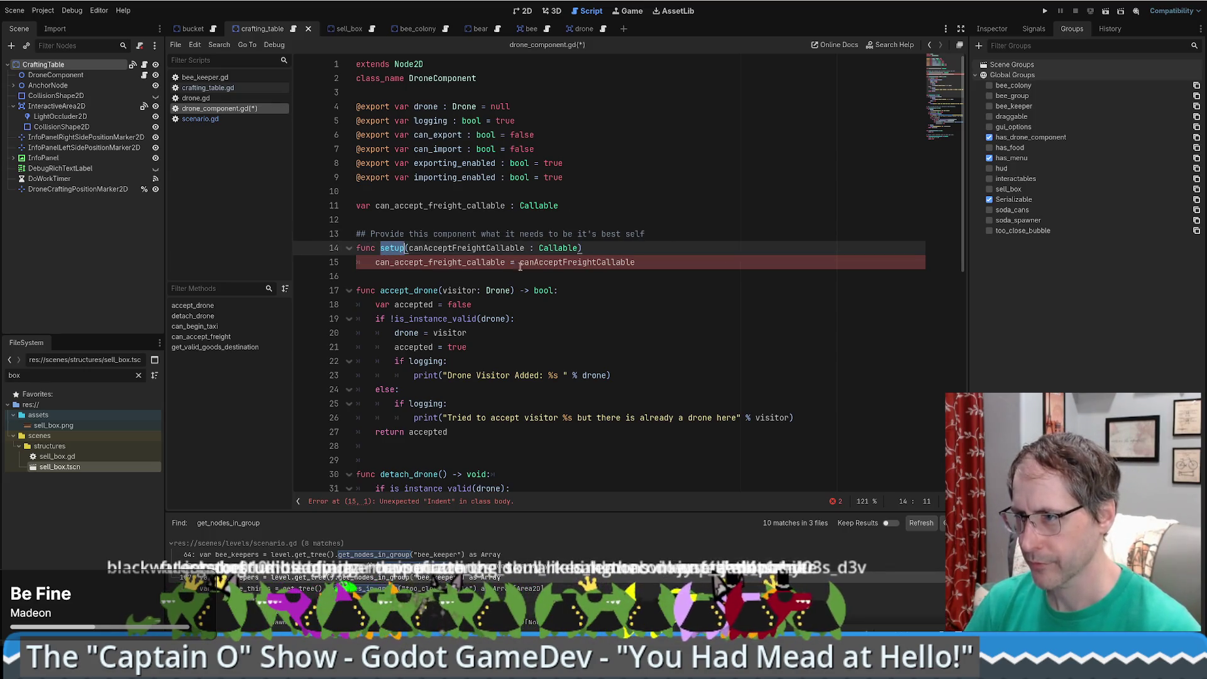
pyautogui.click(376, 262)
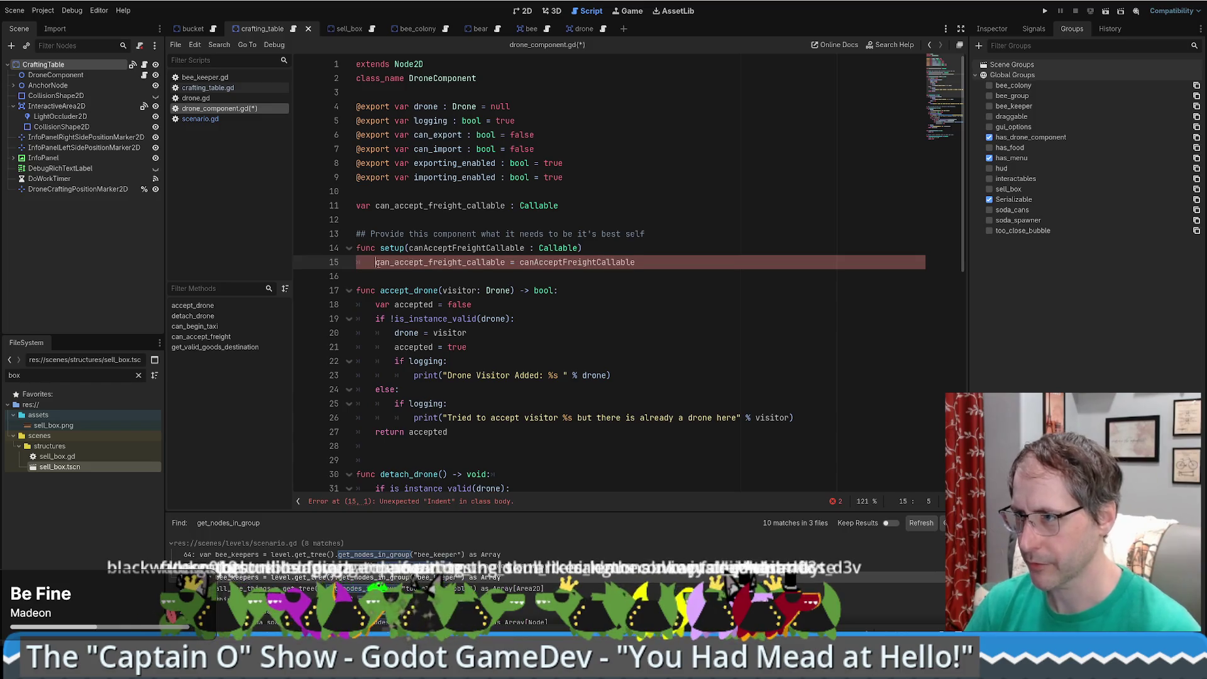
pyautogui.doubleClick(465, 248)
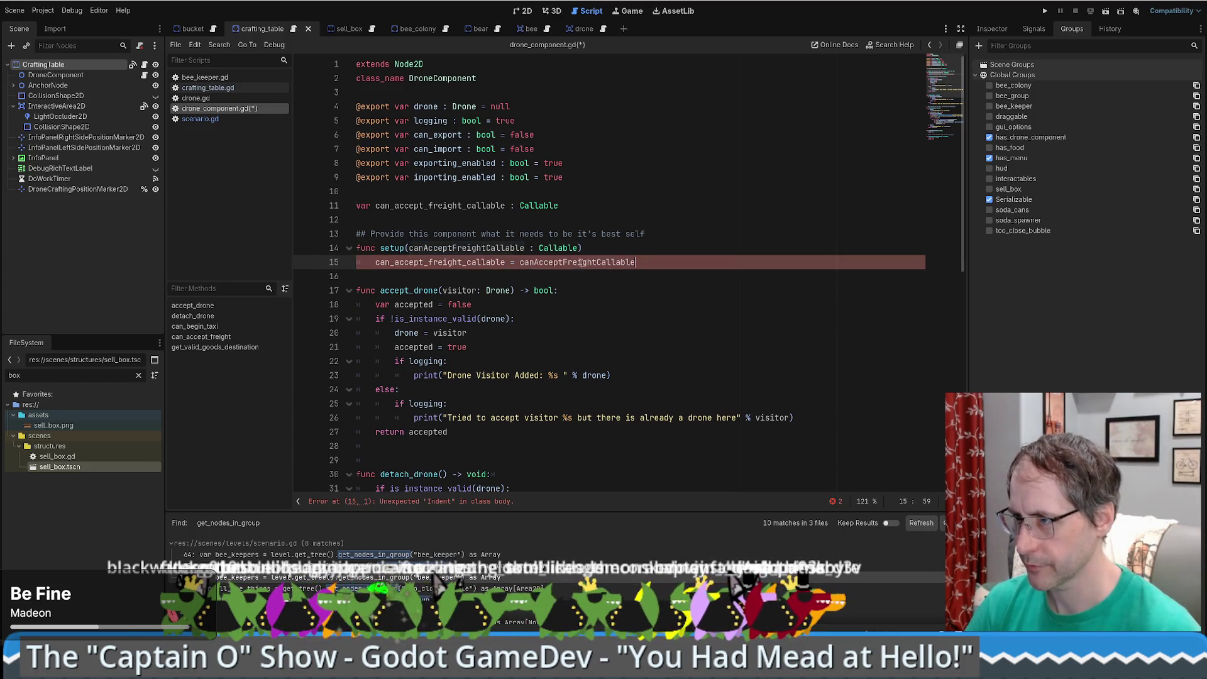
pyautogui.click(464, 206)
pyautogui.doubleClick(464, 206)
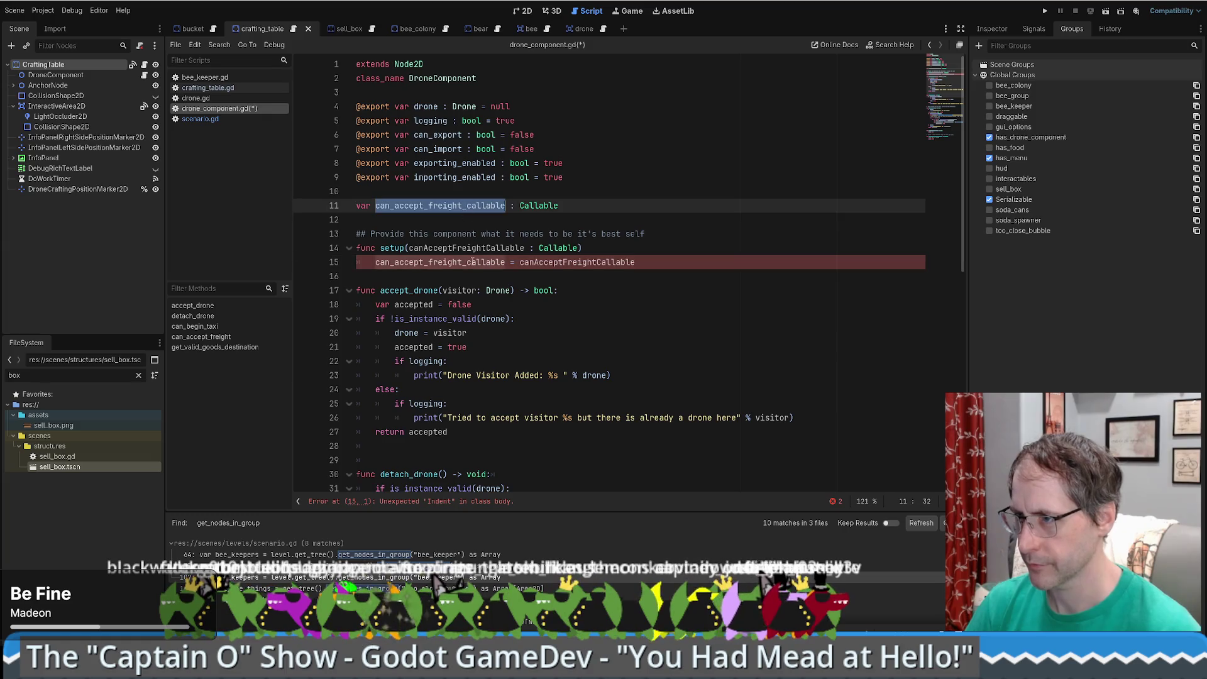
pyautogui.click(604, 248)
pyautogui.hotkey('ctrl', 's')
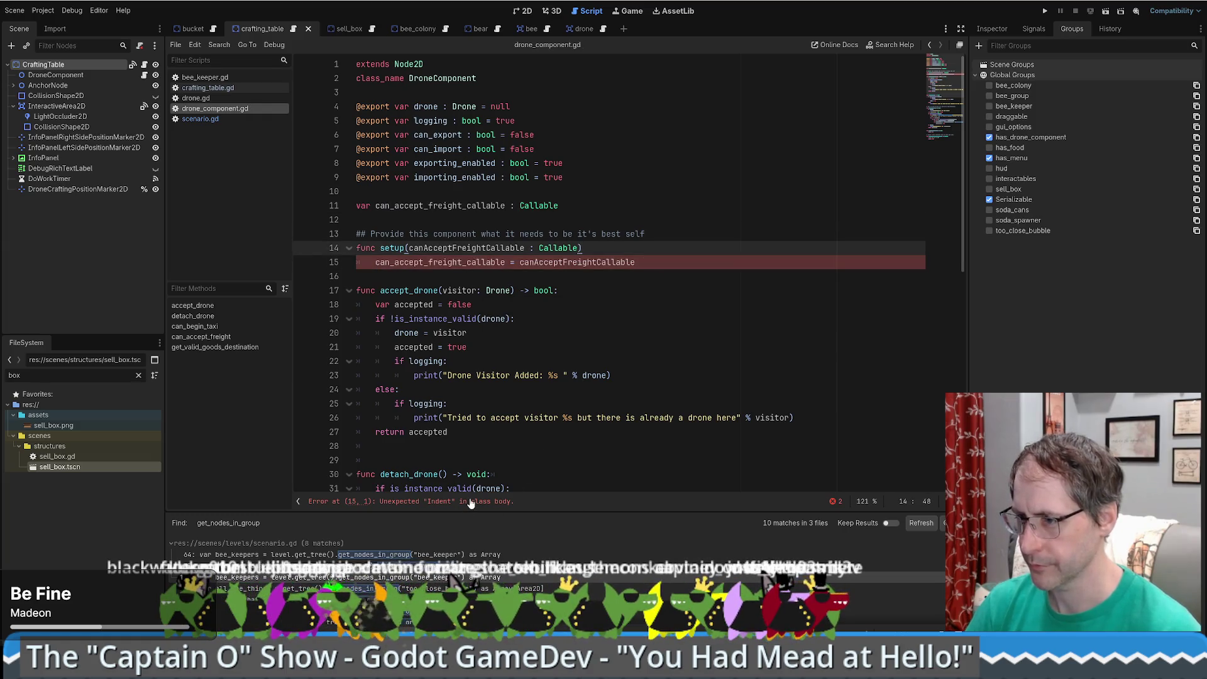
# - Append '-> void:' to the setup() signature and save drone_component.gd
pyautogui.press('Home')
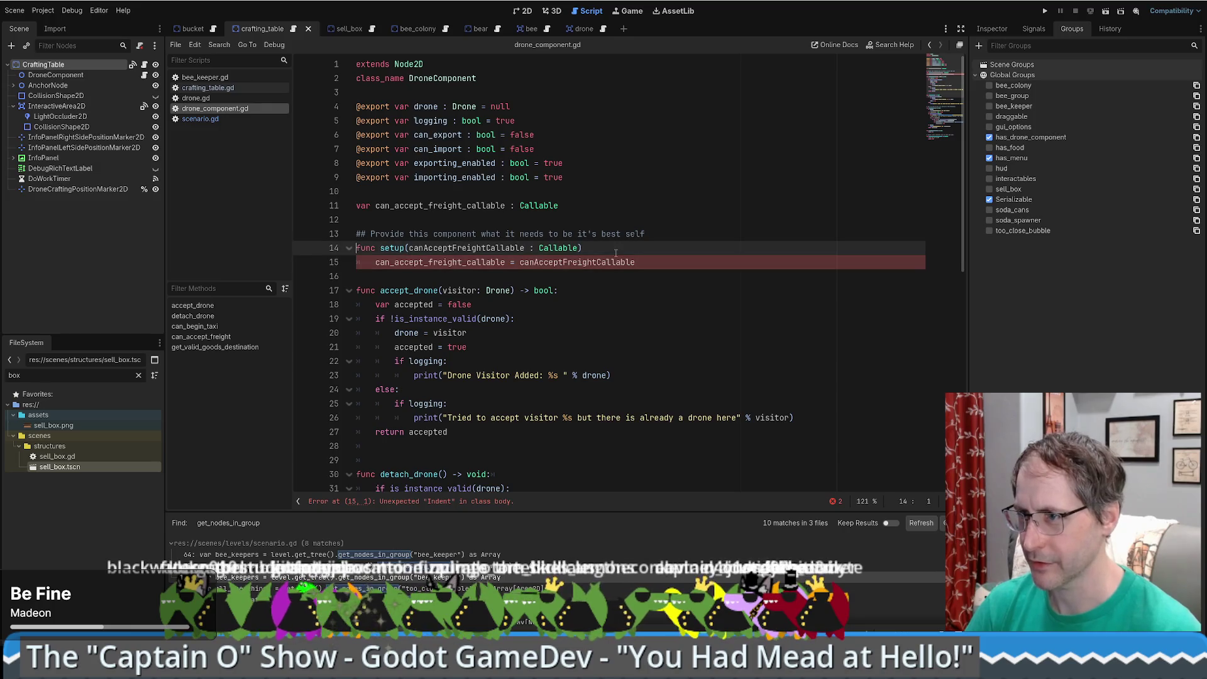
pyautogui.click(631, 222)
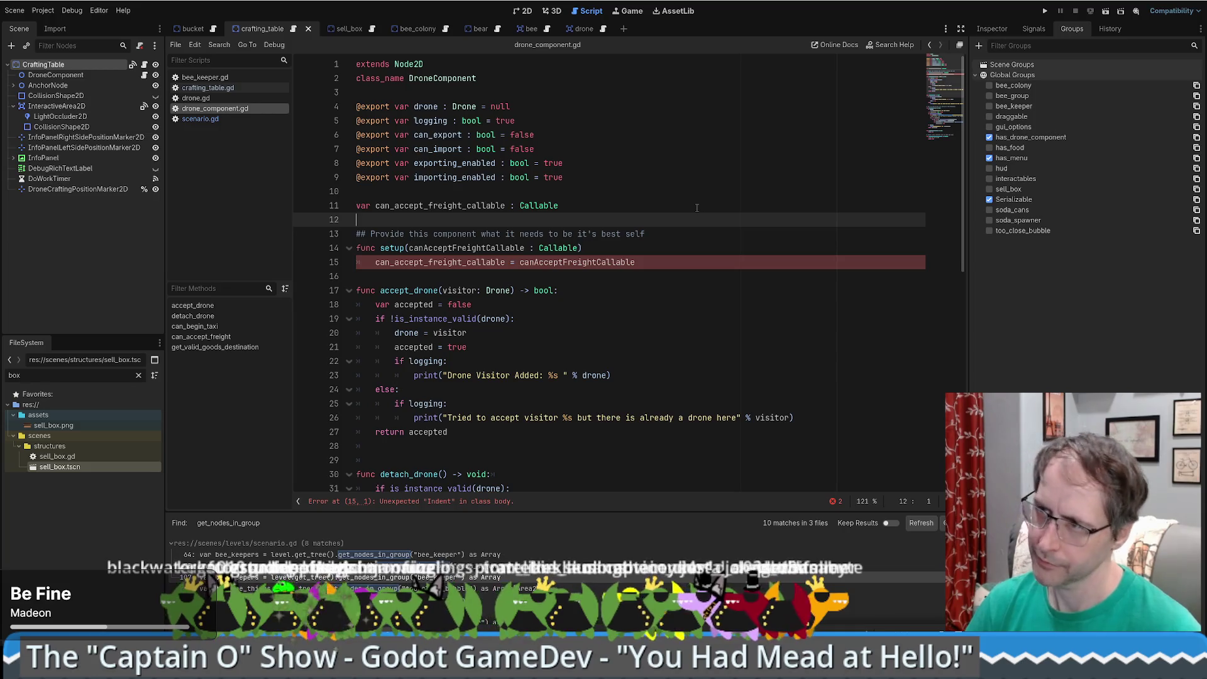
pyautogui.click(718, 243)
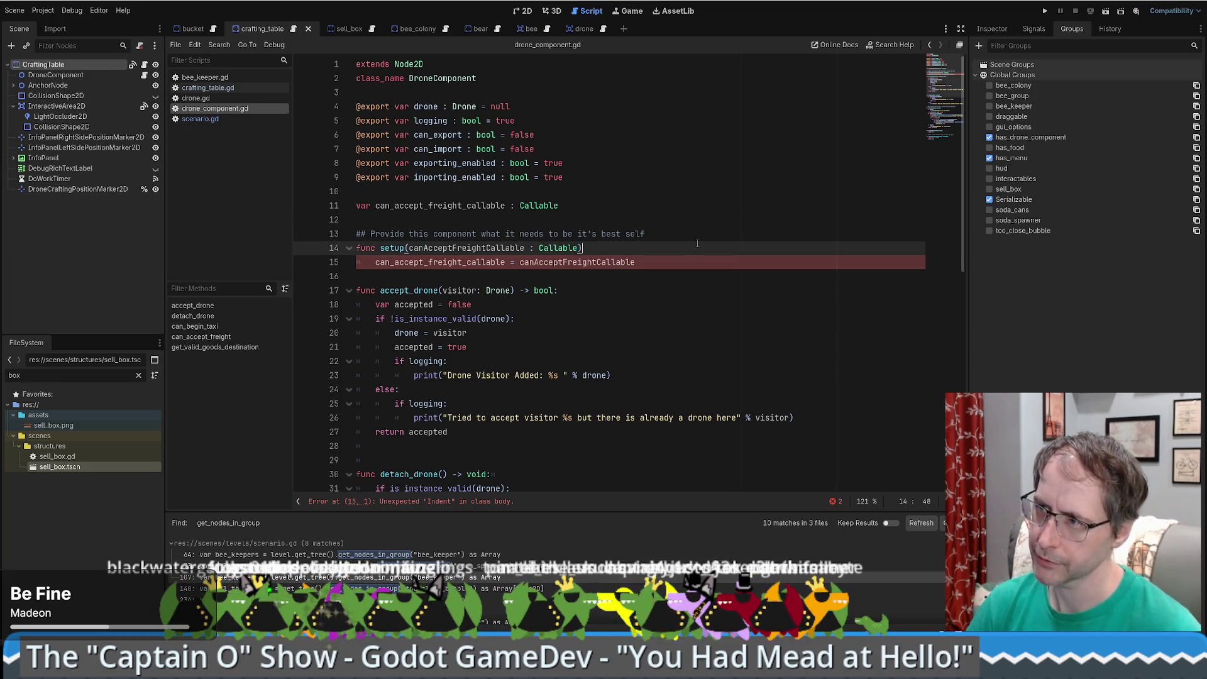
pyautogui.write('-> void')
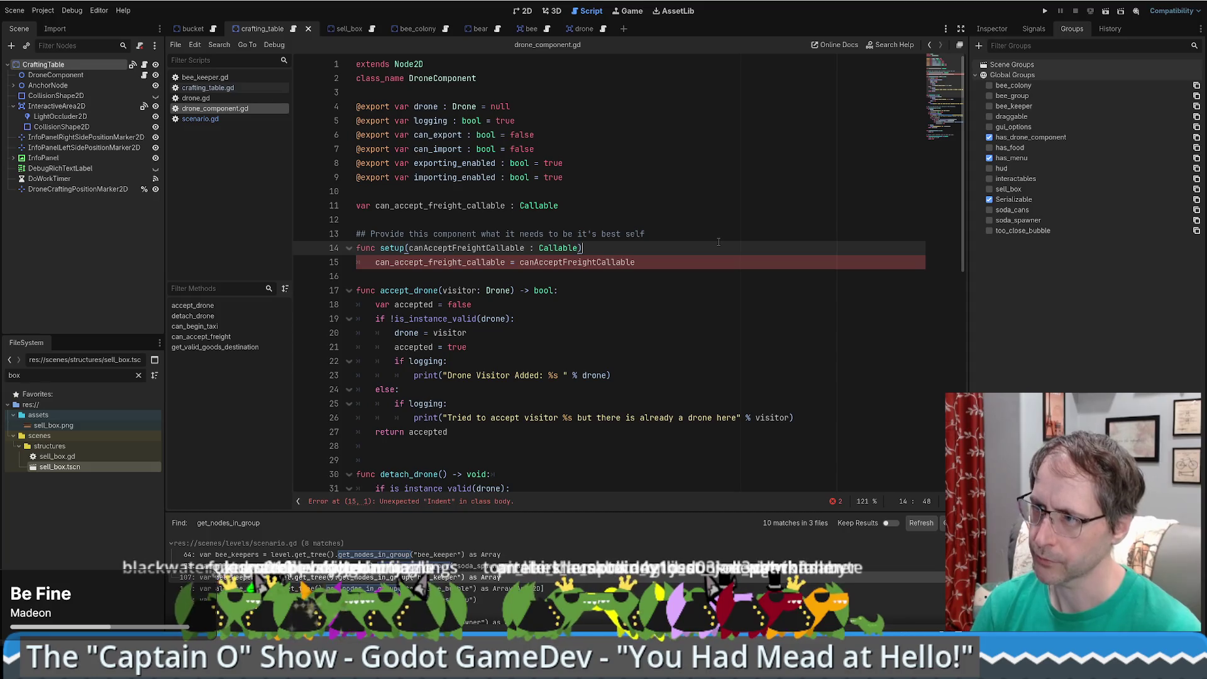
pyautogui.write(':')
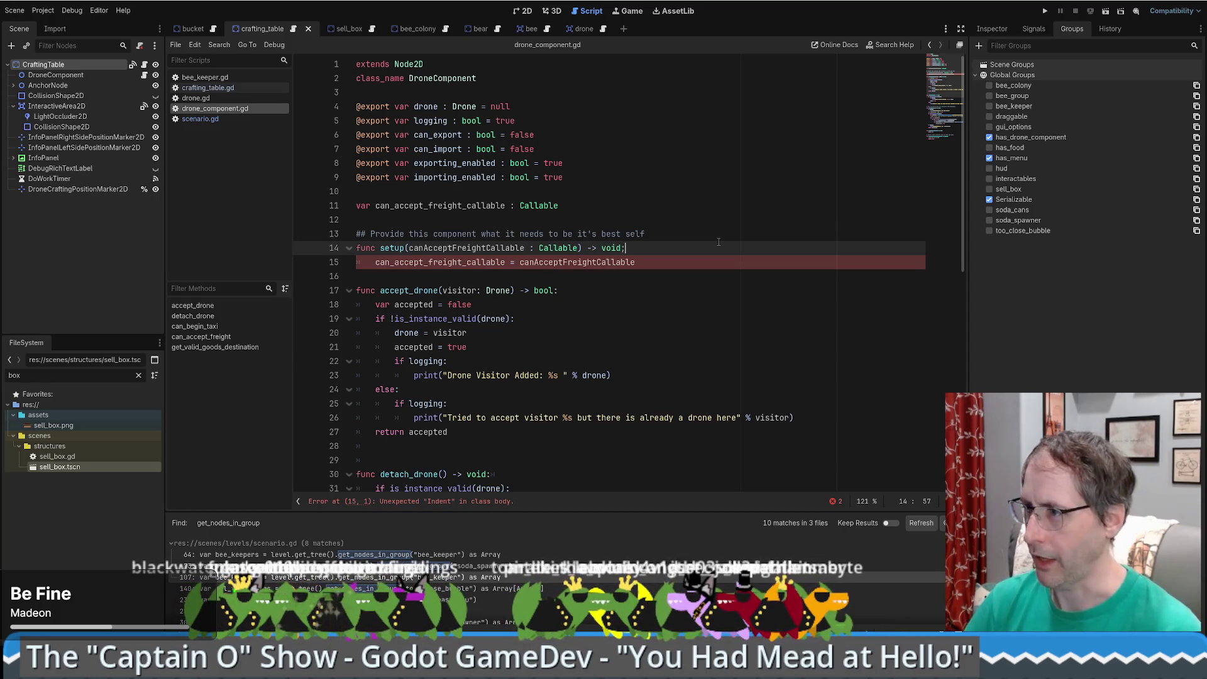
pyautogui.hotkey('ctrl', 's')
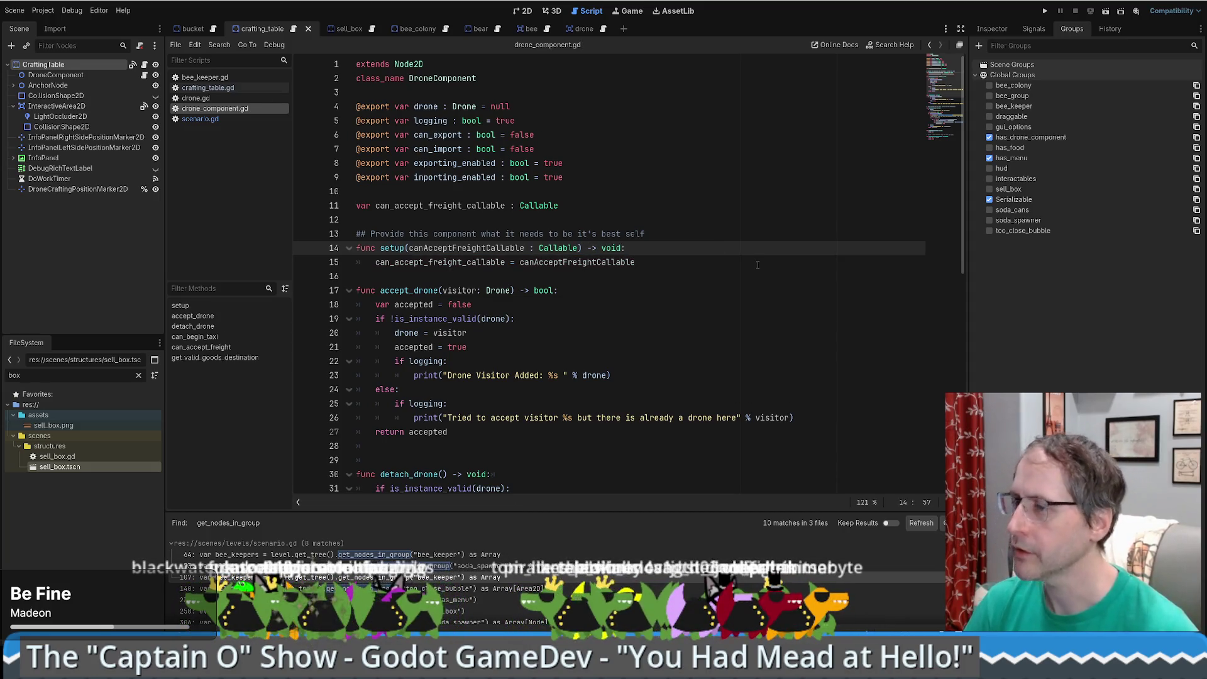
# - Open the documentation for the Callable type from the line 11 declaration
pyautogui.doubleClick(463, 249)
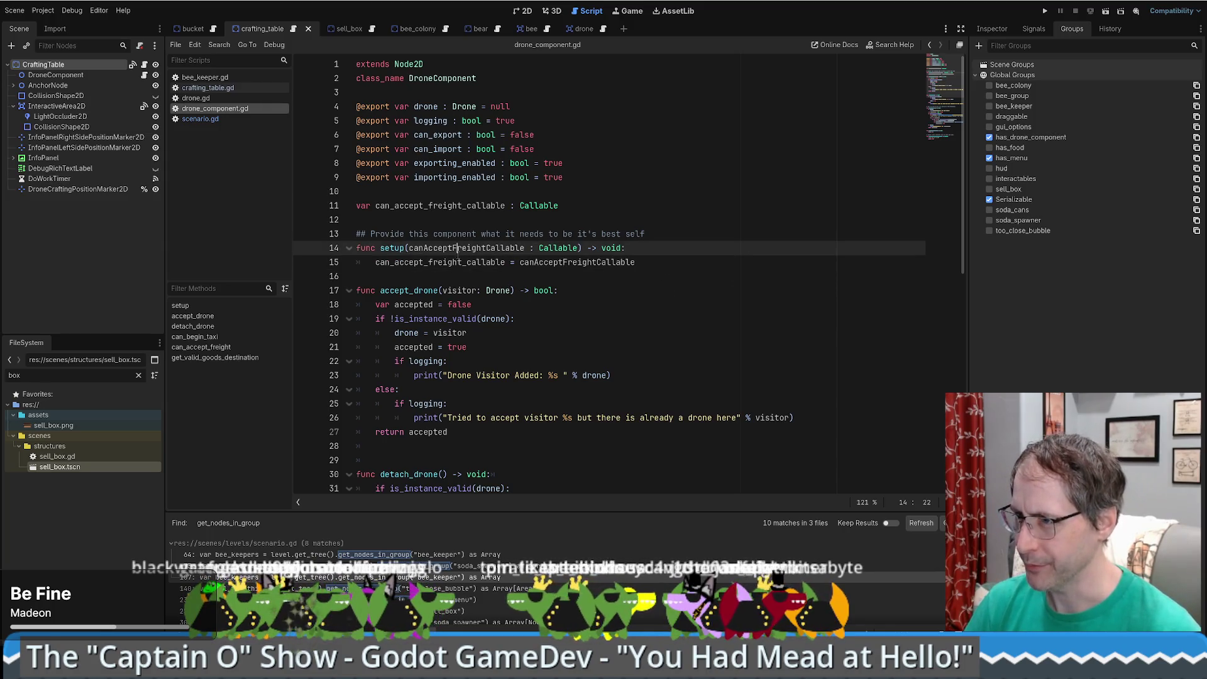
pyautogui.click(406, 262)
pyautogui.press('Up')
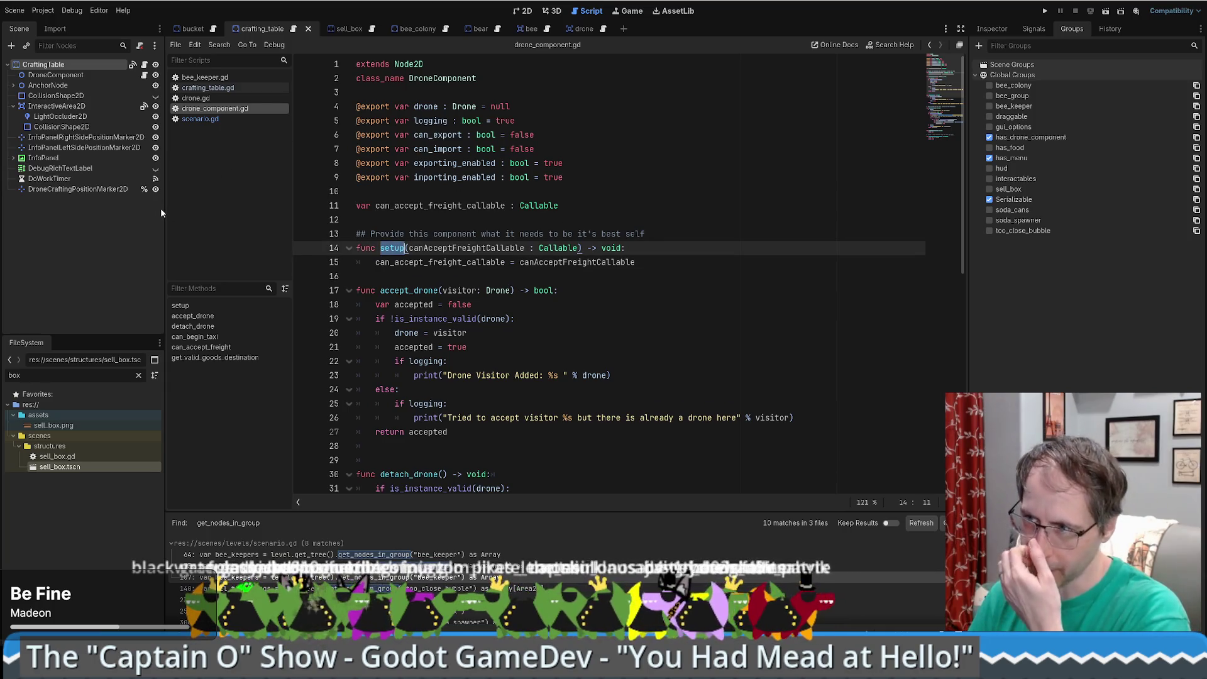
pyautogui.click(545, 205)
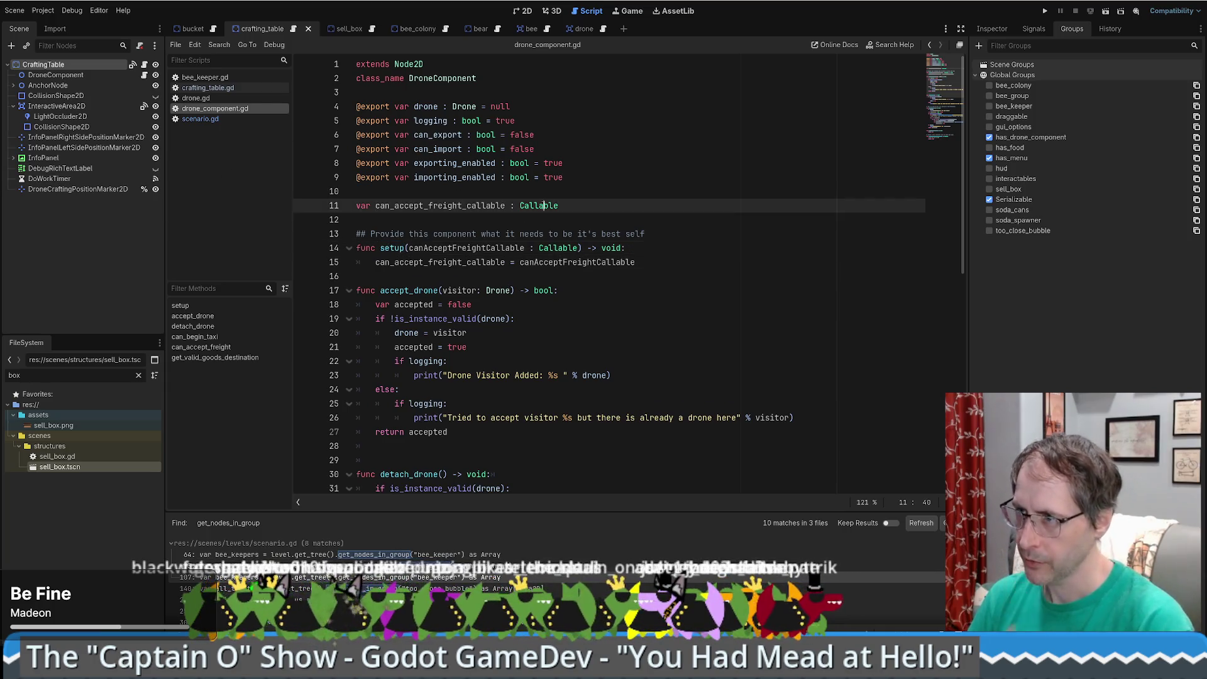
pyautogui.keyDown('ctrl'); pyautogui.click(545, 204); pyautogui.keyUp('ctrl')
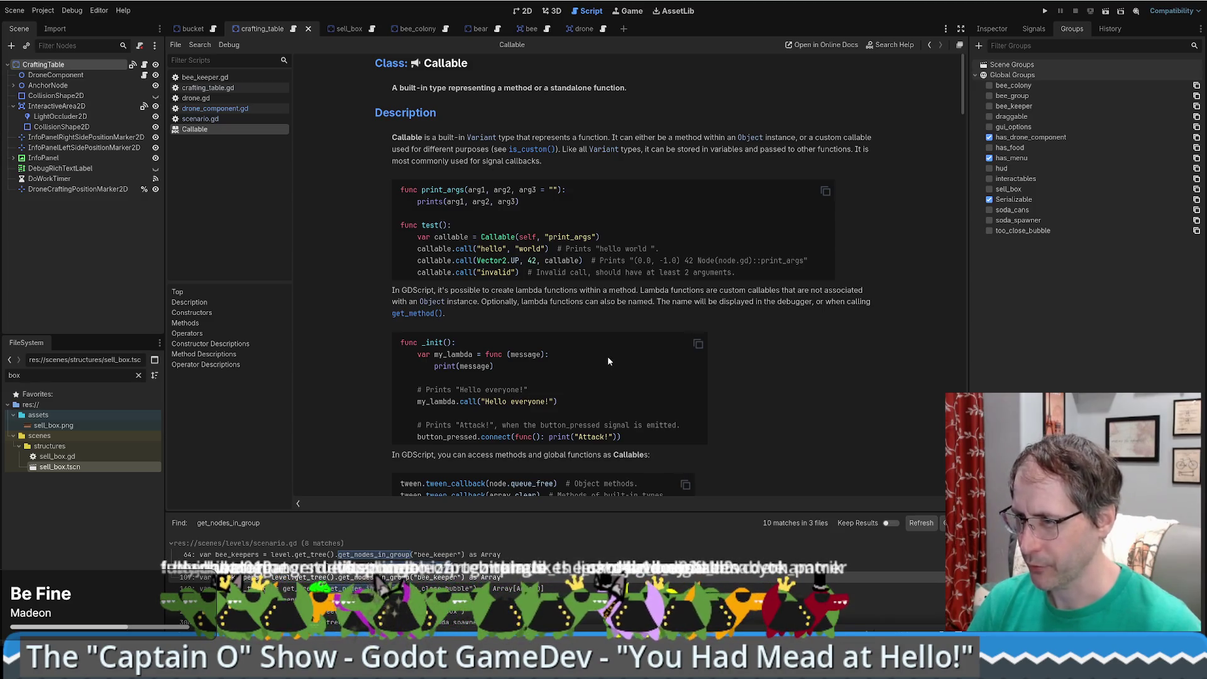
# - Read through the Callable class reference, including the is_null description
pyautogui.scroll(-5, 603, 355)
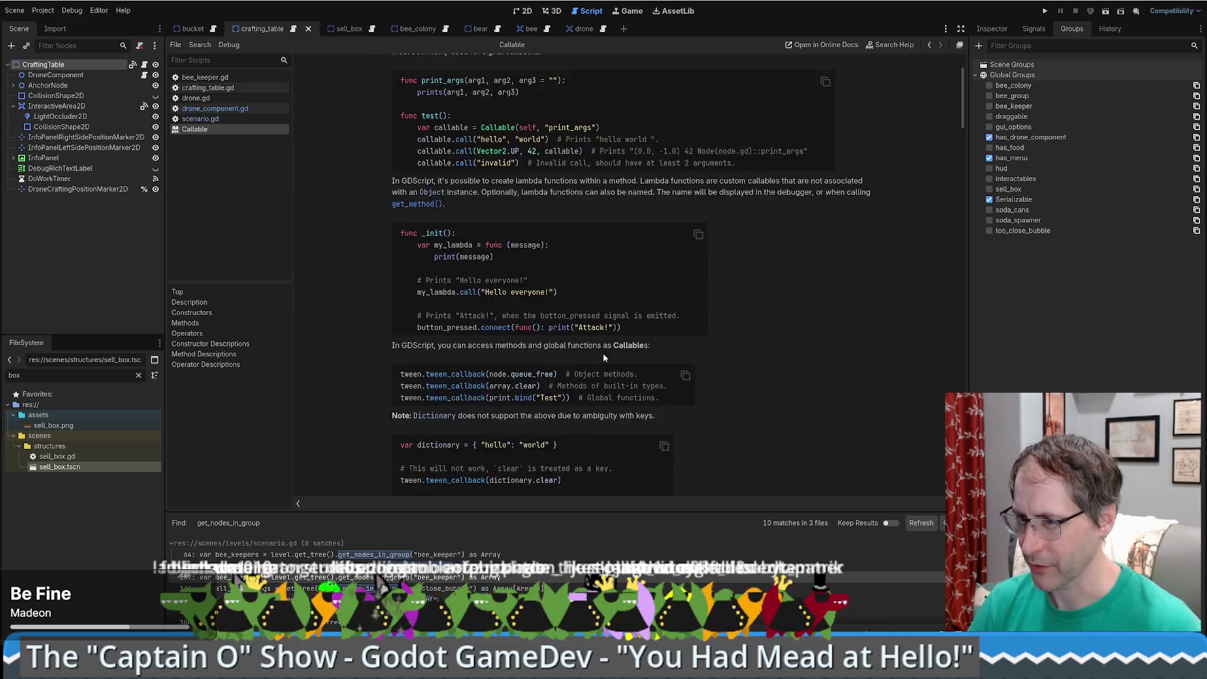
pyautogui.scroll(5, 575, 367)
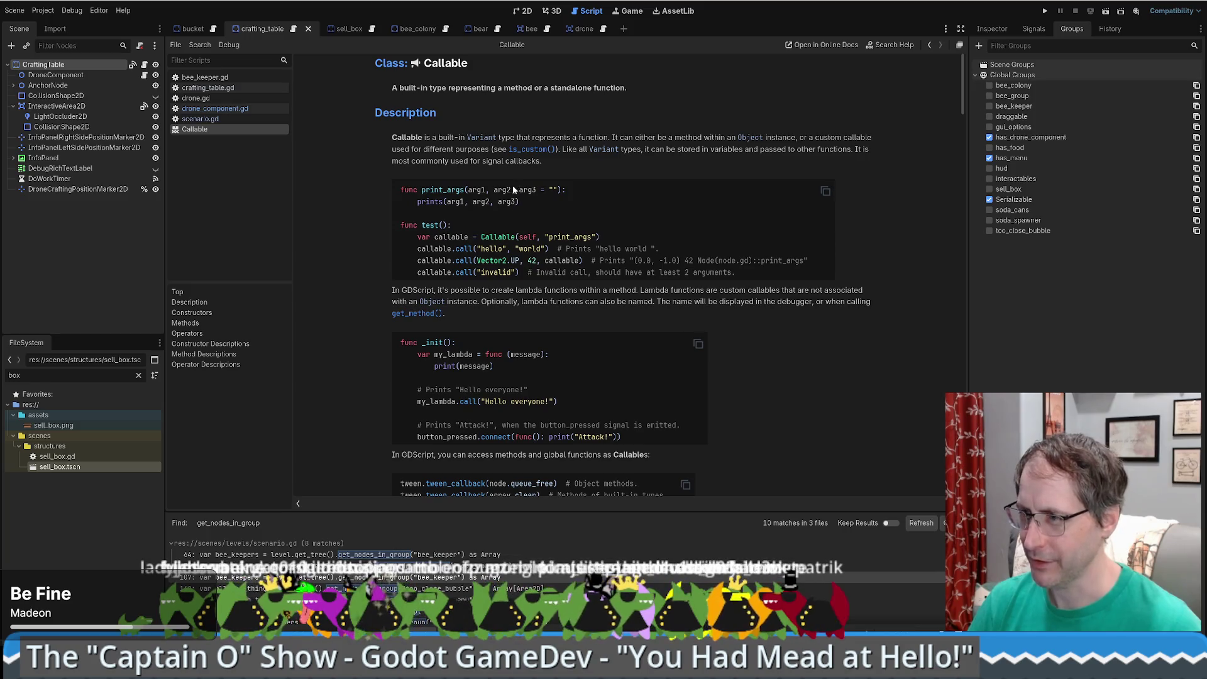
pyautogui.scroll(-10, 506, 201)
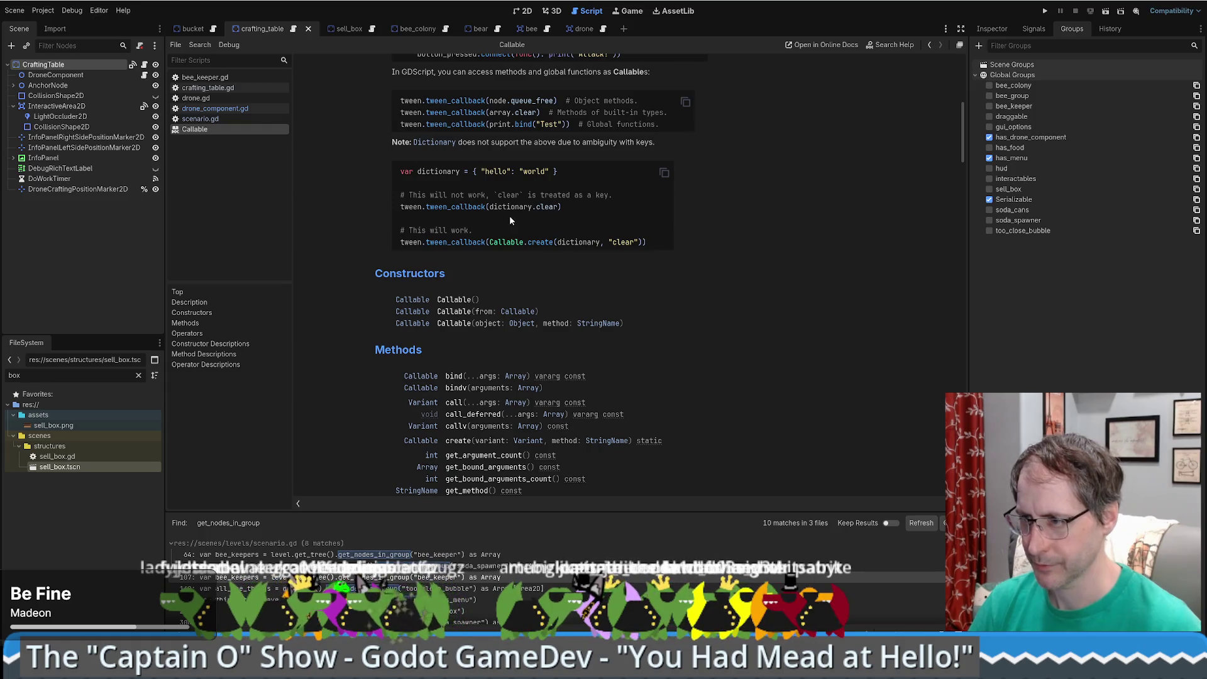
pyautogui.scroll(-9, 509, 216)
pyautogui.scroll(-12, 597, 298)
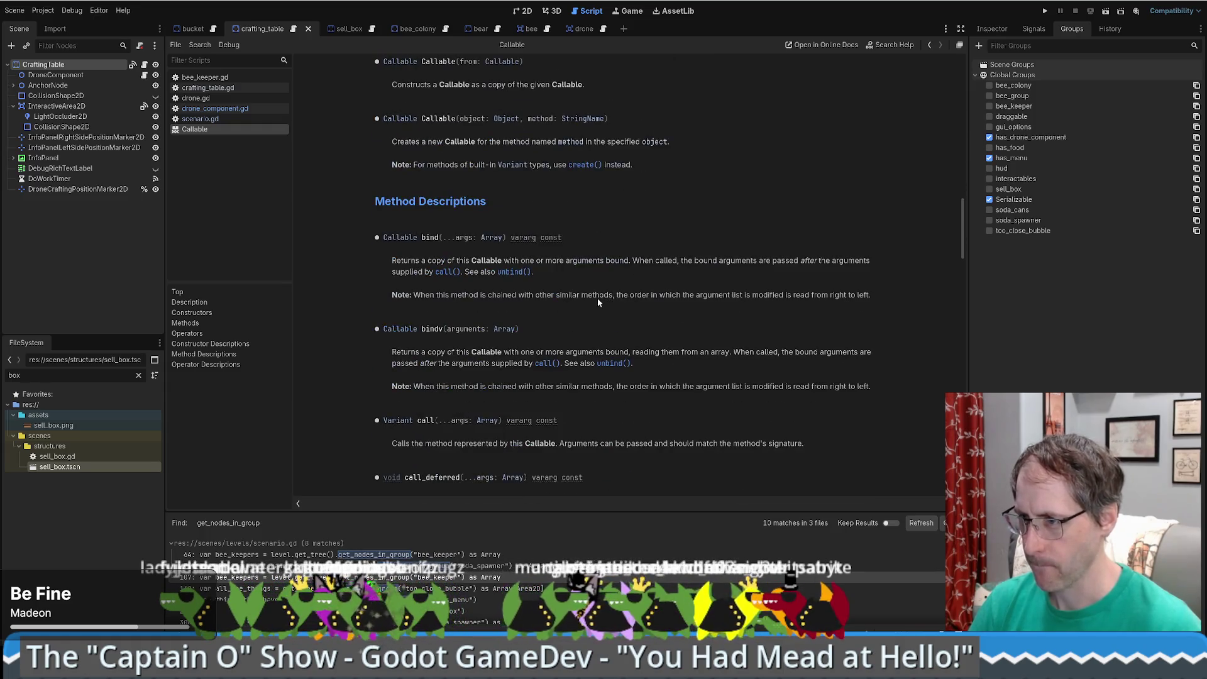
pyautogui.scroll(-5, 605, 303)
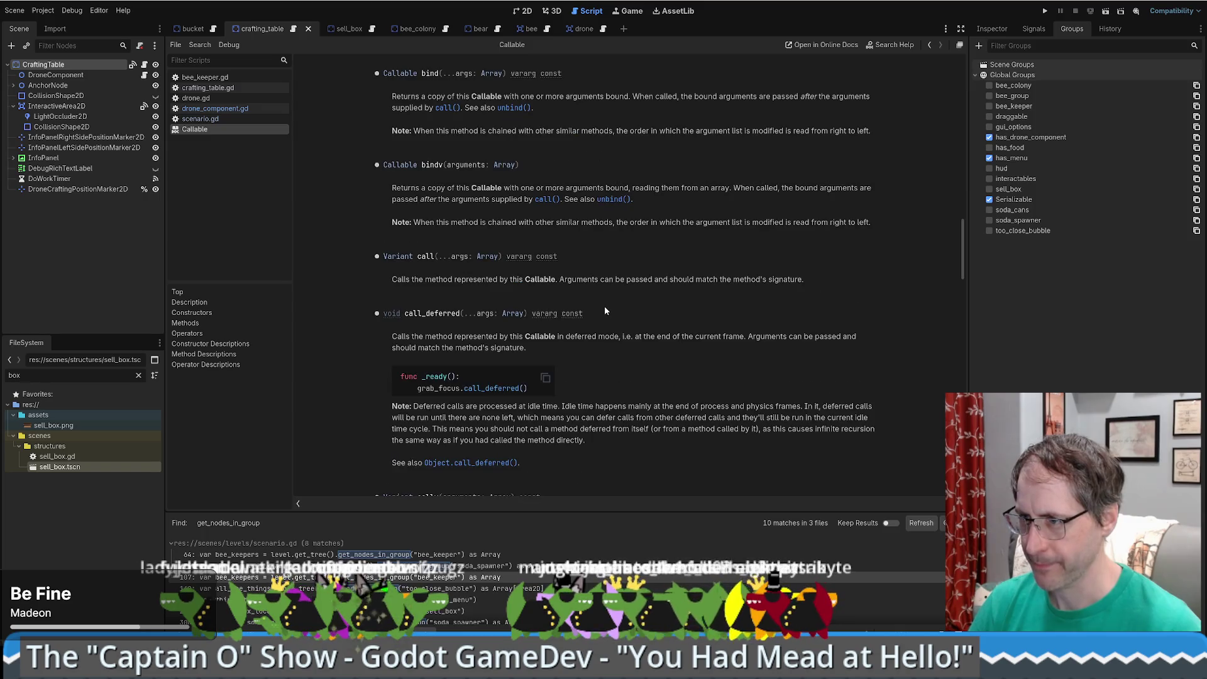
pyautogui.scroll(-7, 603, 311)
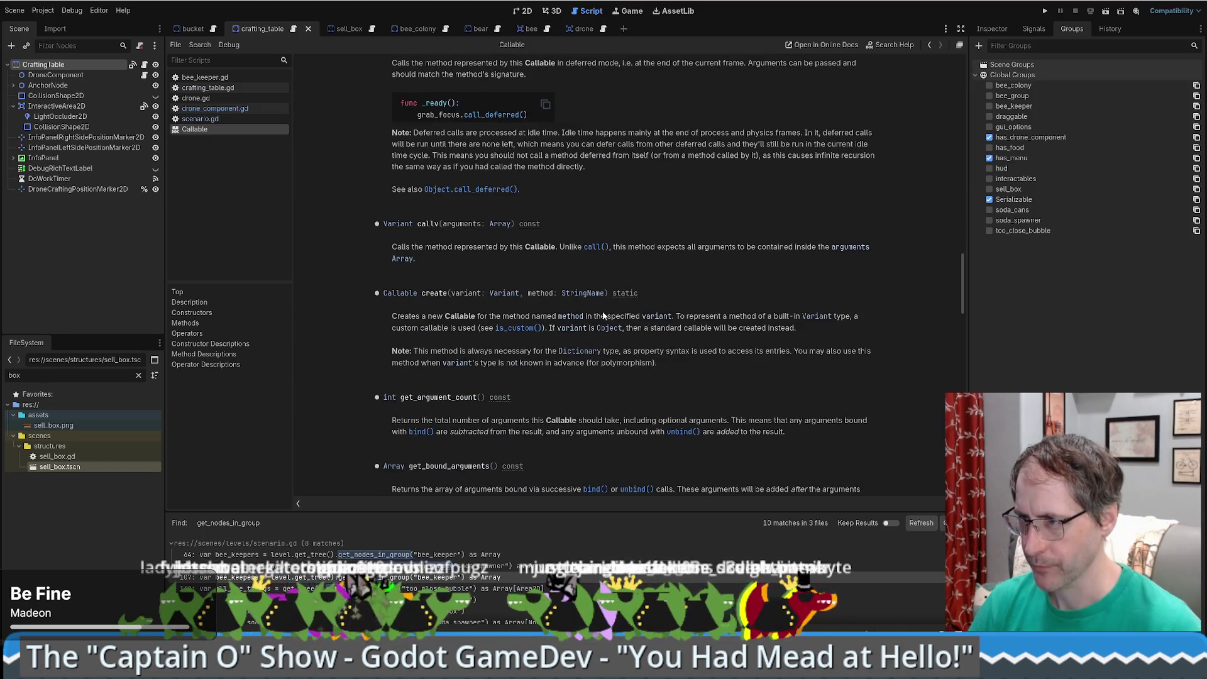
pyautogui.scroll(-4, 608, 320)
pyautogui.scroll(-8, 602, 312)
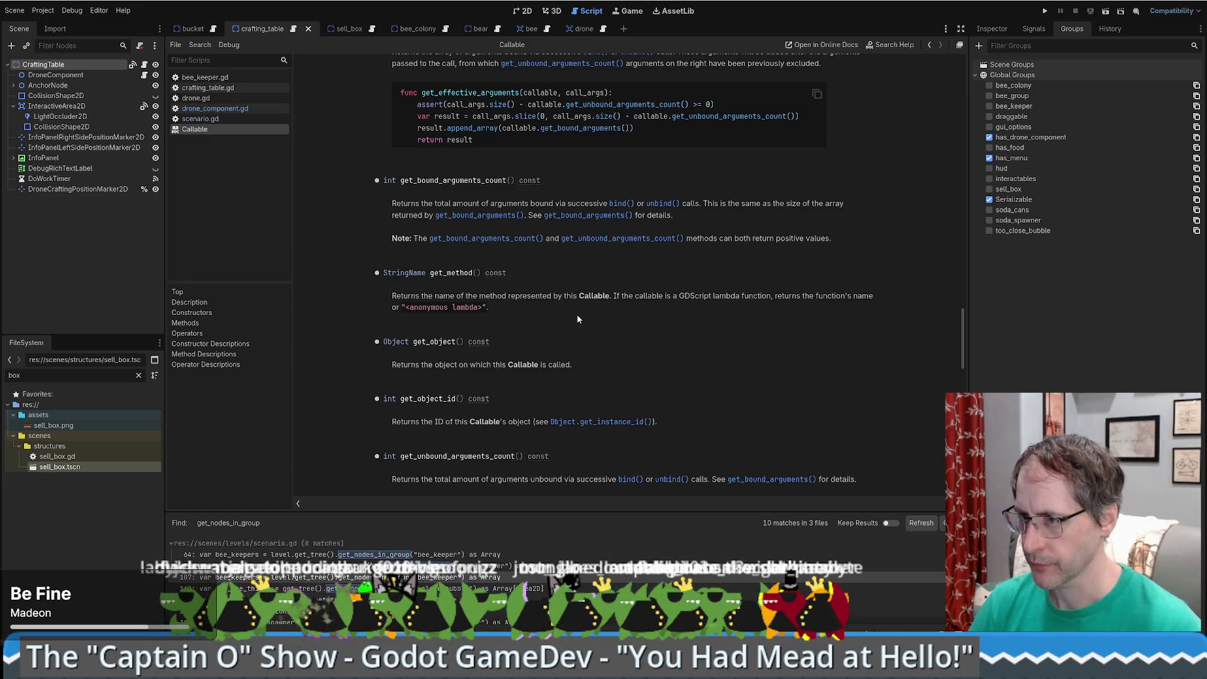
pyautogui.scroll(-6, 578, 319)
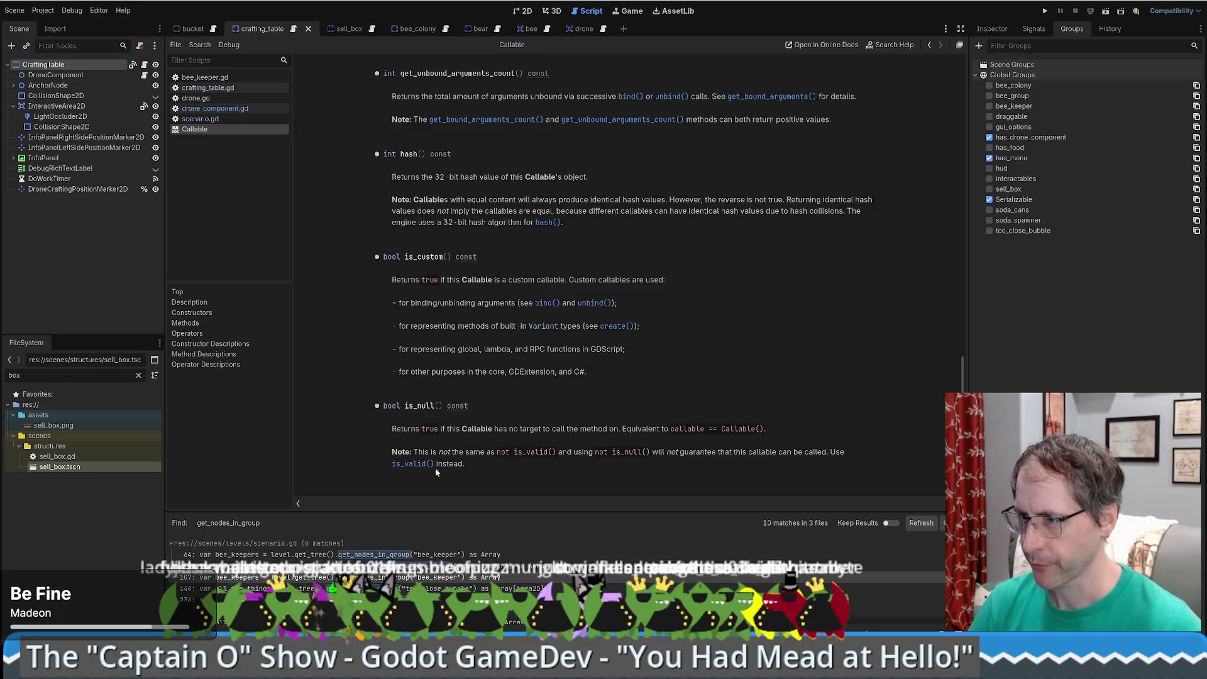
pyautogui.moveTo(440, 430); pyautogui.dragTo(765, 428)
pyautogui.click(726, 429)
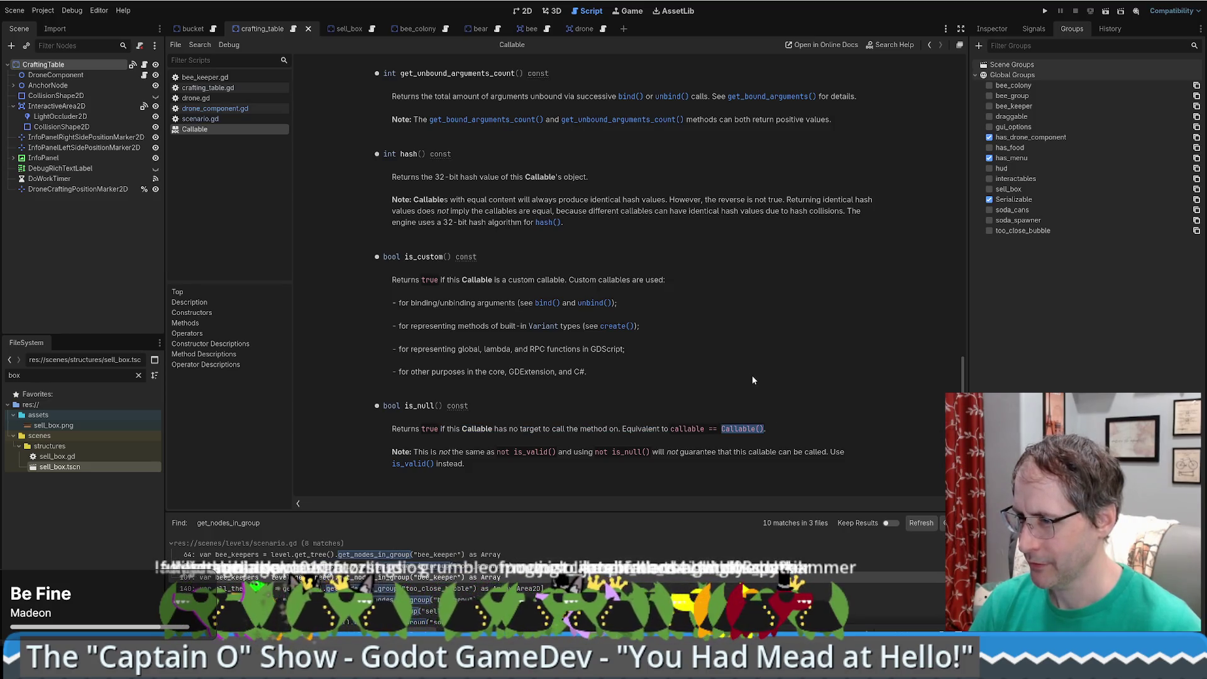
pyautogui.scroll(-3, 751, 377)
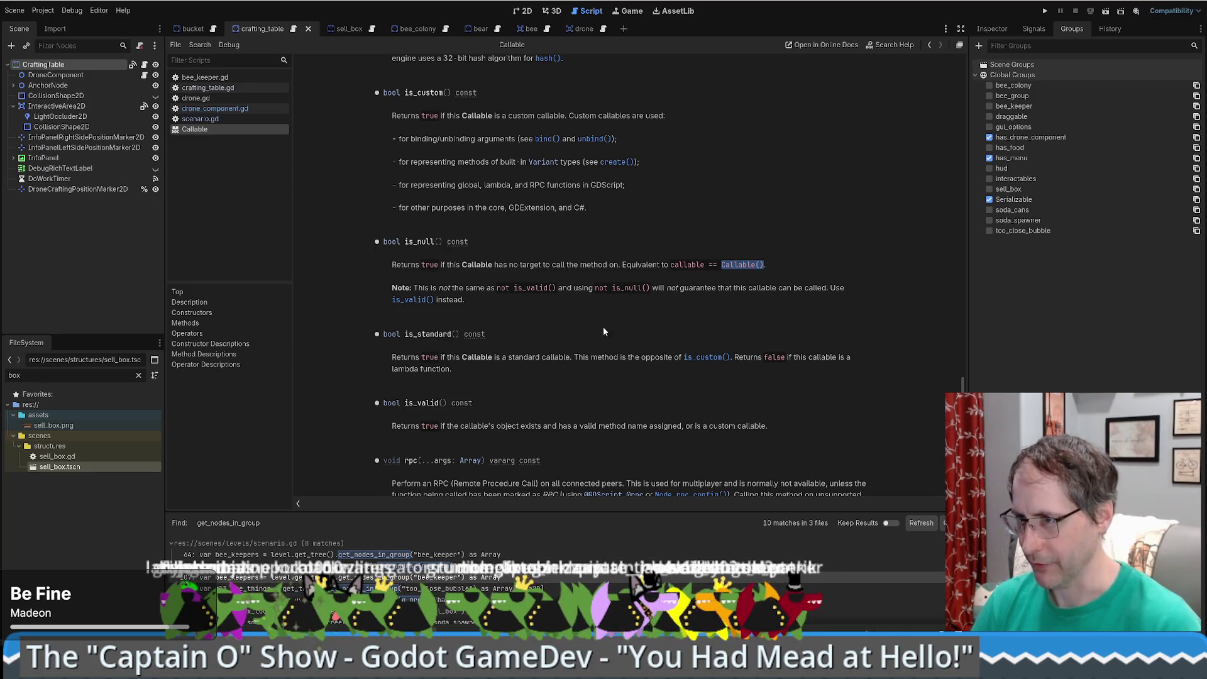
# - Back in drone_component.gd, append '= Callable()' to the can_accept_freight_callable declaration
pyautogui.hotkey('alt', 'Left')
pyautogui.click(591, 208)
pyautogui.write('= Callable()')
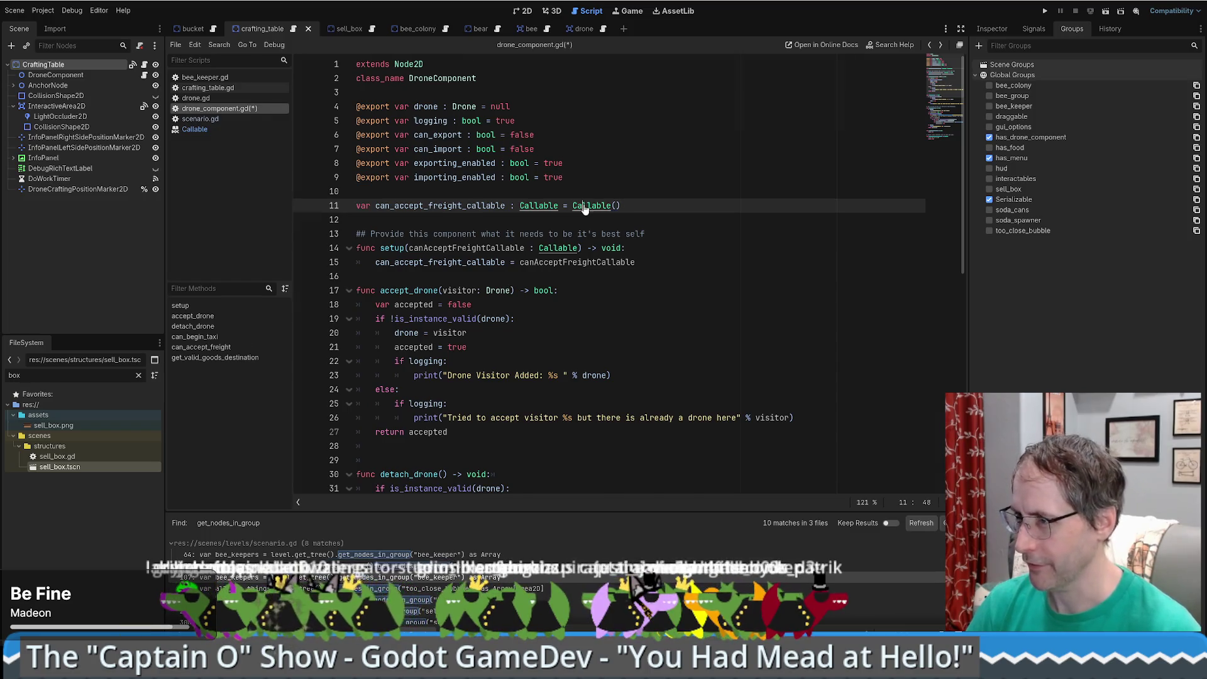
pyautogui.keyDown('ctrl'); pyautogui.click(588, 207); pyautogui.keyUp('ctrl')
pyautogui.hotkey('alt', 'Left')
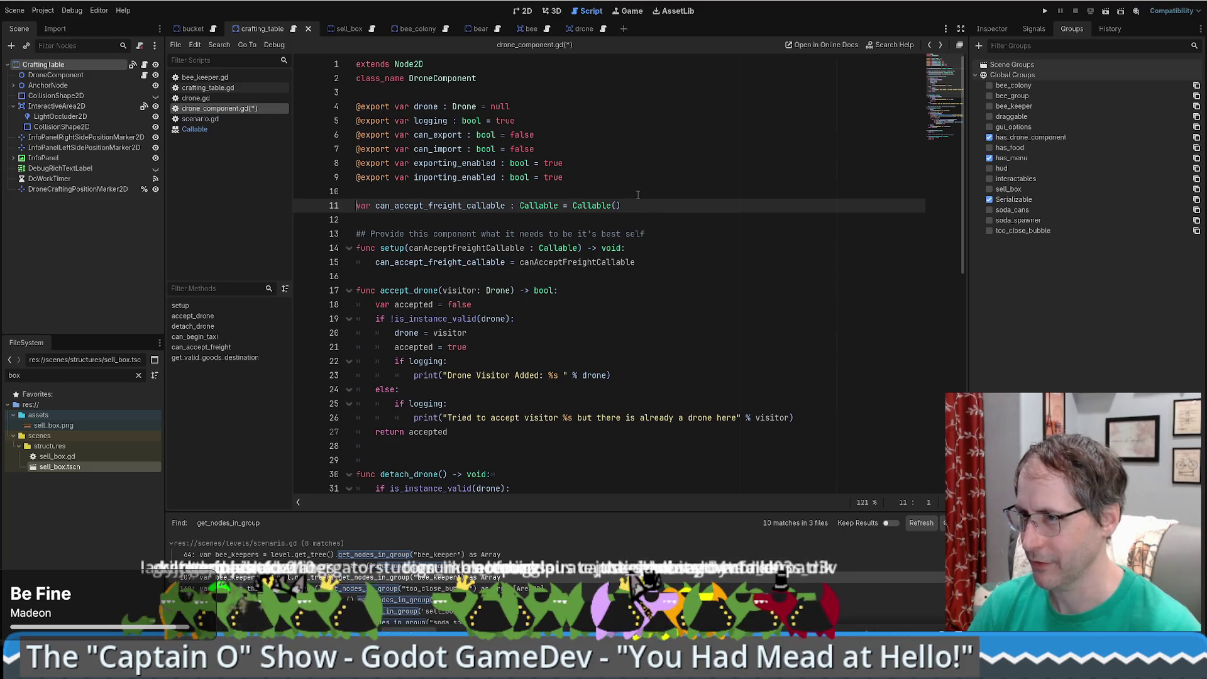
pyautogui.write('@onready')
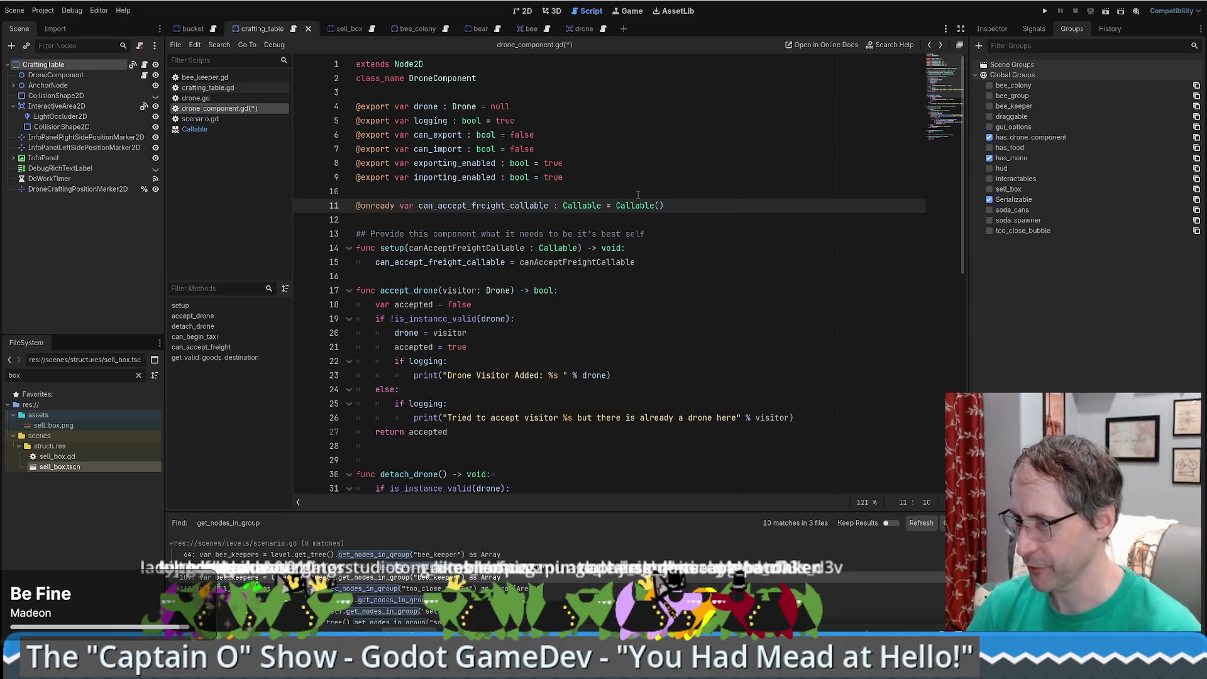
pyautogui.moveTo(668, 206); pyautogui.dragTo(473, 197)
pyautogui.click(657, 191)
pyautogui.hotkey('ctrl', 's')
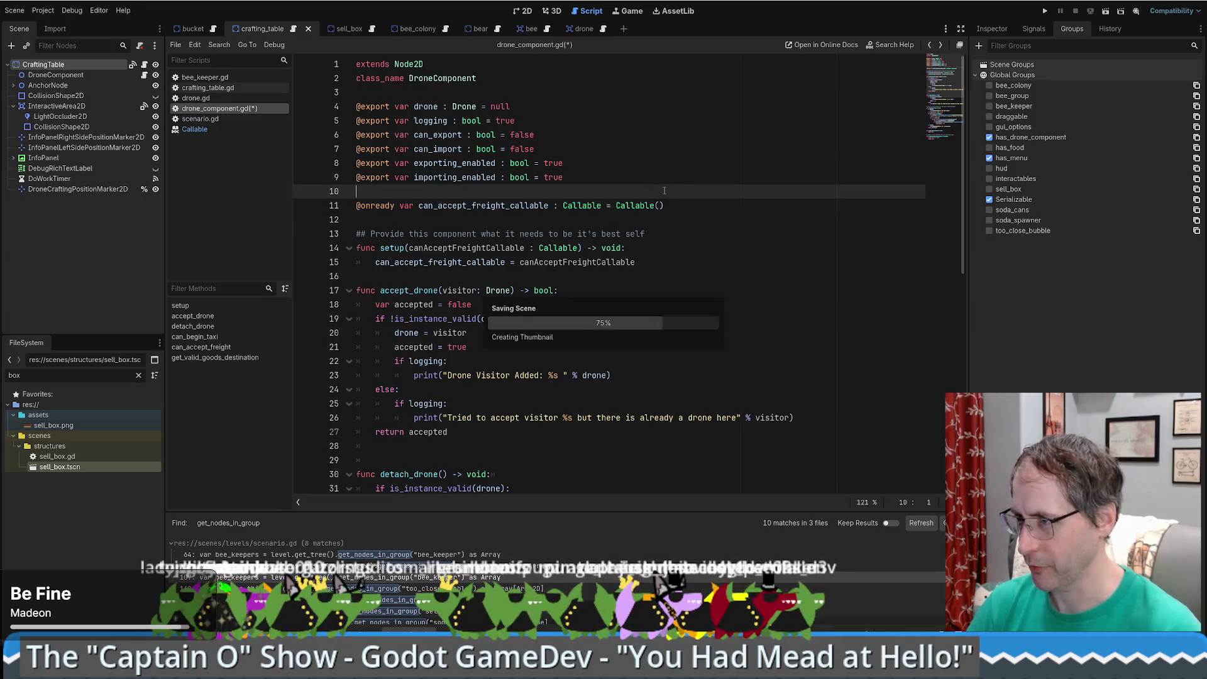
# - Start an 'if can_accept_freight_callable.' line at the top of can_accept_freight()
pyautogui.click(465, 205)
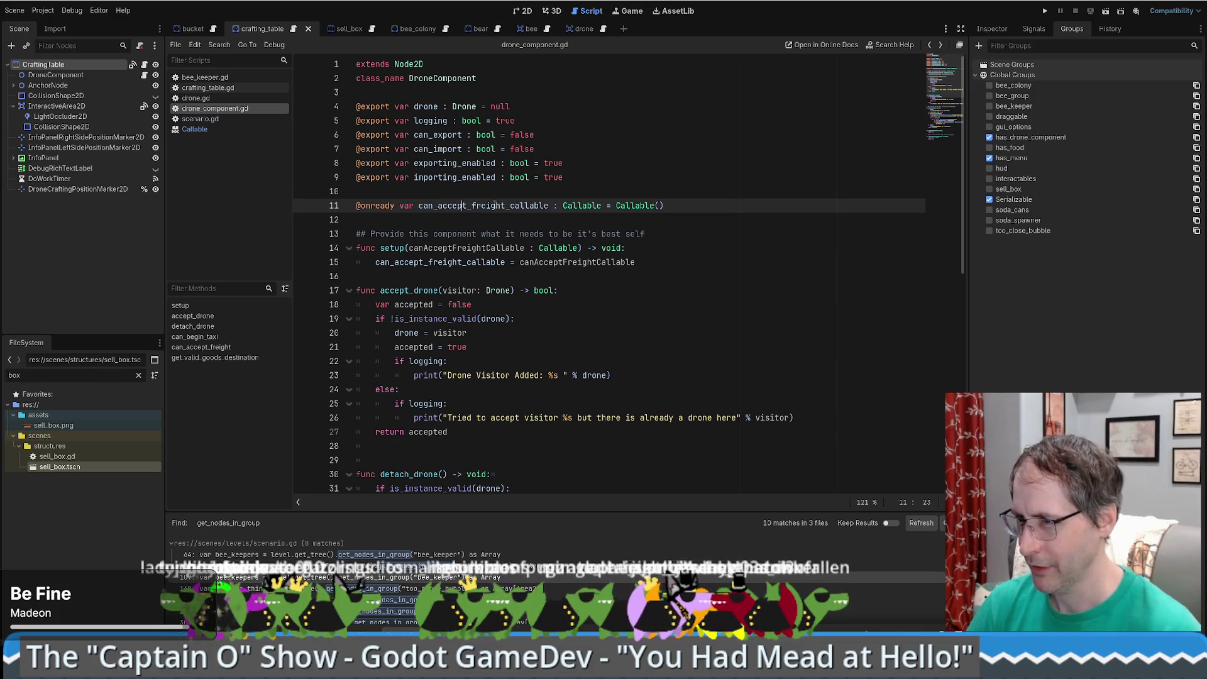
pyautogui.doubleClick(495, 205)
pyautogui.hotkey('ctrl', 'c')
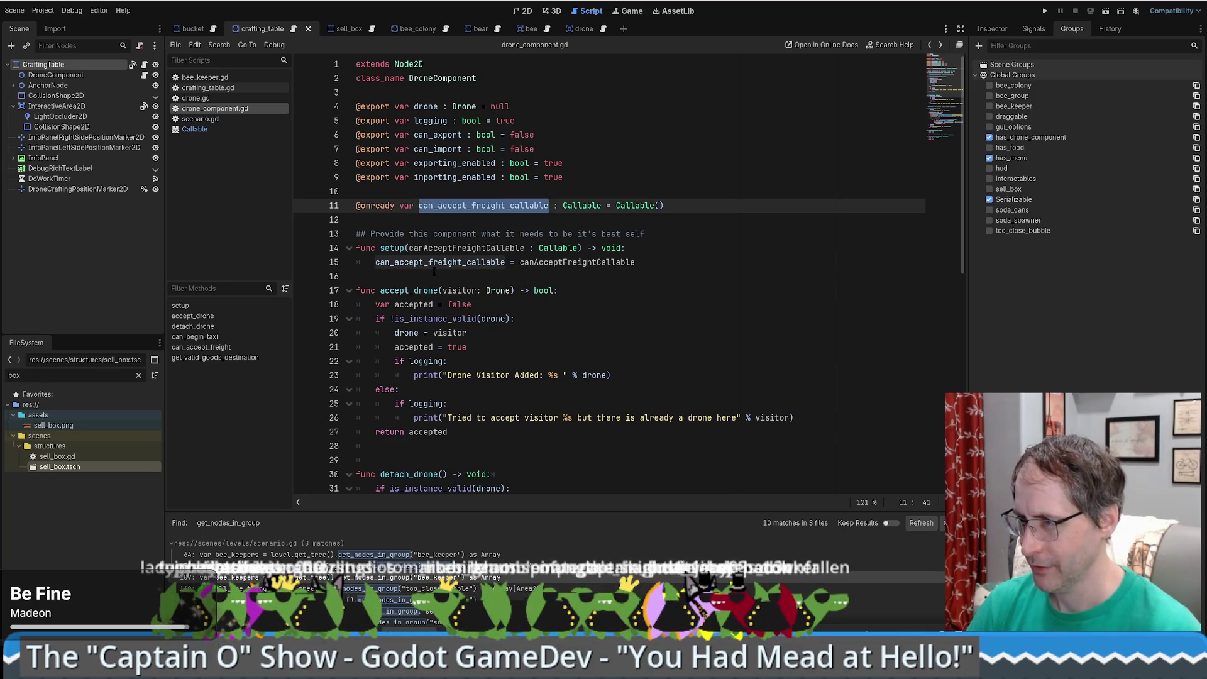
pyautogui.scroll(-10, 950, 138)
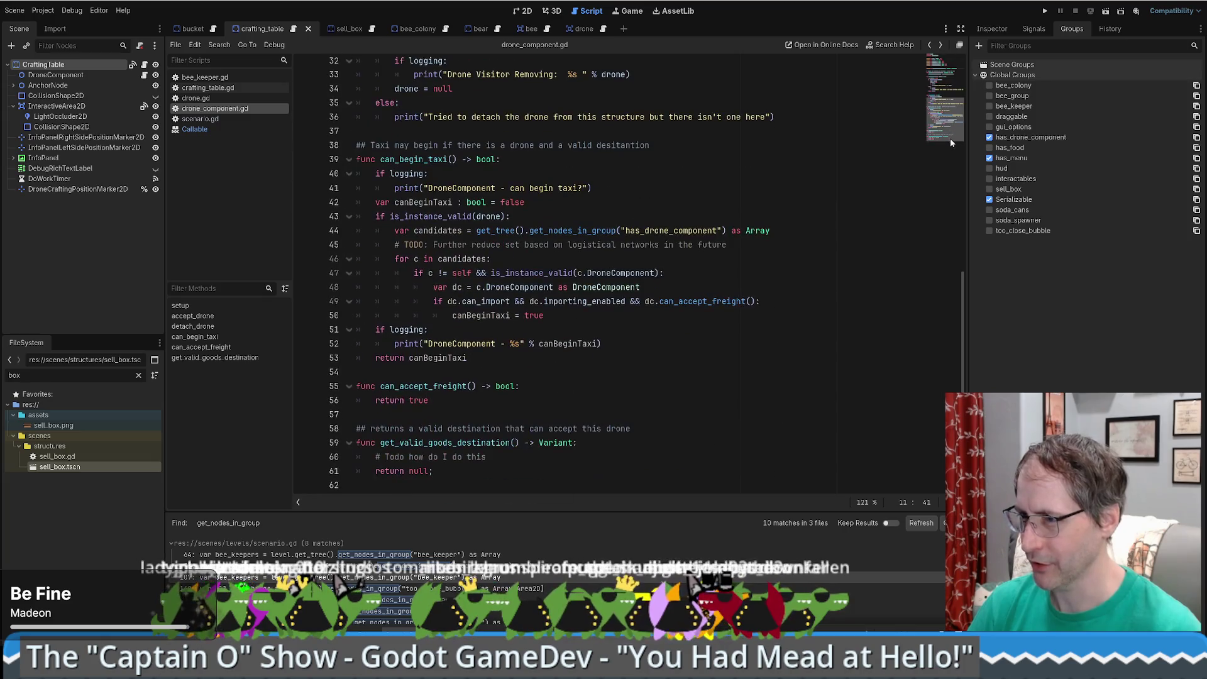
pyautogui.click(562, 384)
pyautogui.press('Return')
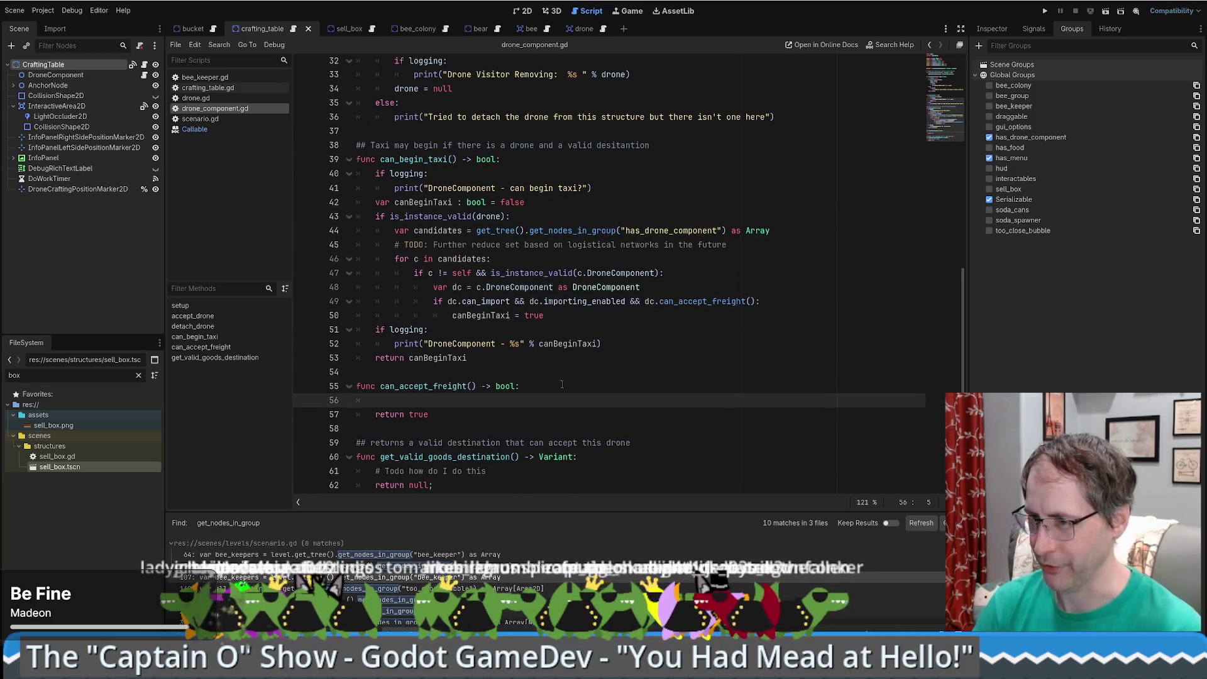
pyautogui.write('if')
pyautogui.hotkey('ctrl', 'v')
pyautogui.write('.')
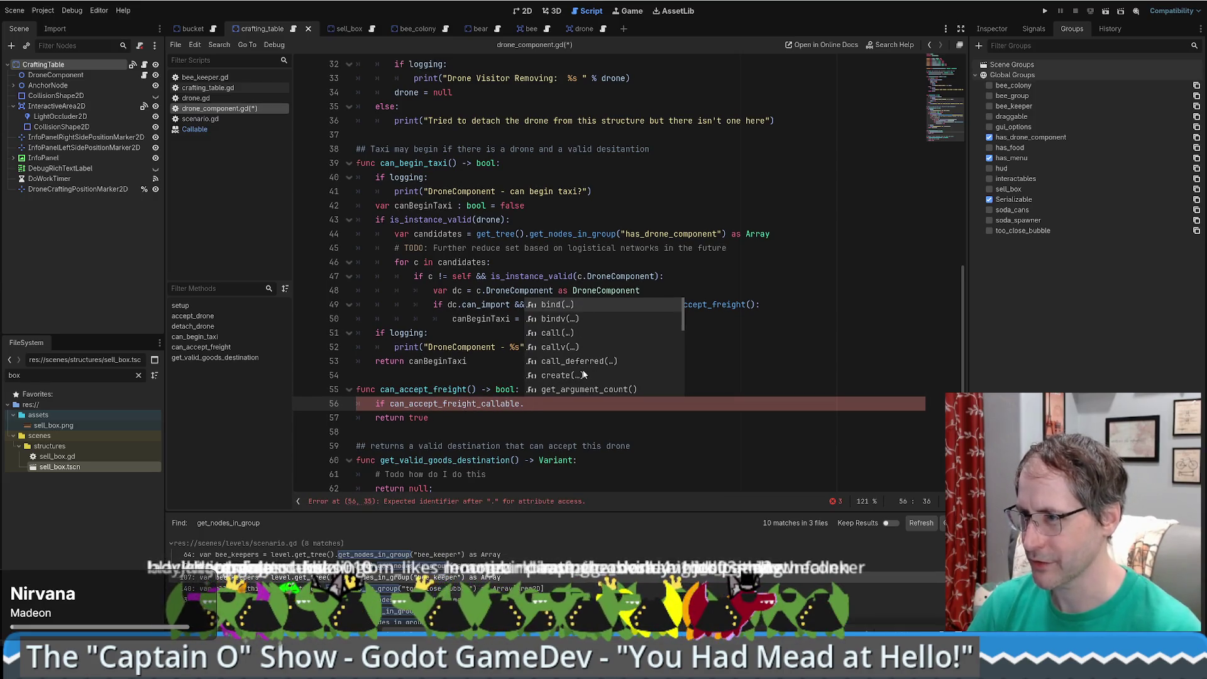
pyautogui.hotkey('alt', 'Left')
pyautogui.hotkey('alt', 'Left')
pyautogui.hotkey('alt', 'Left')
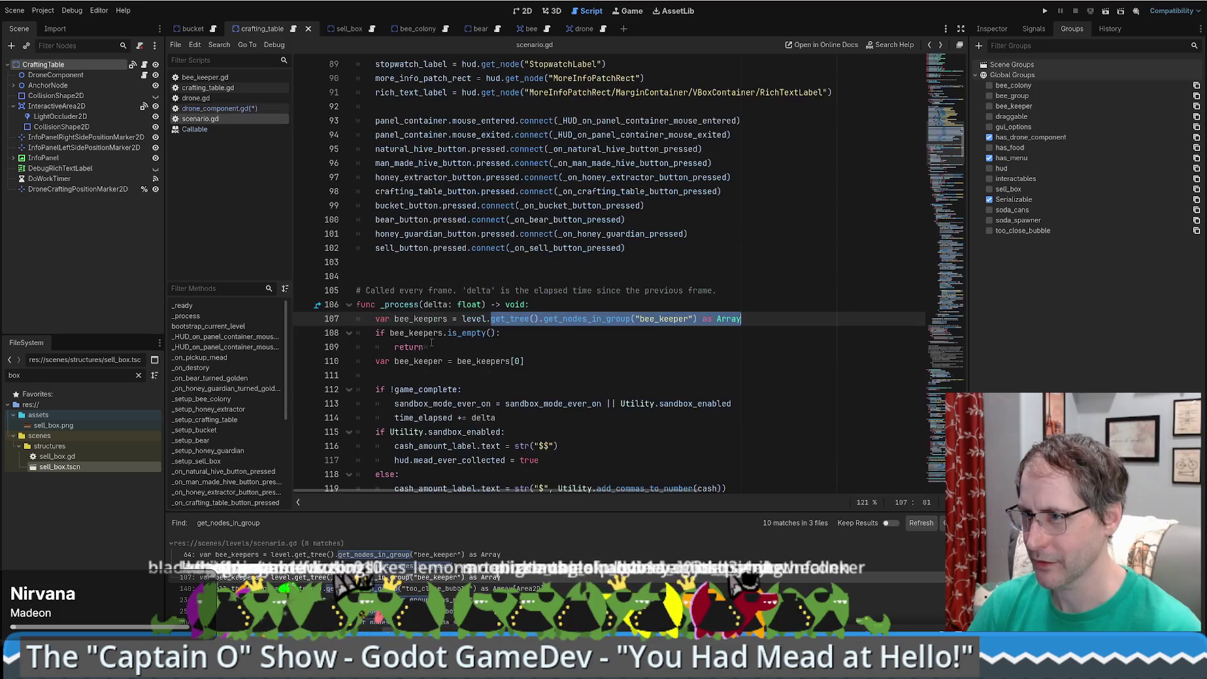
pyautogui.hotkey('alt', 'Right')
pyautogui.hotkey('alt', 'Right')
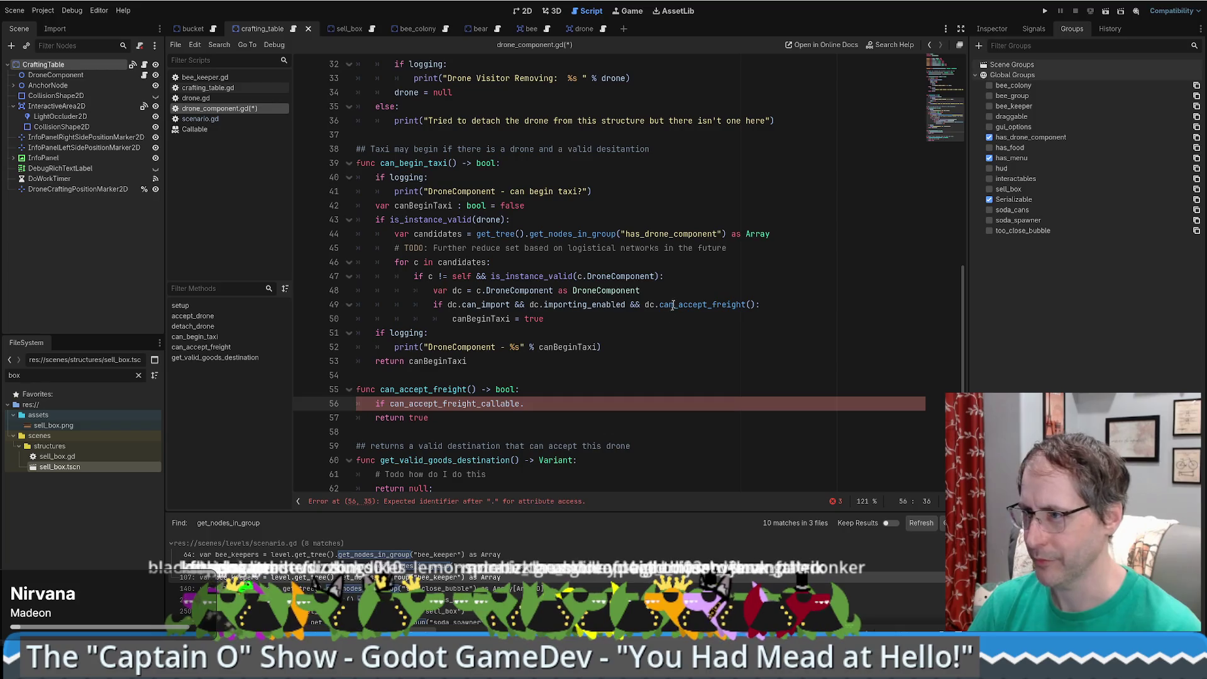
pyautogui.scroll(10, 599, 301)
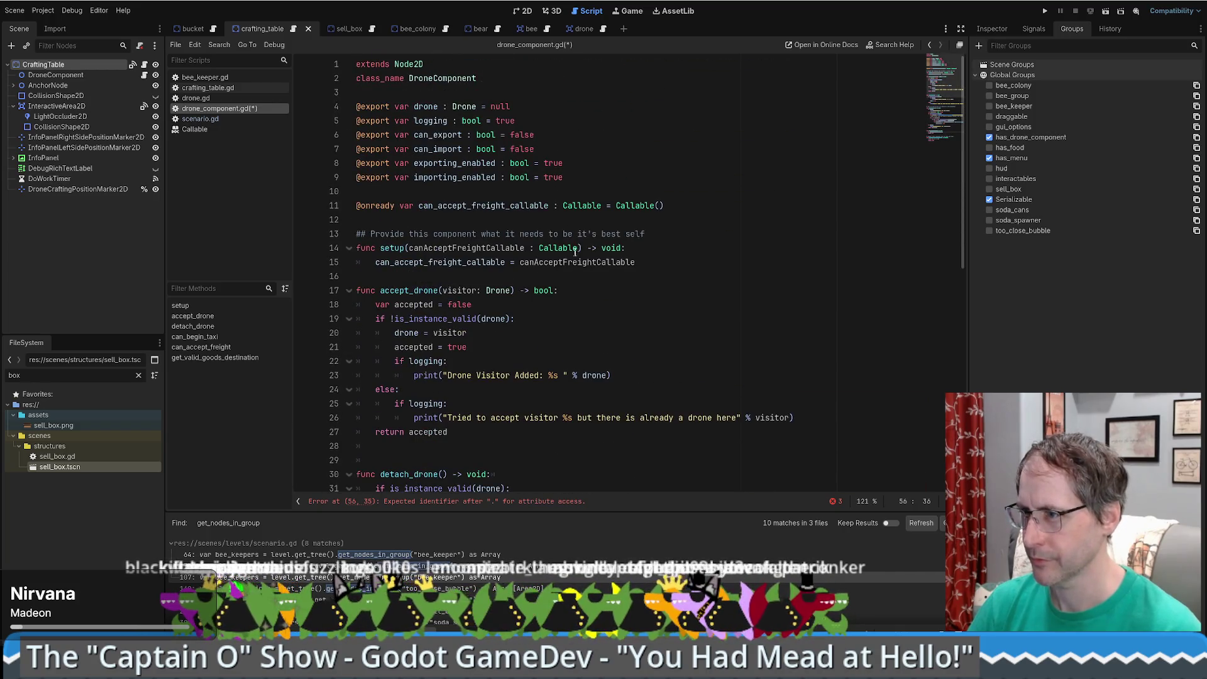
# - Open the Callable help at Method Descriptions and scroll through methods like get_method() and get_object()
pyautogui.keyDown('ctrl'); pyautogui.click(573, 249); pyautogui.keyUp('ctrl')
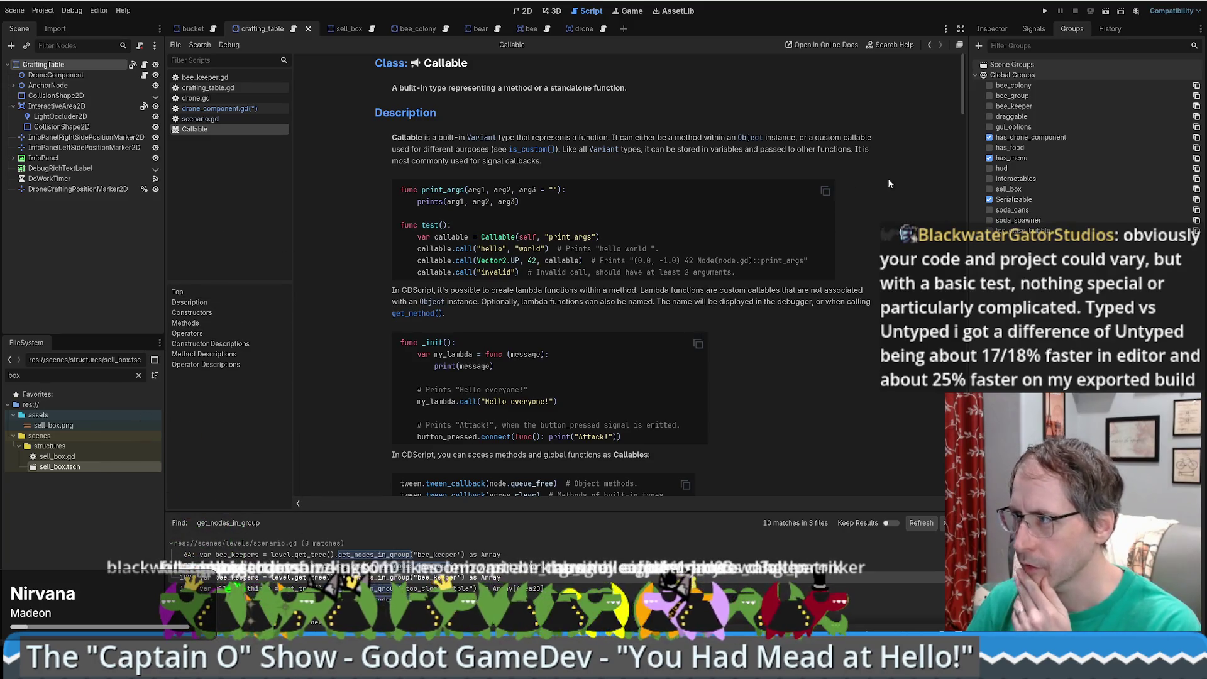
pyautogui.click(235, 355)
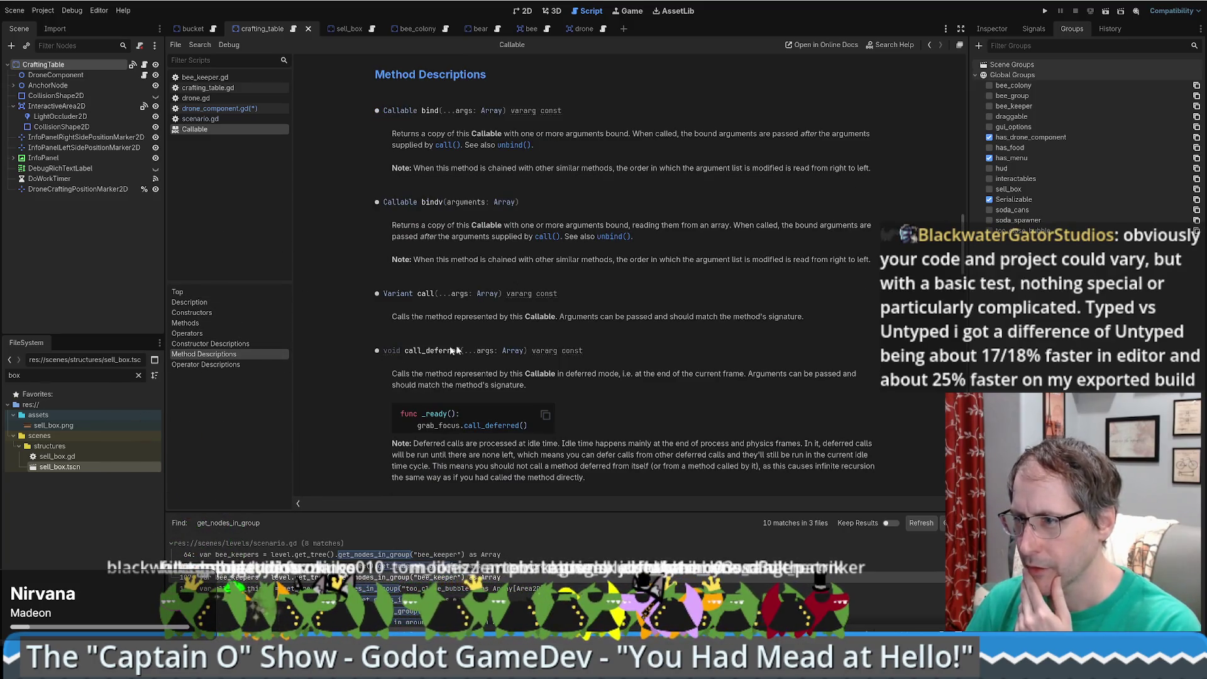
pyautogui.scroll(-5, 661, 327)
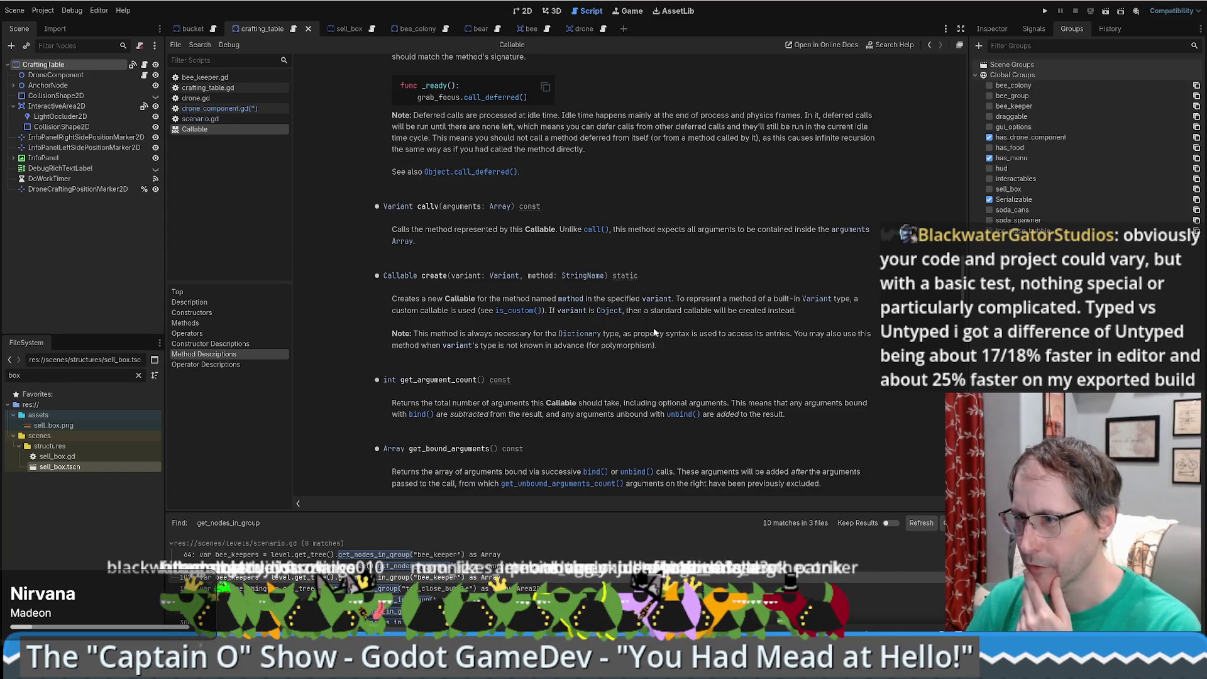
pyautogui.scroll(-8, 652, 330)
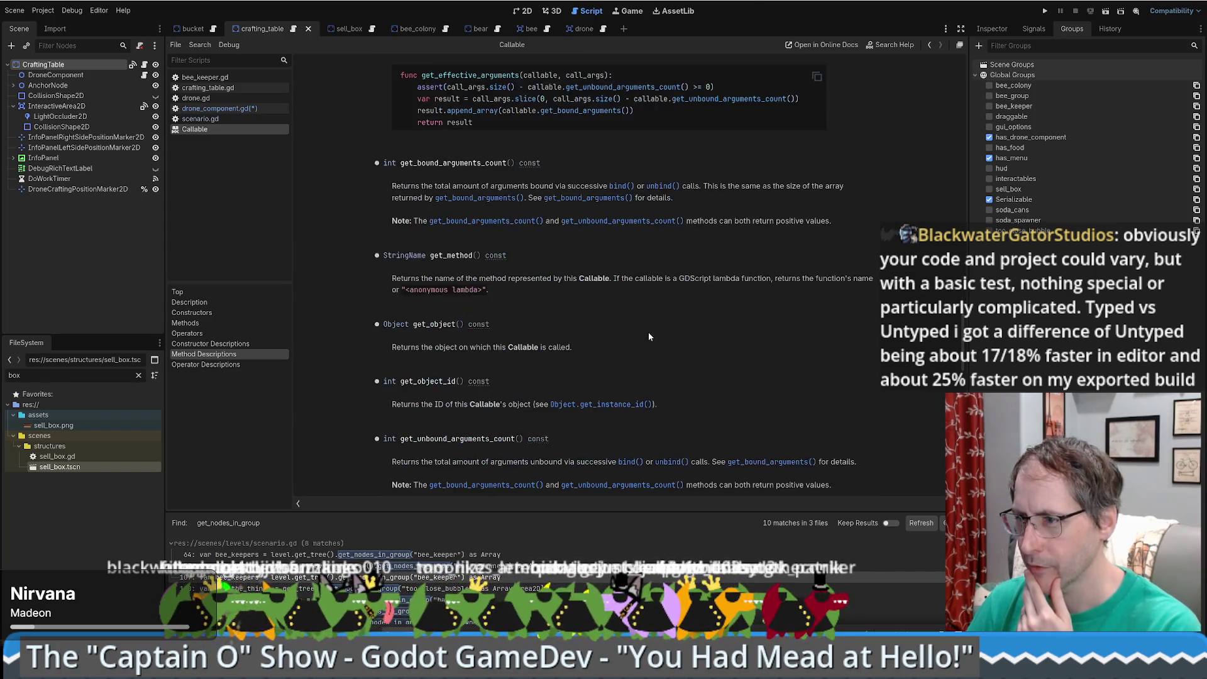
pyautogui.scroll(-3, 648, 335)
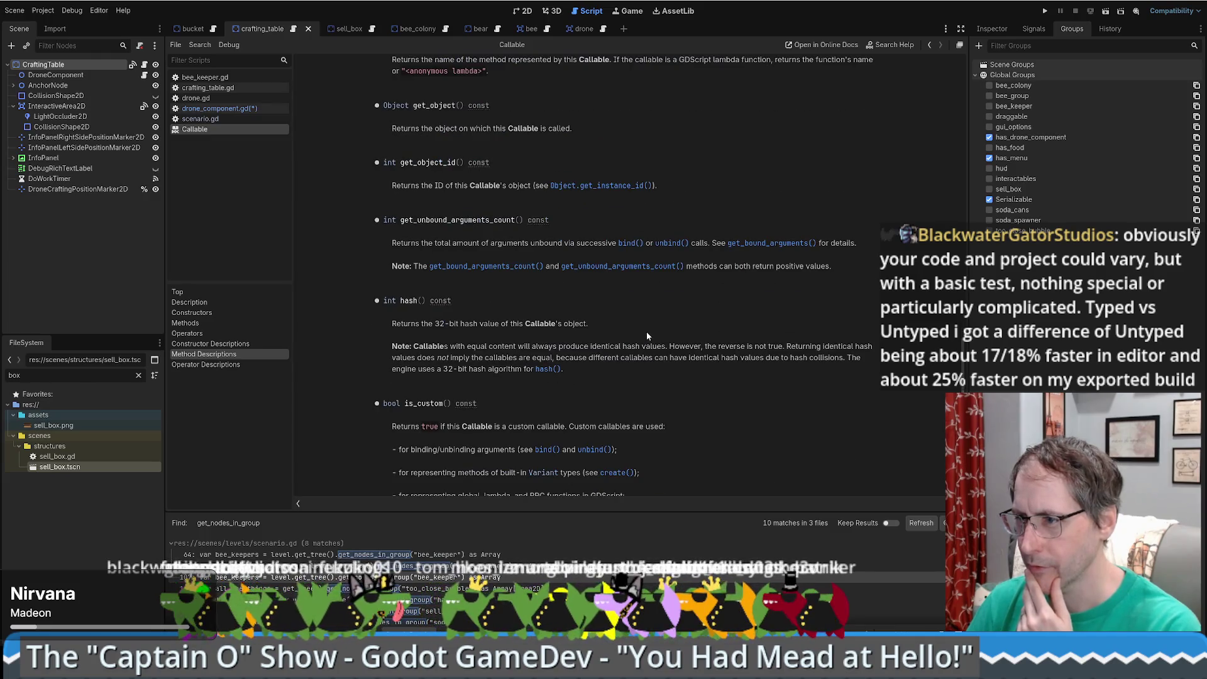
pyautogui.scroll(-6, 645, 332)
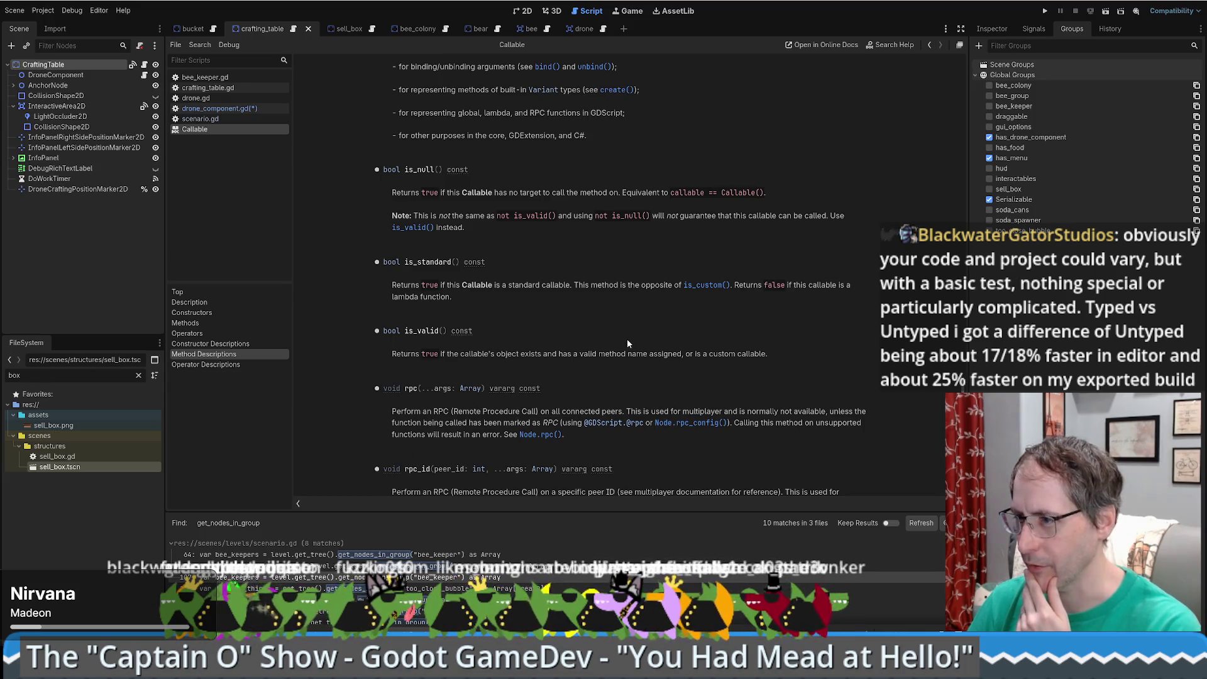
pyautogui.scroll(-6, 627, 340)
pyautogui.scroll(15, 626, 339)
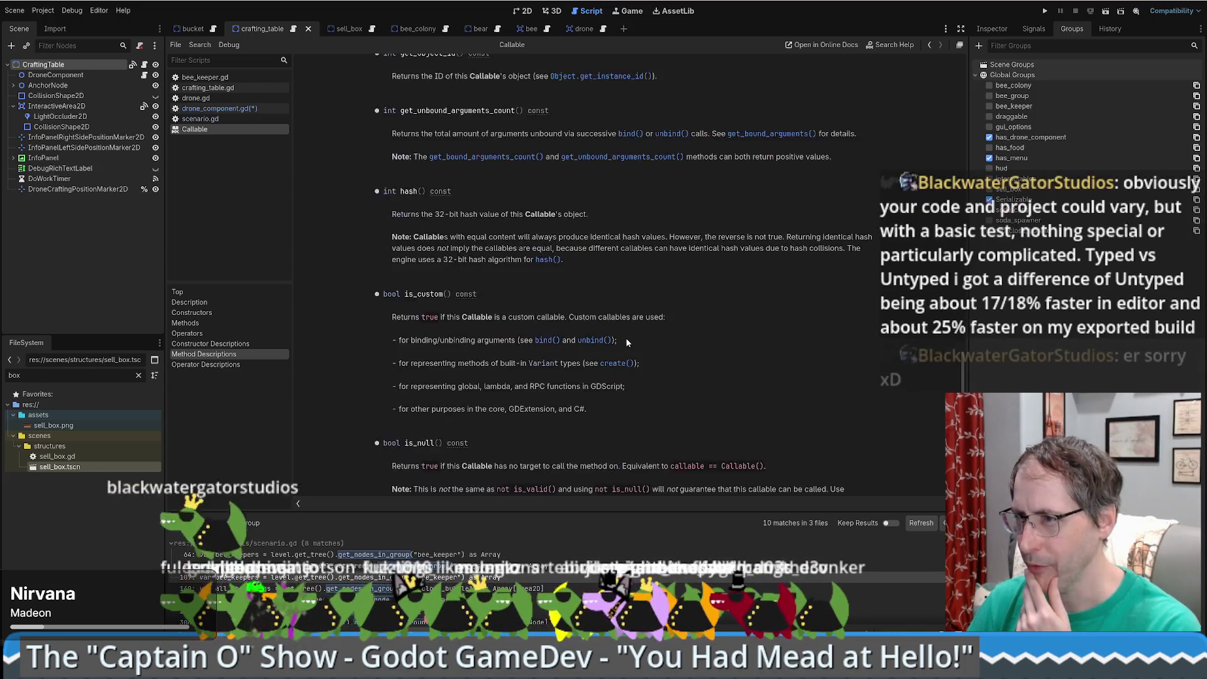
pyautogui.scroll(5, 626, 342)
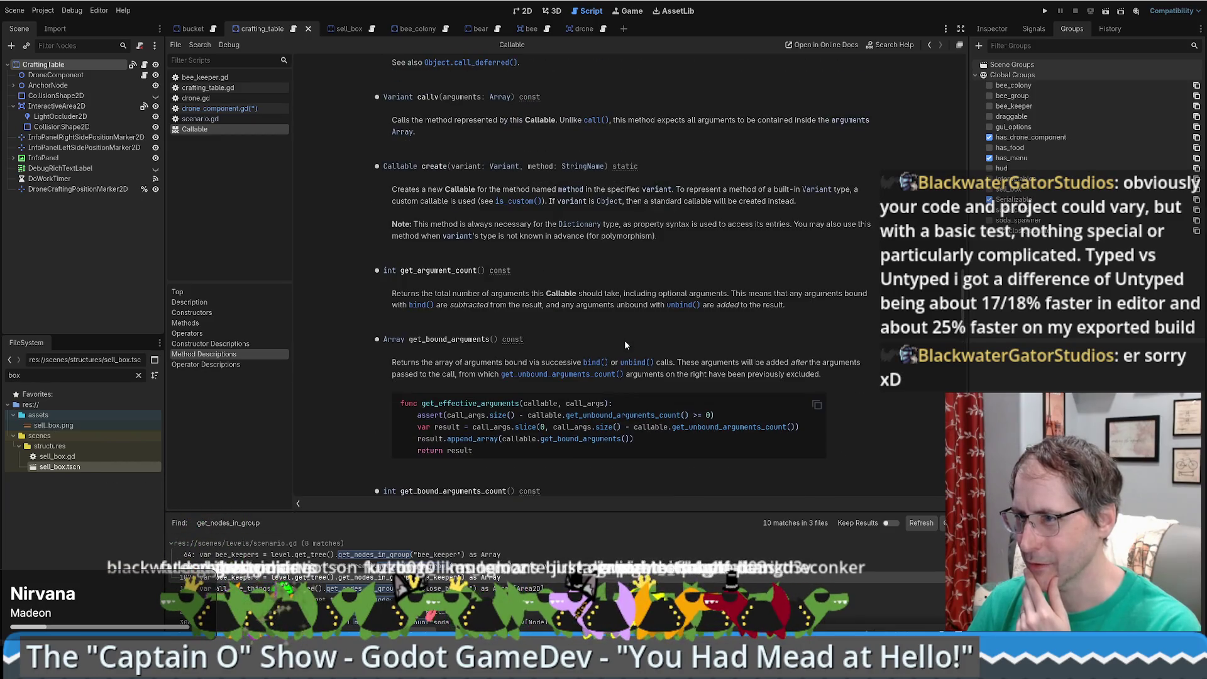
pyautogui.scroll(4, 625, 344)
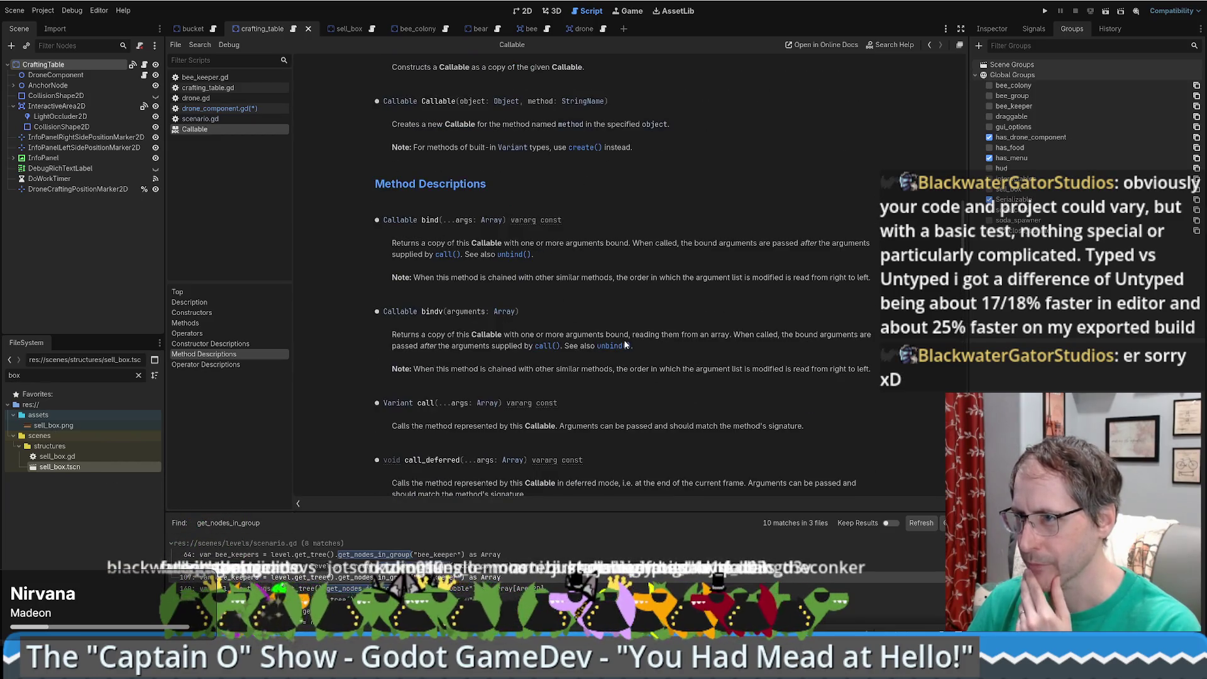
pyautogui.scroll(-3, 670, 350)
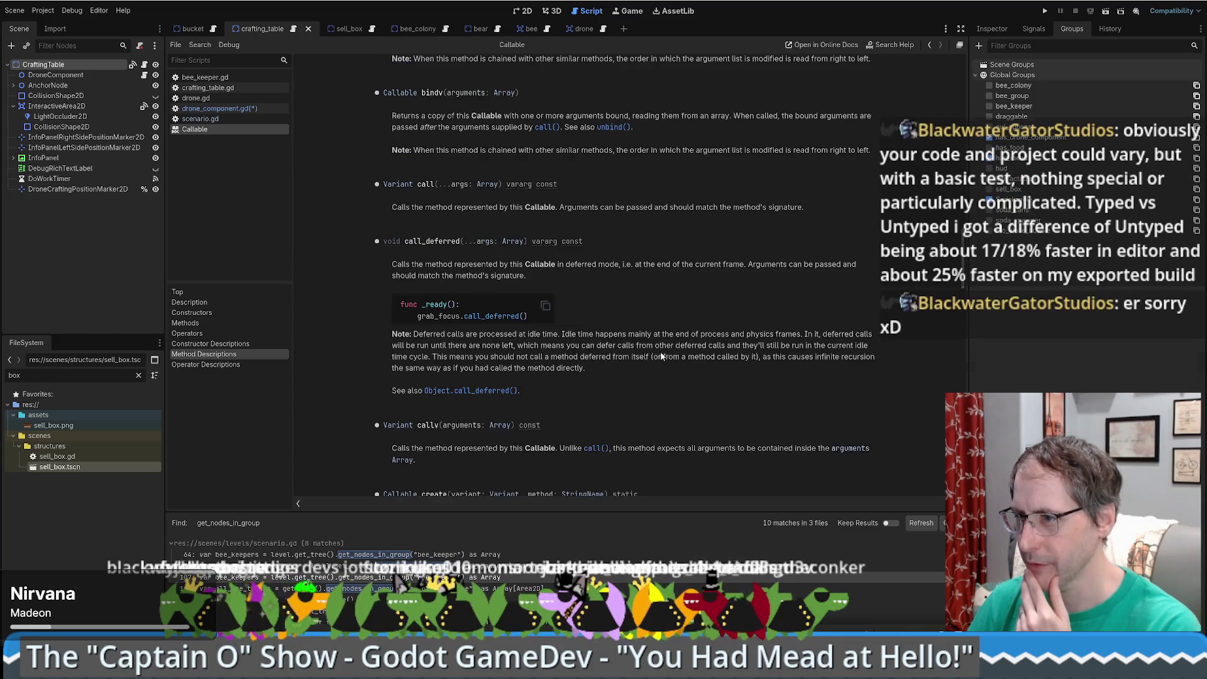
pyautogui.scroll(-6, 658, 353)
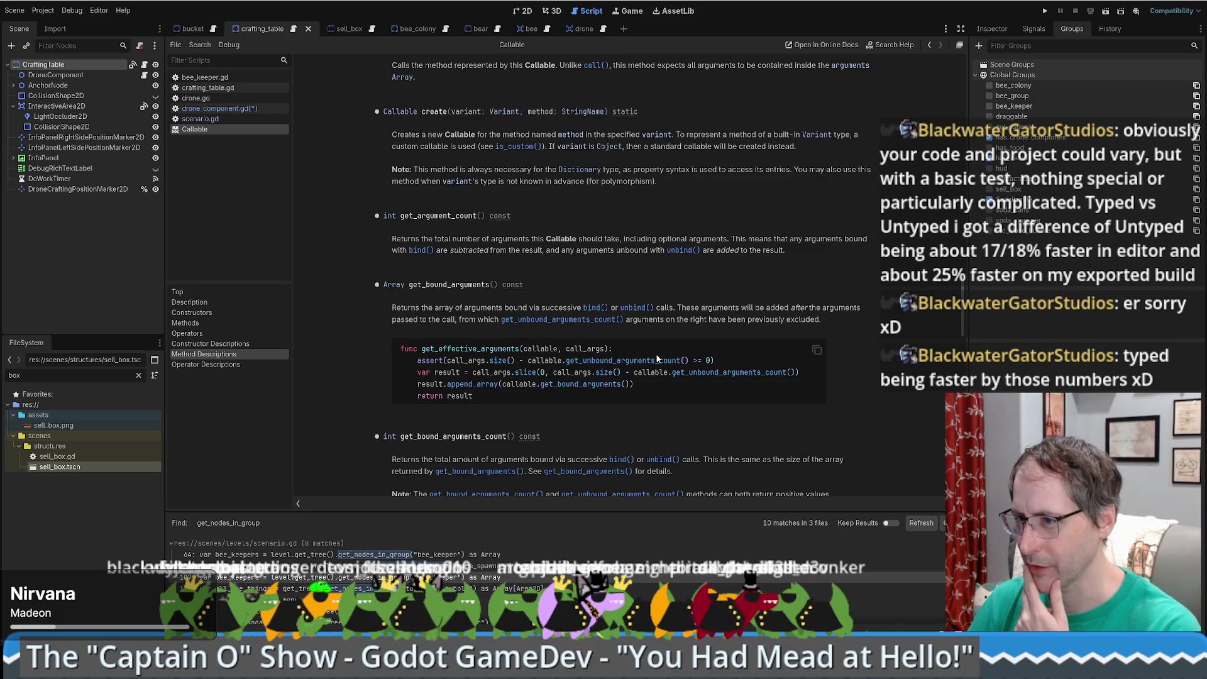
pyautogui.scroll(-3, 657, 358)
pyautogui.scroll(-3, 655, 360)
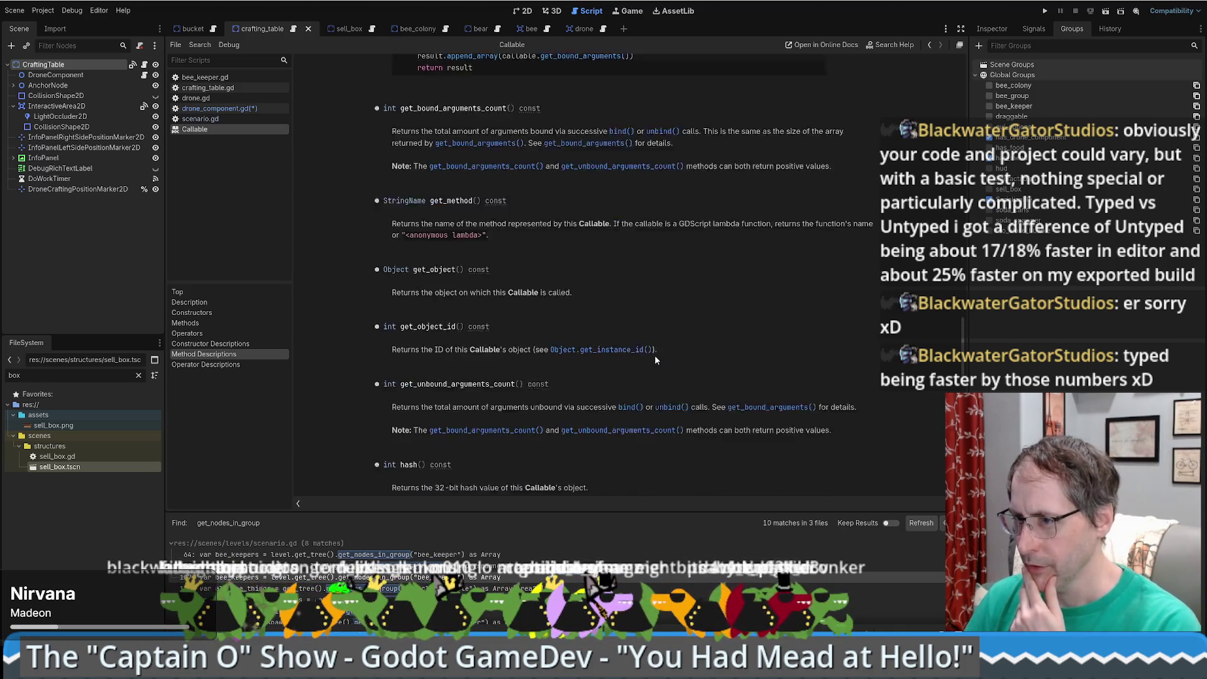
pyautogui.scroll(-3, 655, 359)
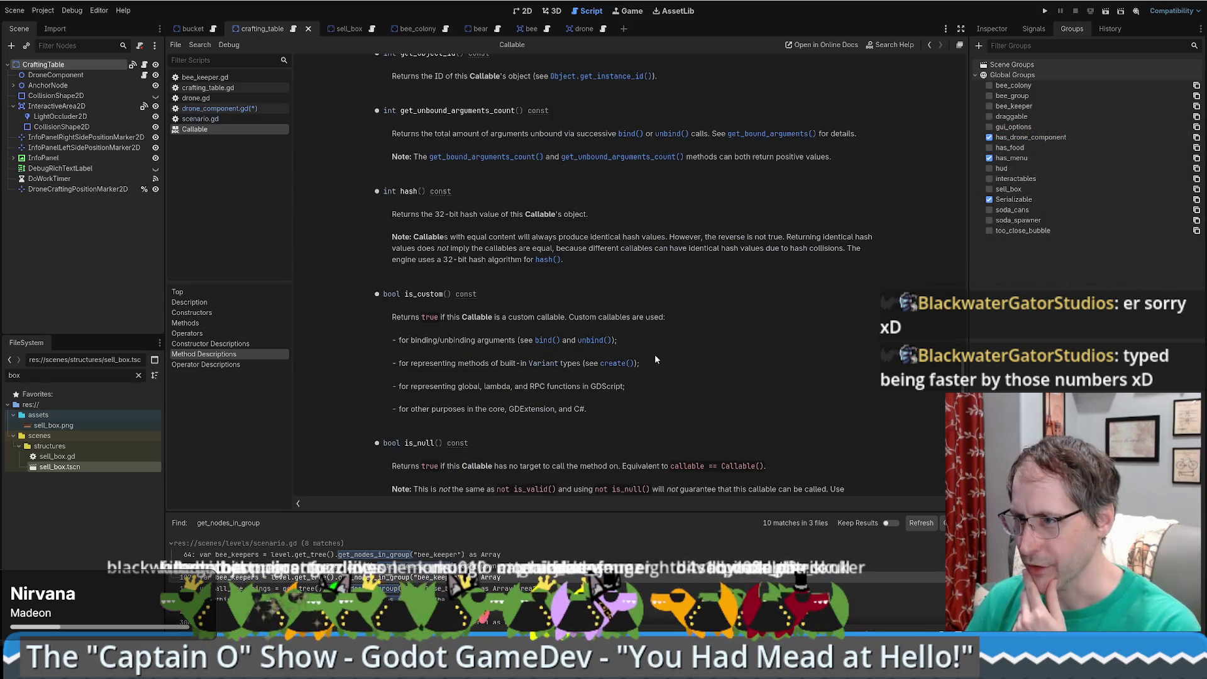
pyautogui.scroll(-3, 653, 359)
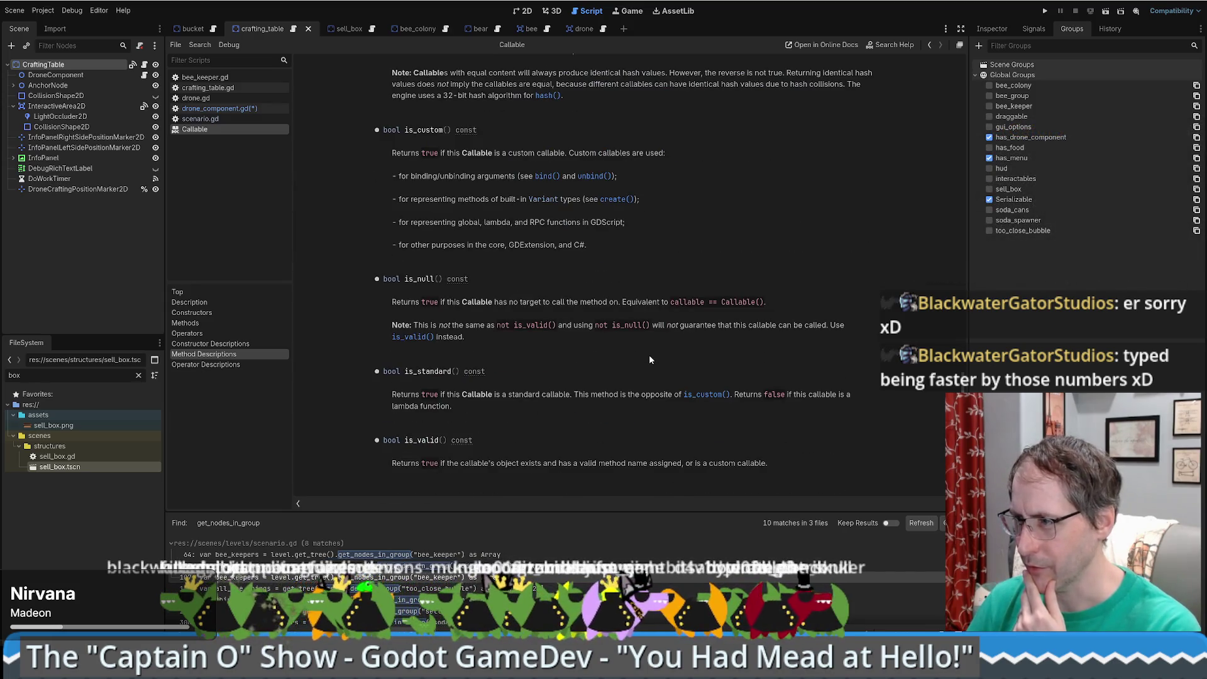
pyautogui.scroll(-2, 645, 376)
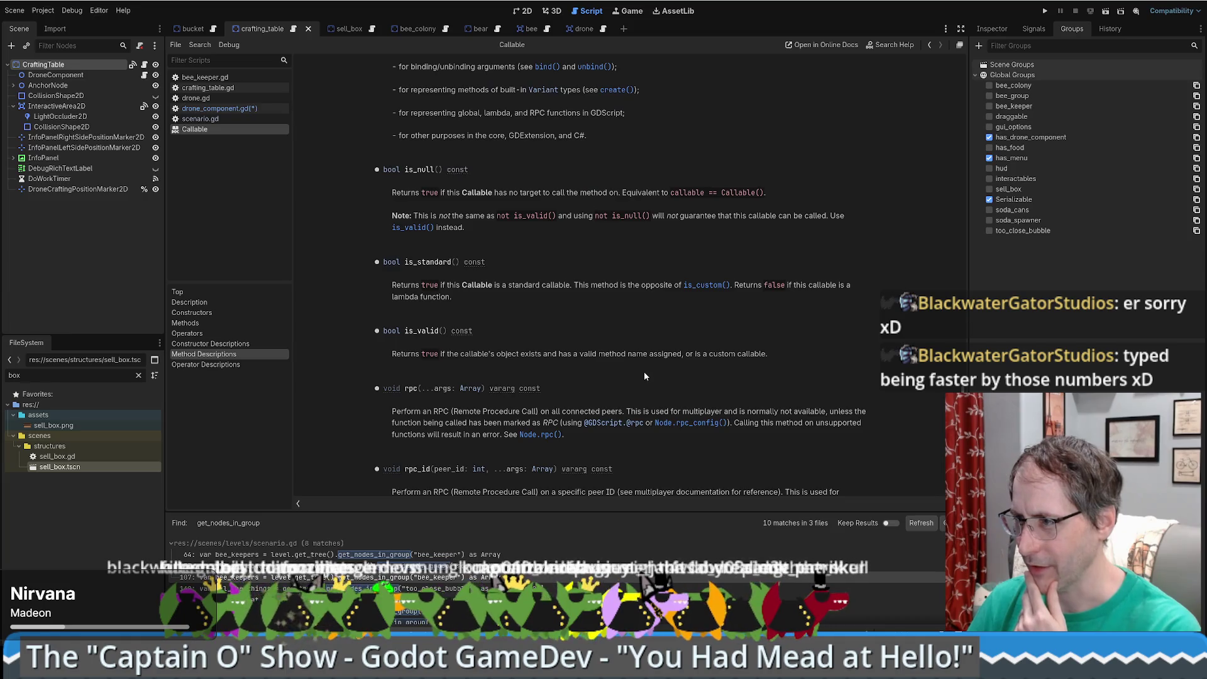
pyautogui.scroll(-6, 636, 378)
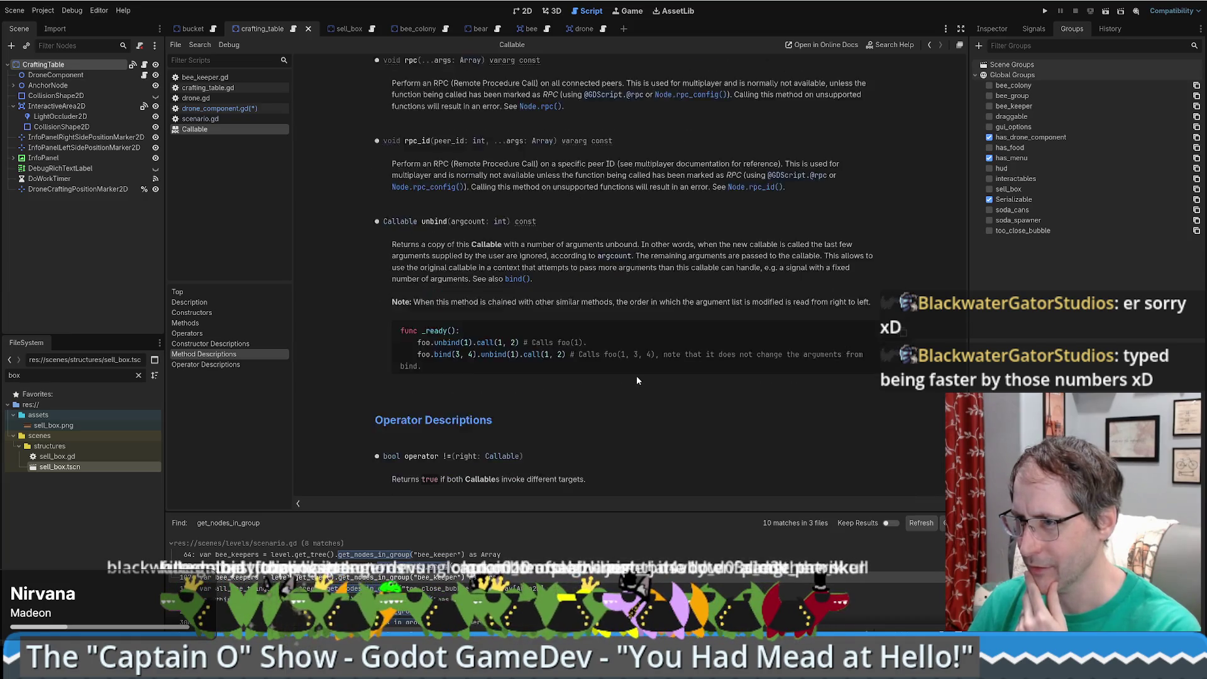
pyautogui.scroll(20, 636, 380)
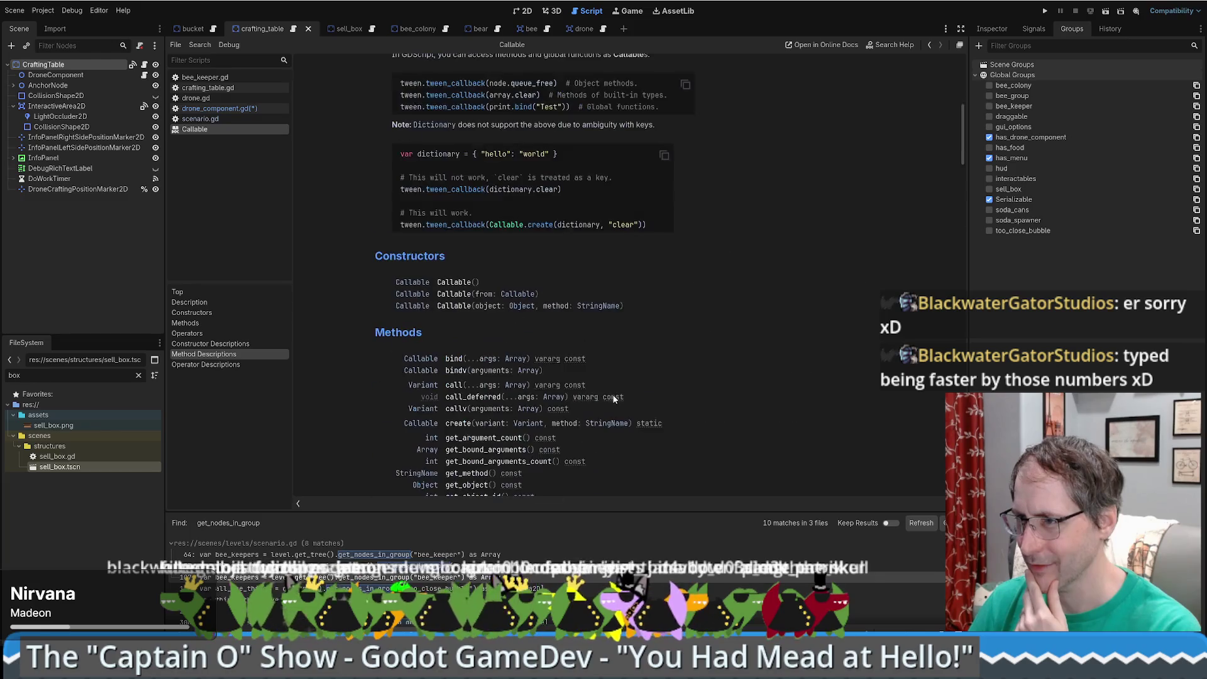
pyautogui.scroll(-7, 615, 393)
pyautogui.scroll(6, 616, 391)
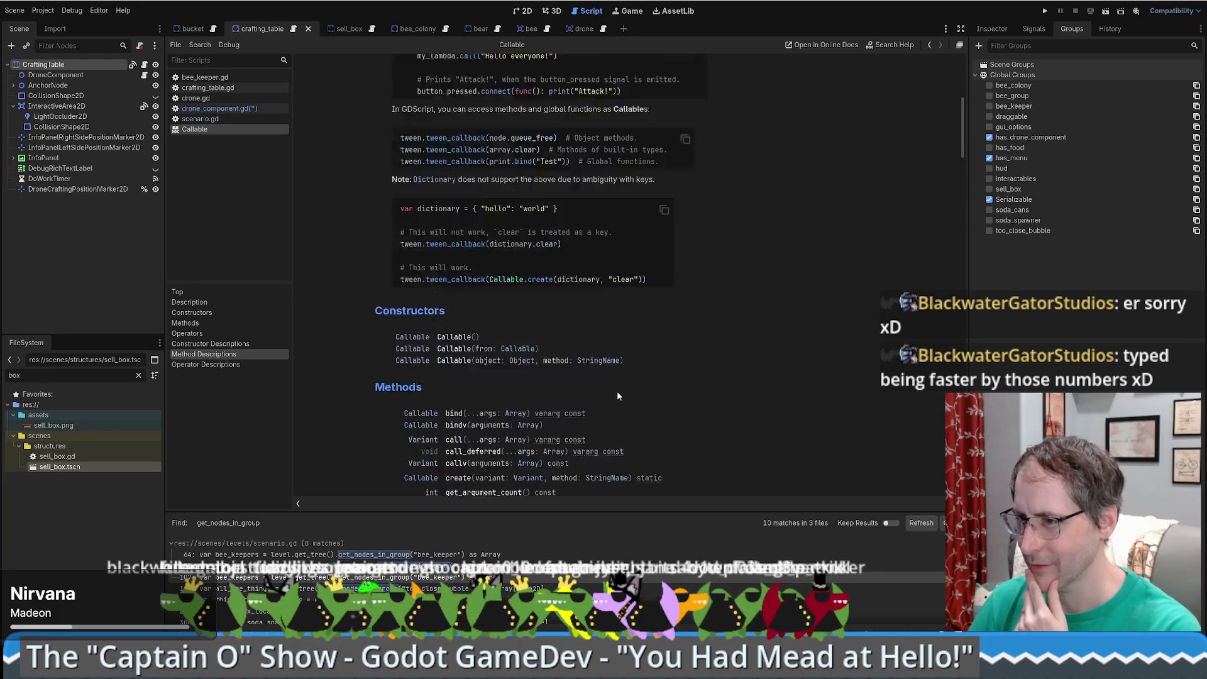
pyautogui.scroll(10, 616, 393)
pyautogui.scroll(-9, 743, 396)
pyautogui.scroll(-10, 742, 399)
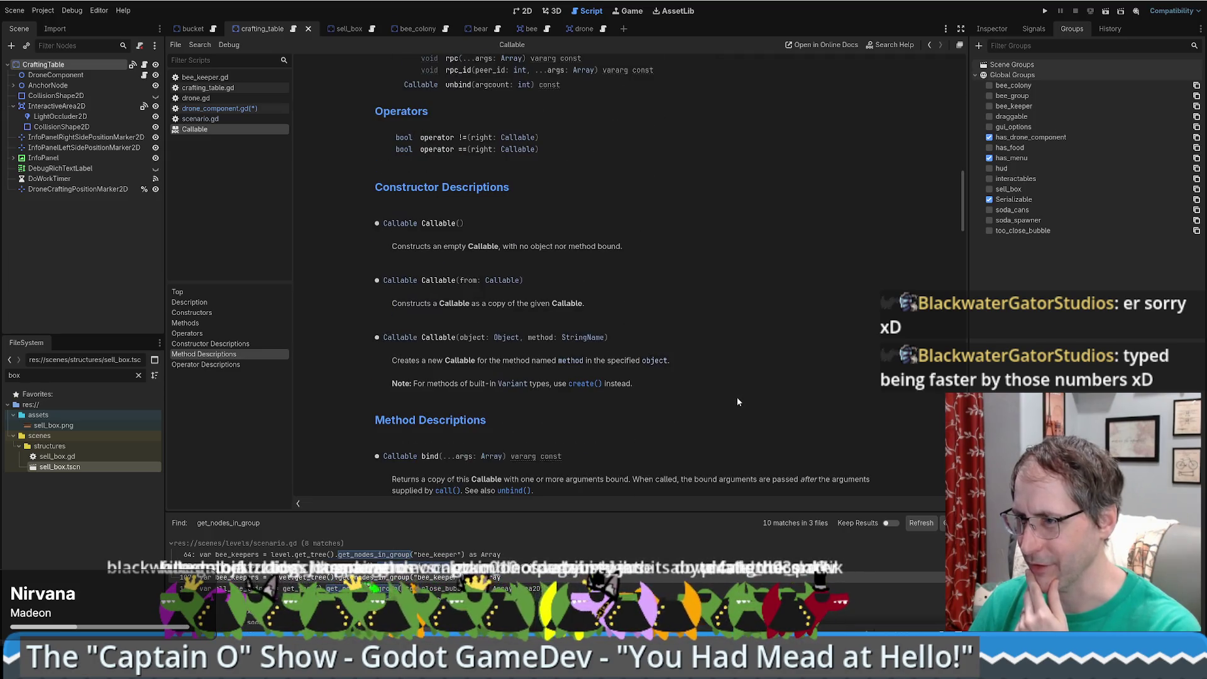
pyautogui.scroll(-4, 737, 401)
pyautogui.scroll(-5, 733, 402)
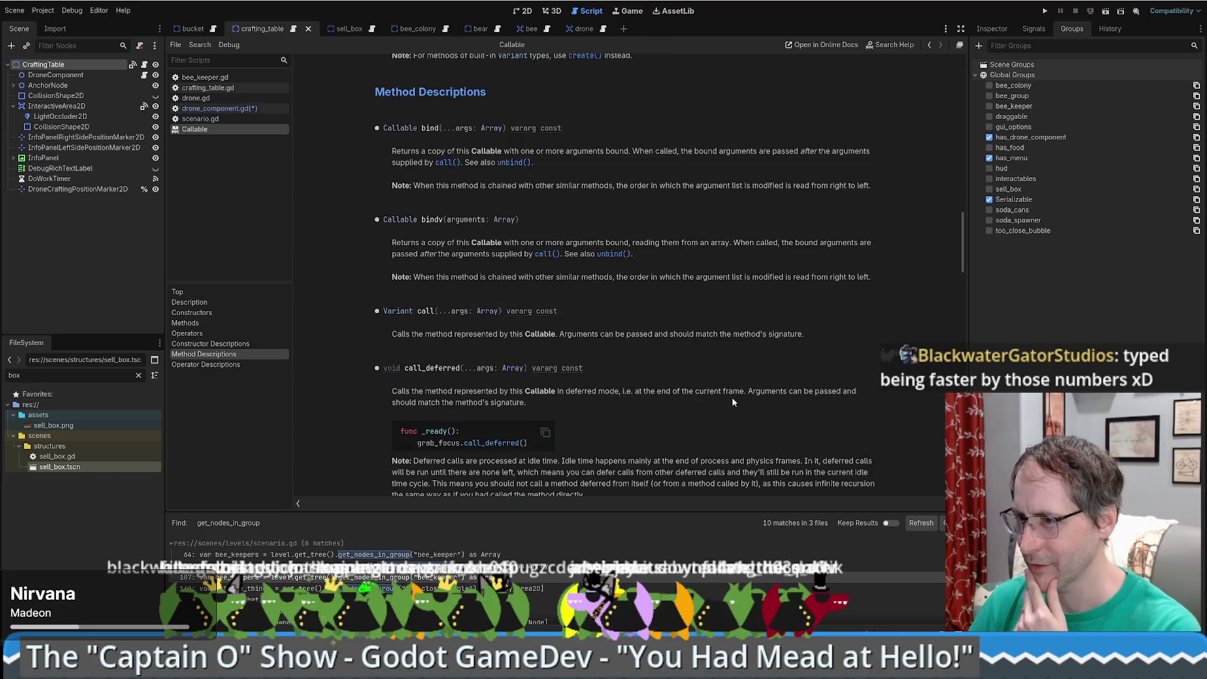
pyautogui.scroll(-1, 730, 397)
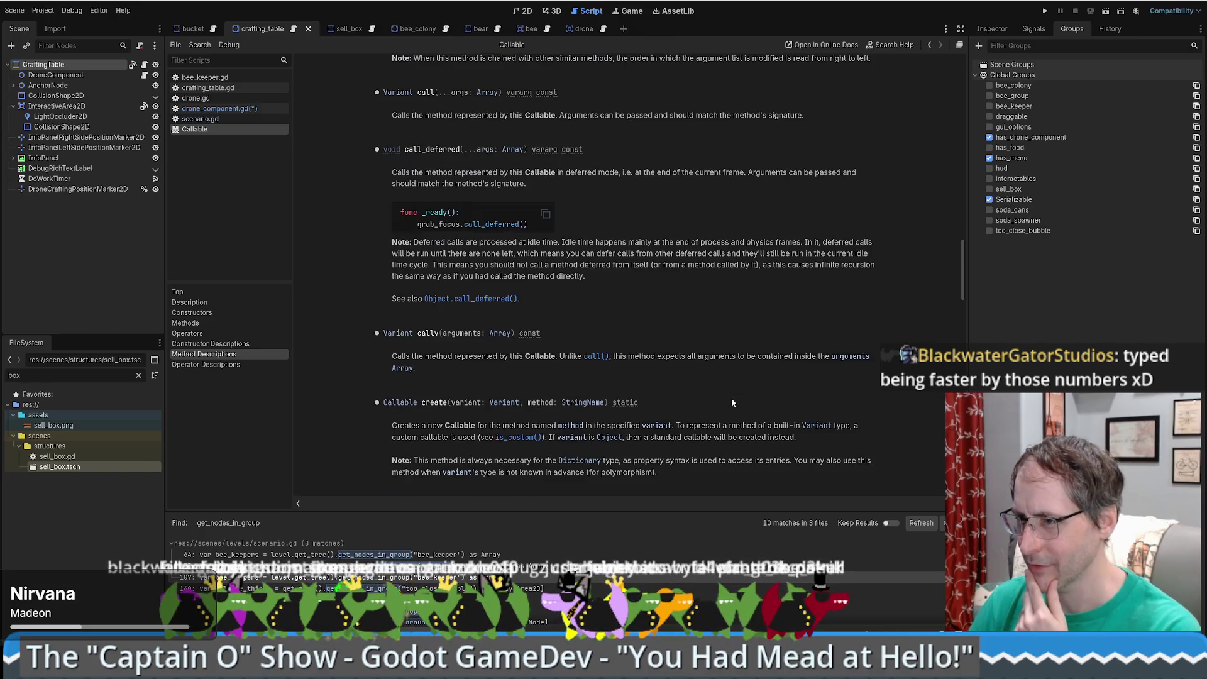
pyautogui.scroll(-4, 730, 398)
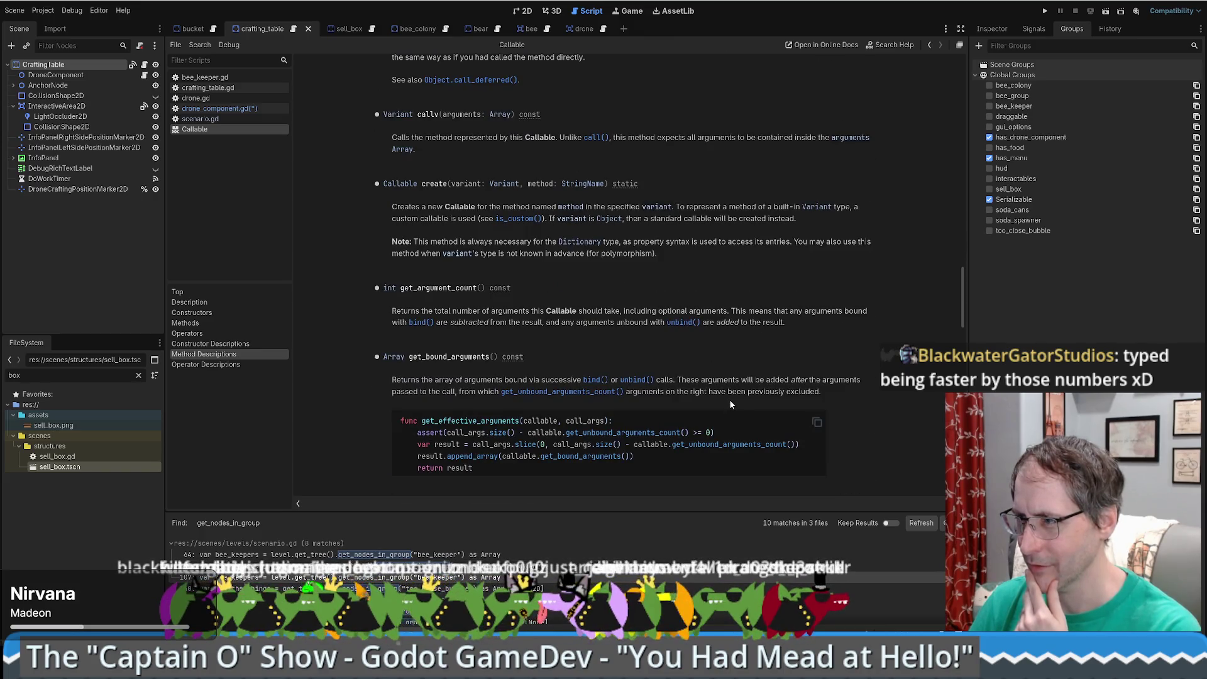
pyautogui.scroll(-4, 730, 403)
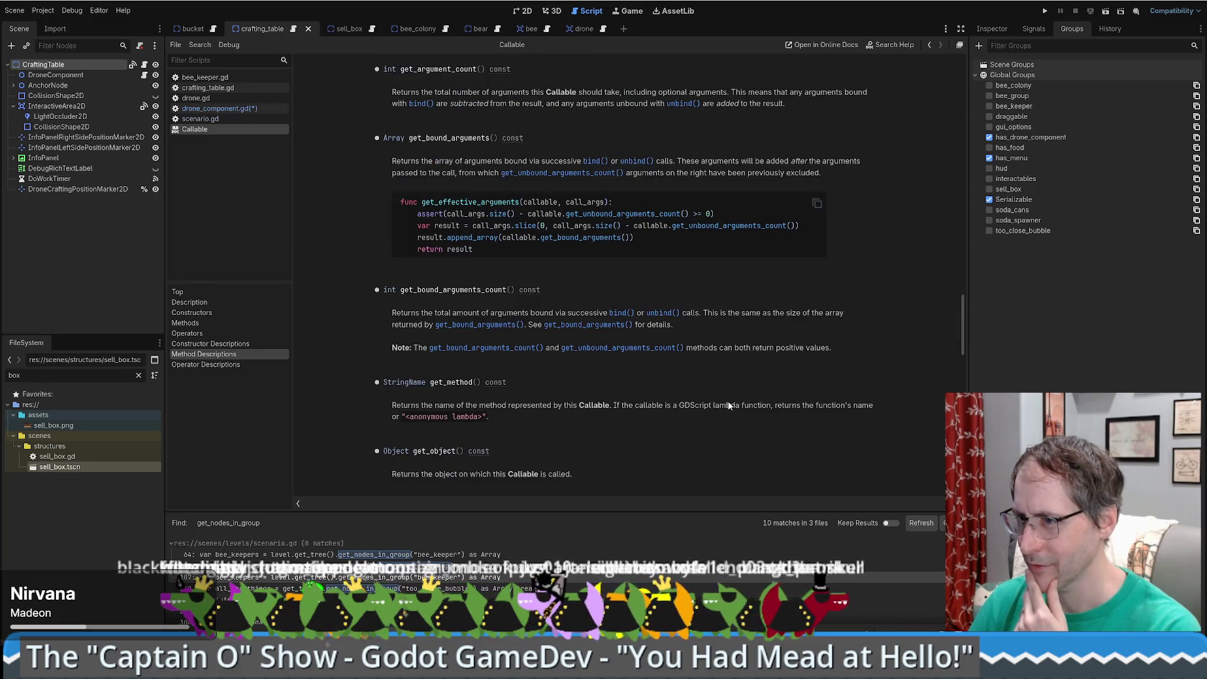
pyautogui.scroll(-1, 730, 405)
pyautogui.scroll(-3, 729, 406)
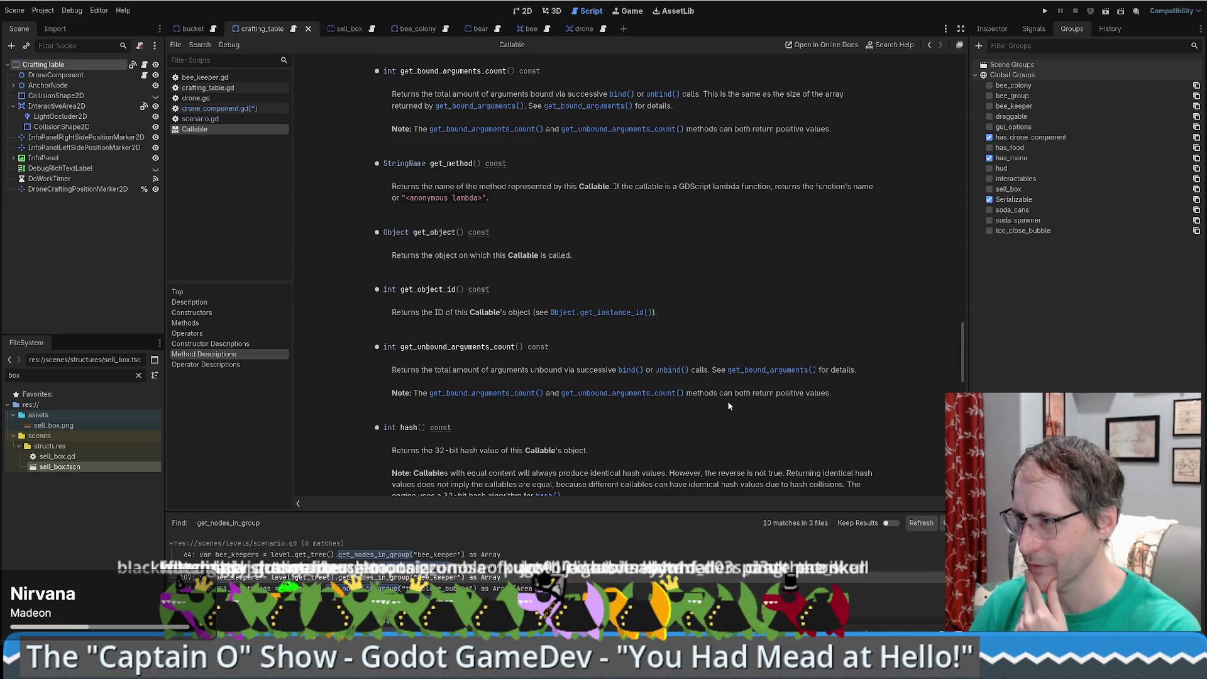
pyautogui.scroll(-6, 727, 402)
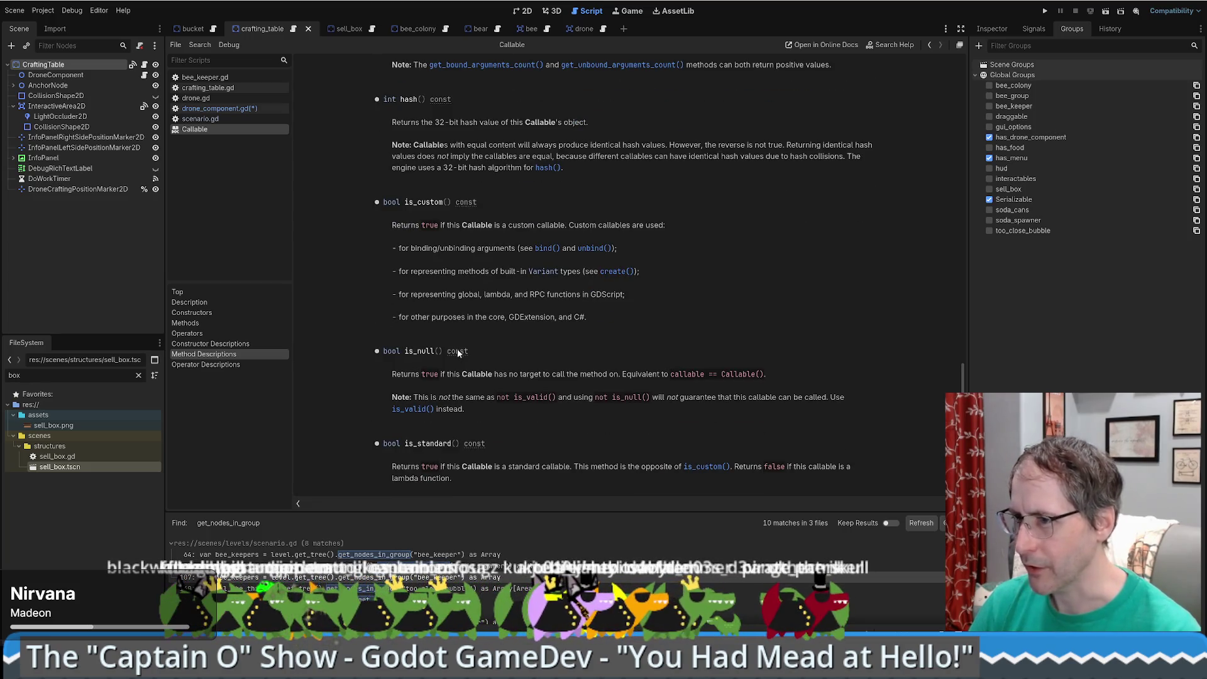
# - Make the condition '!can_accept_freight_callable.is_null() && can_accept_freight_callable.call()'
pyautogui.hotkey('alt', 'Left')
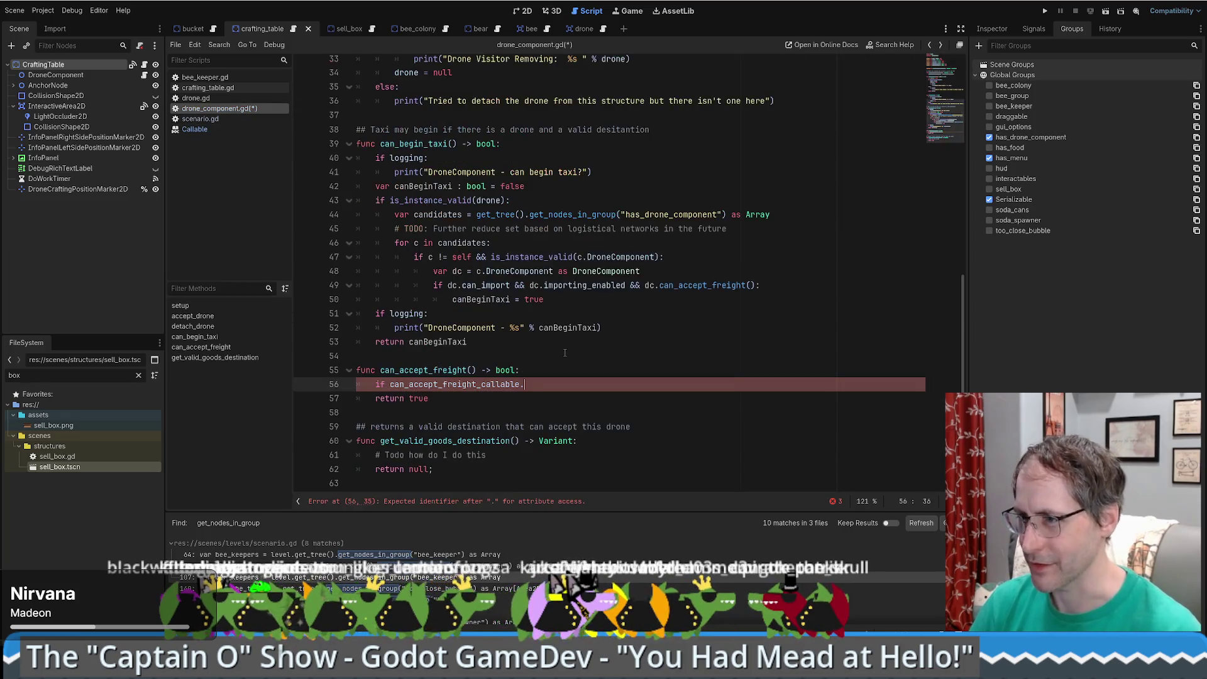
pyautogui.write('is_nu')
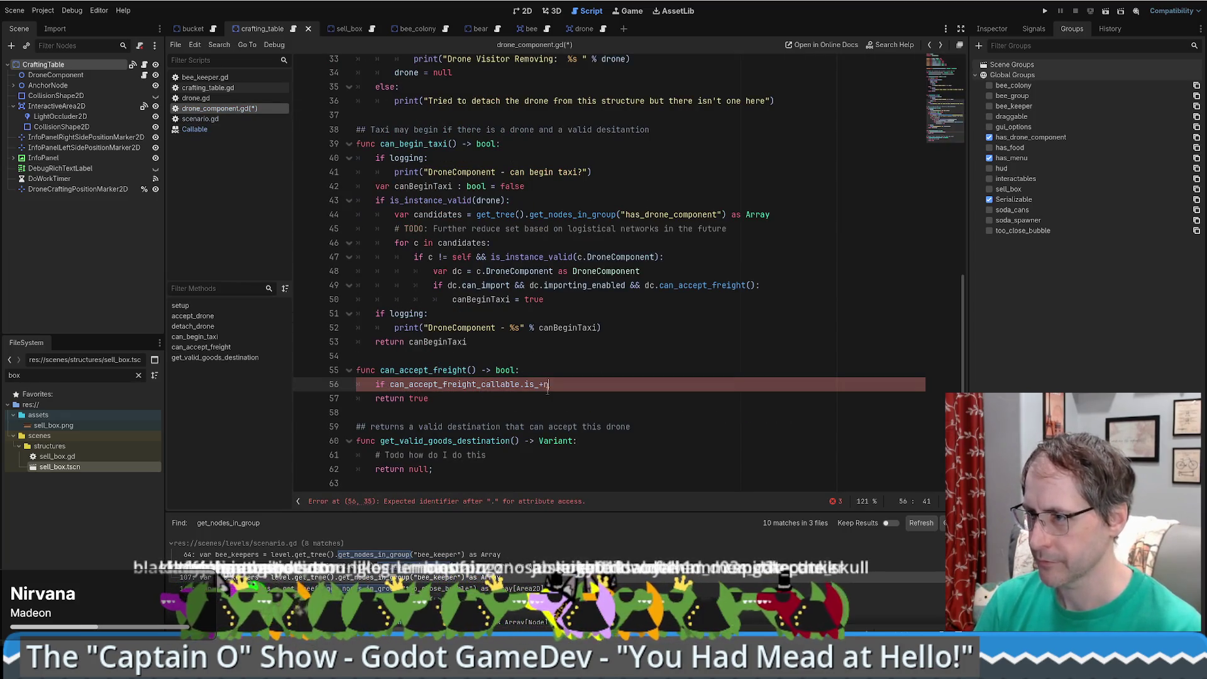
pyautogui.press('Return')
pyautogui.hotkey('ctrl', 'Left')
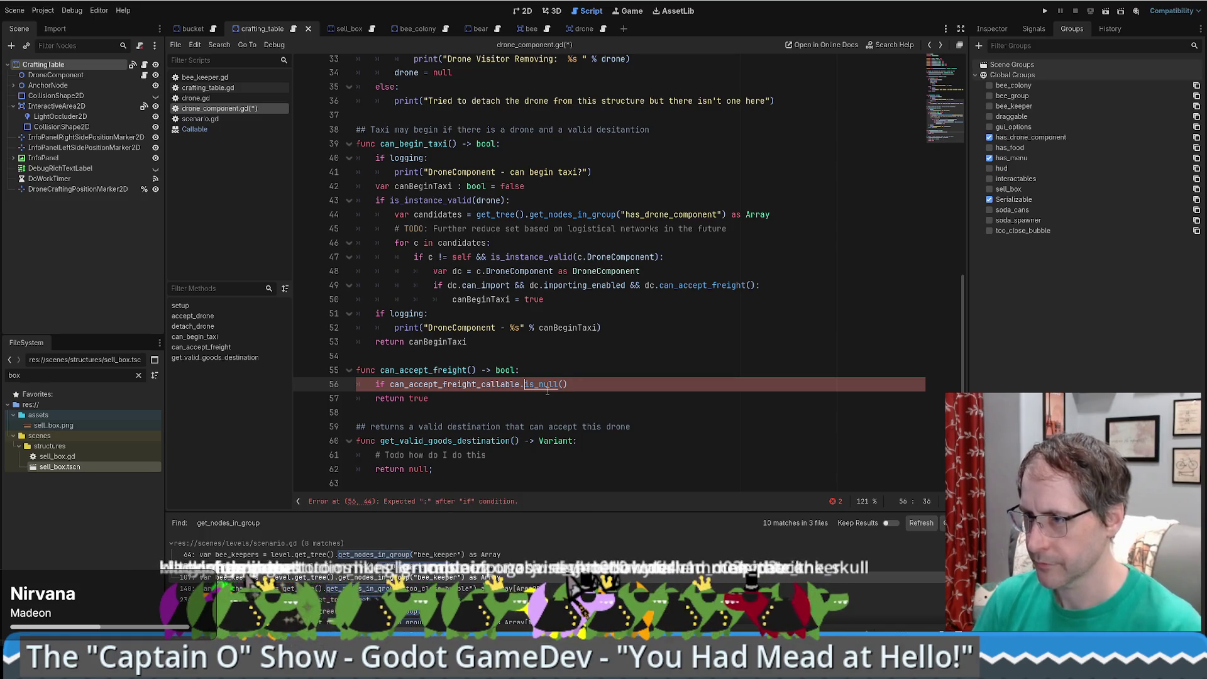
pyautogui.write('!')
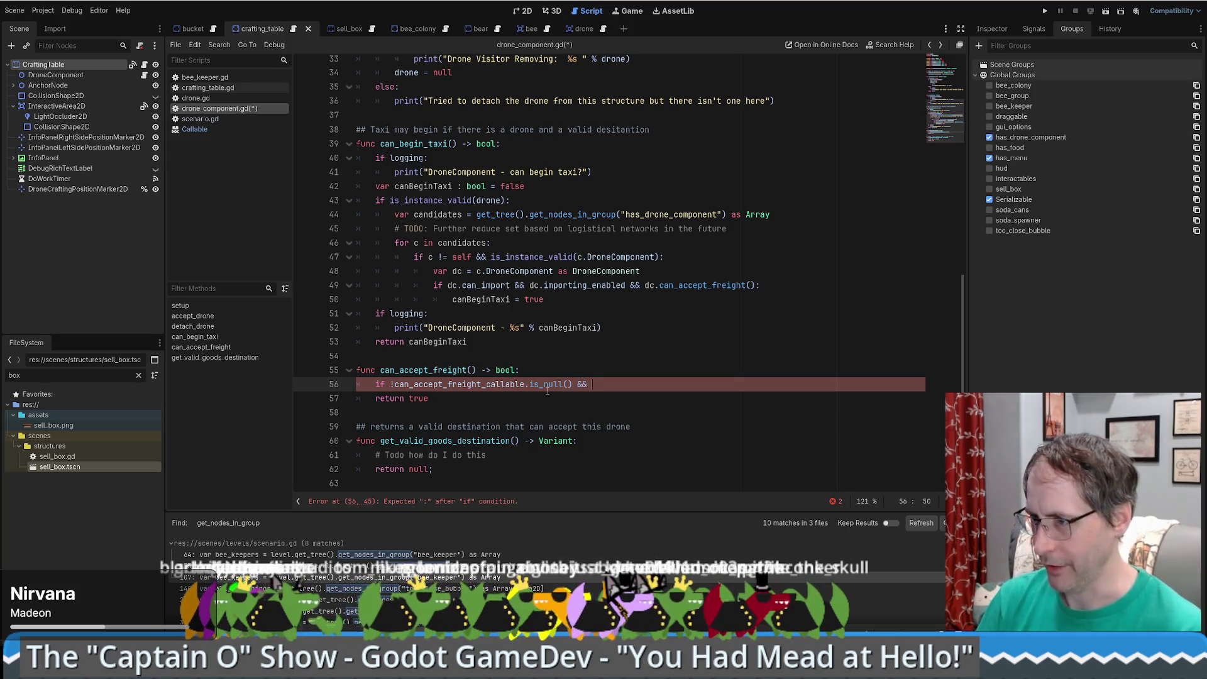
pyautogui.write('can_accept_freight_callable')
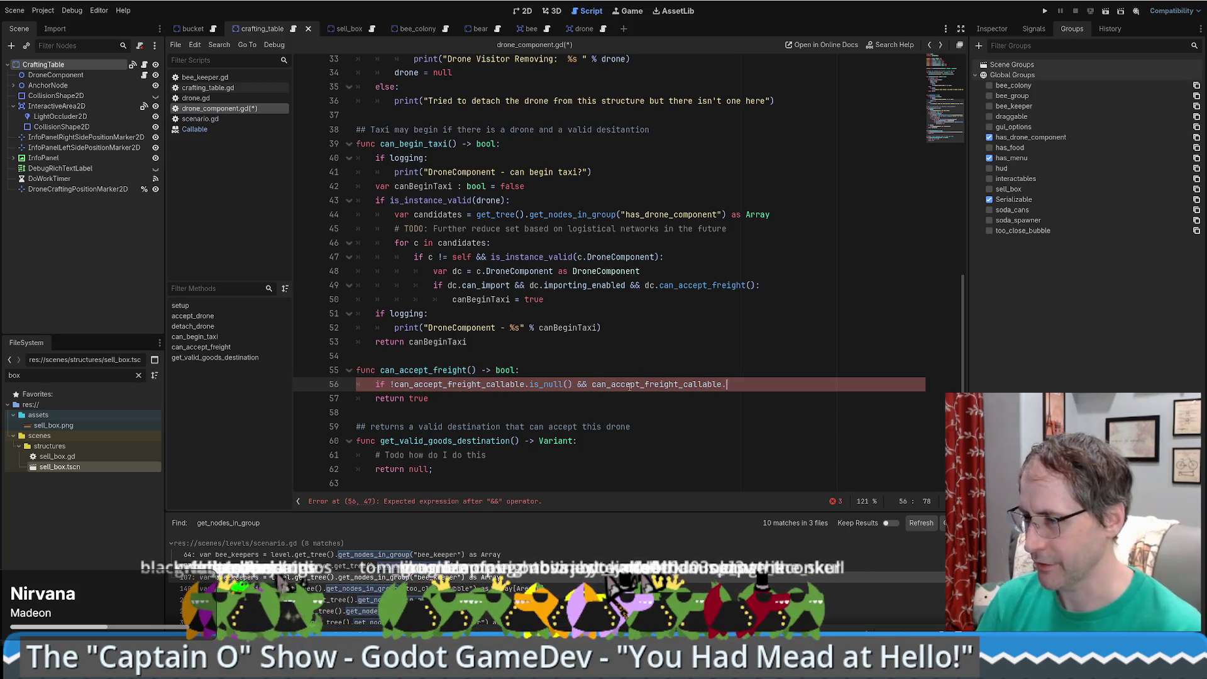
pyautogui.write('.is_null() && ca')
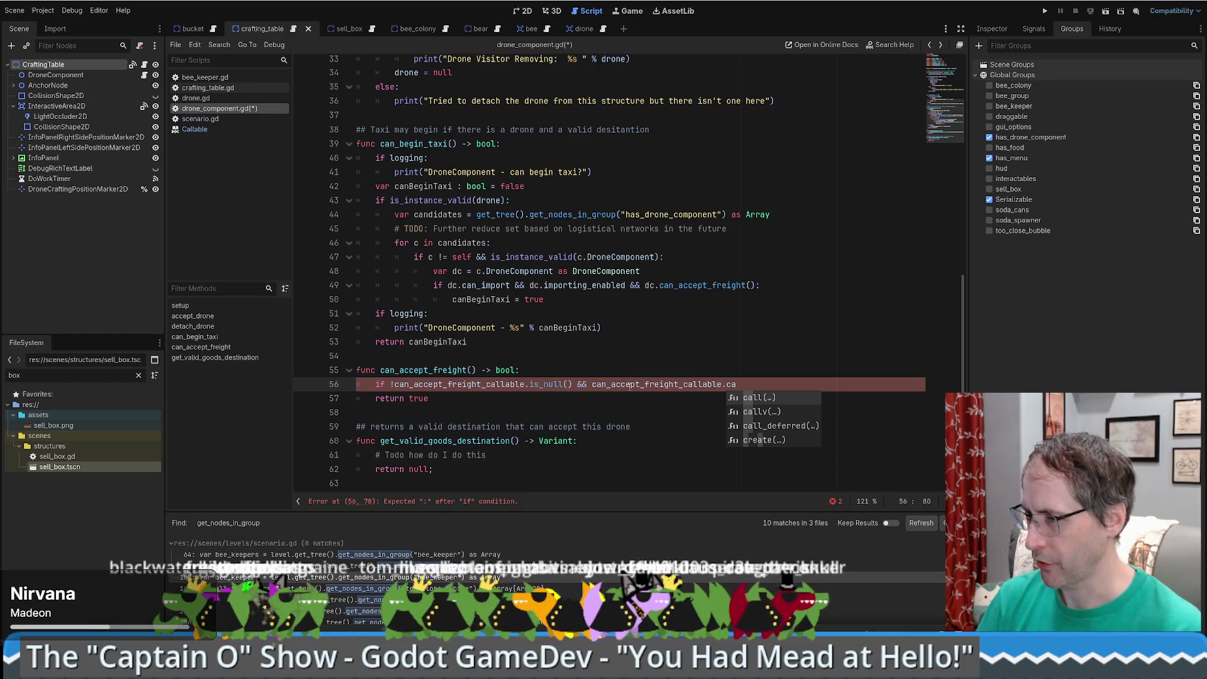
pyautogui.press('Return')
# - After checking the call() docs, finish the condition with '== true:' and start its body
pyautogui.keyDown('ctrl'); pyautogui.click(734, 385); pyautogui.keyUp('ctrl')
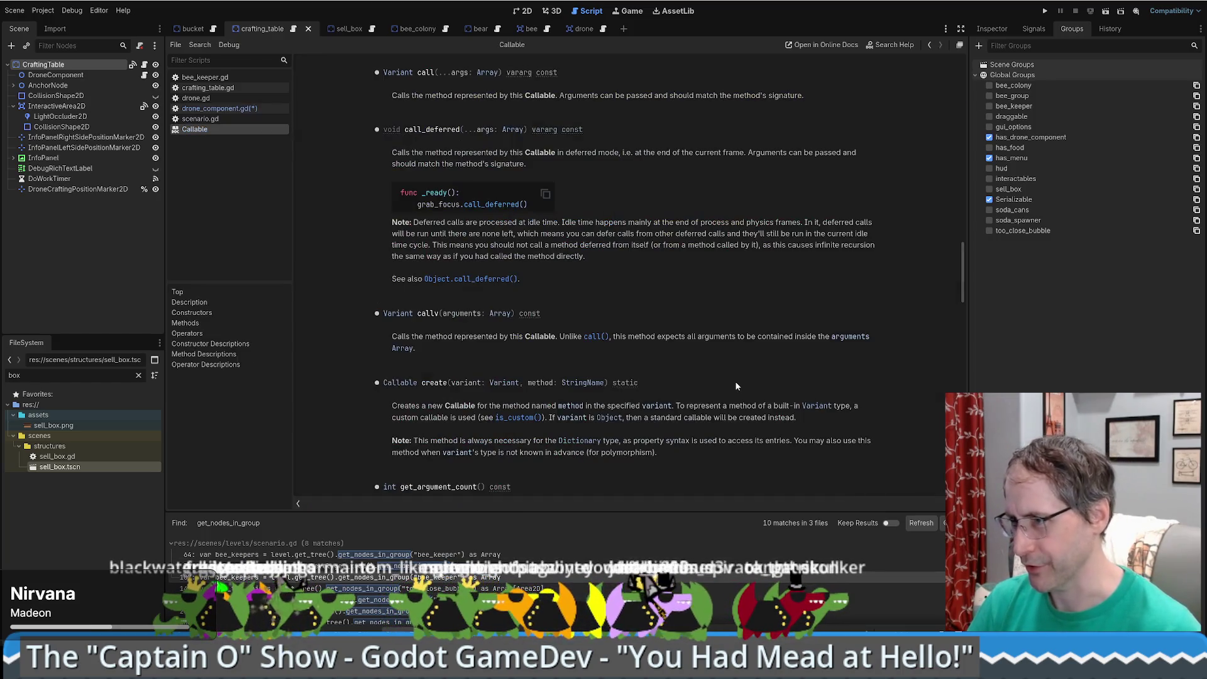
pyautogui.hotkey('alt', 'Left')
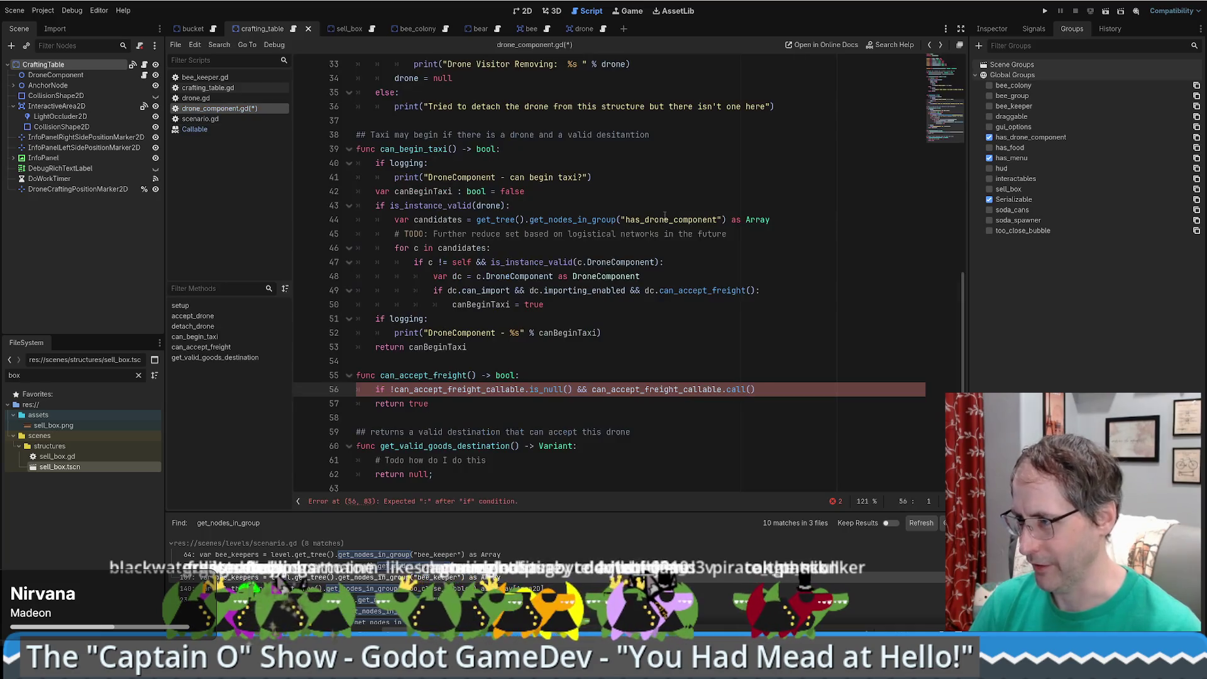
pyautogui.click(766, 389)
pyautogui.write('== ')
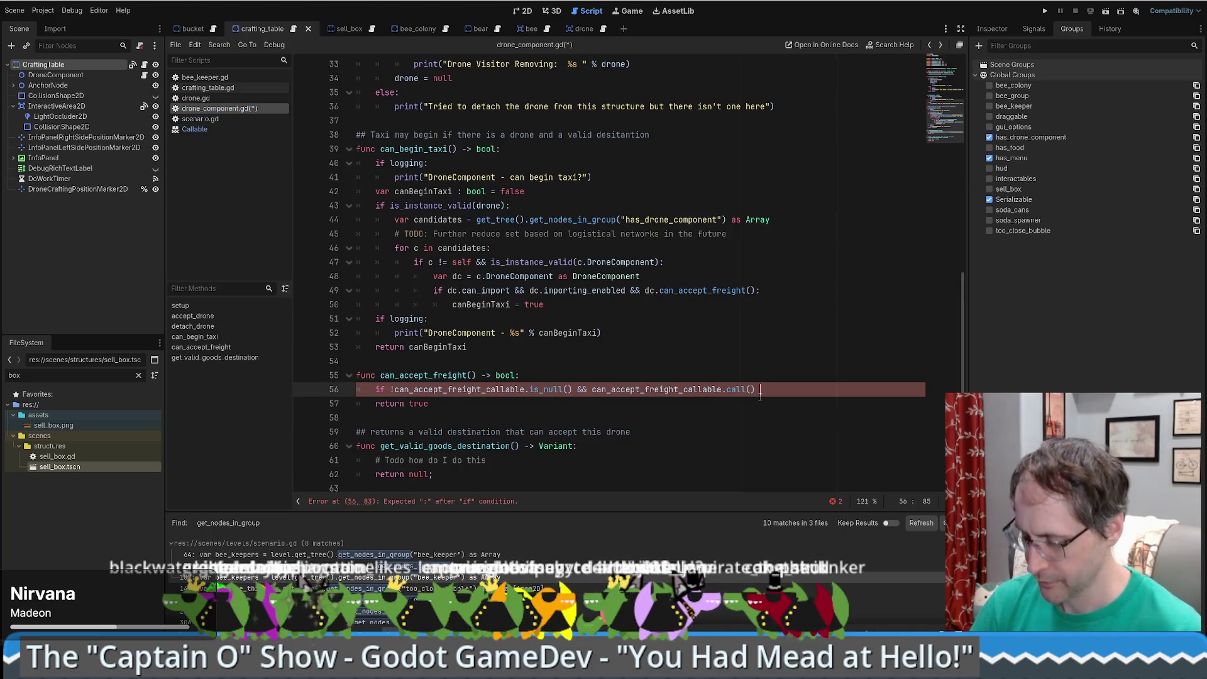
pyautogui.write('true')
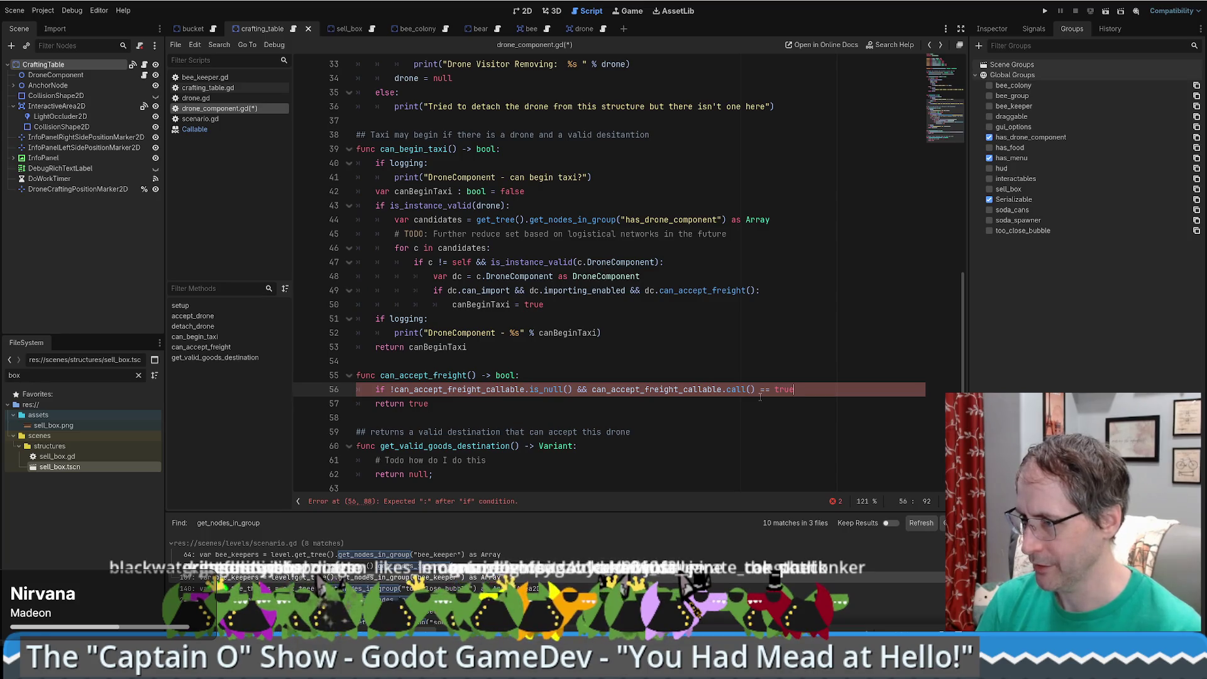
pyautogui.write(':')
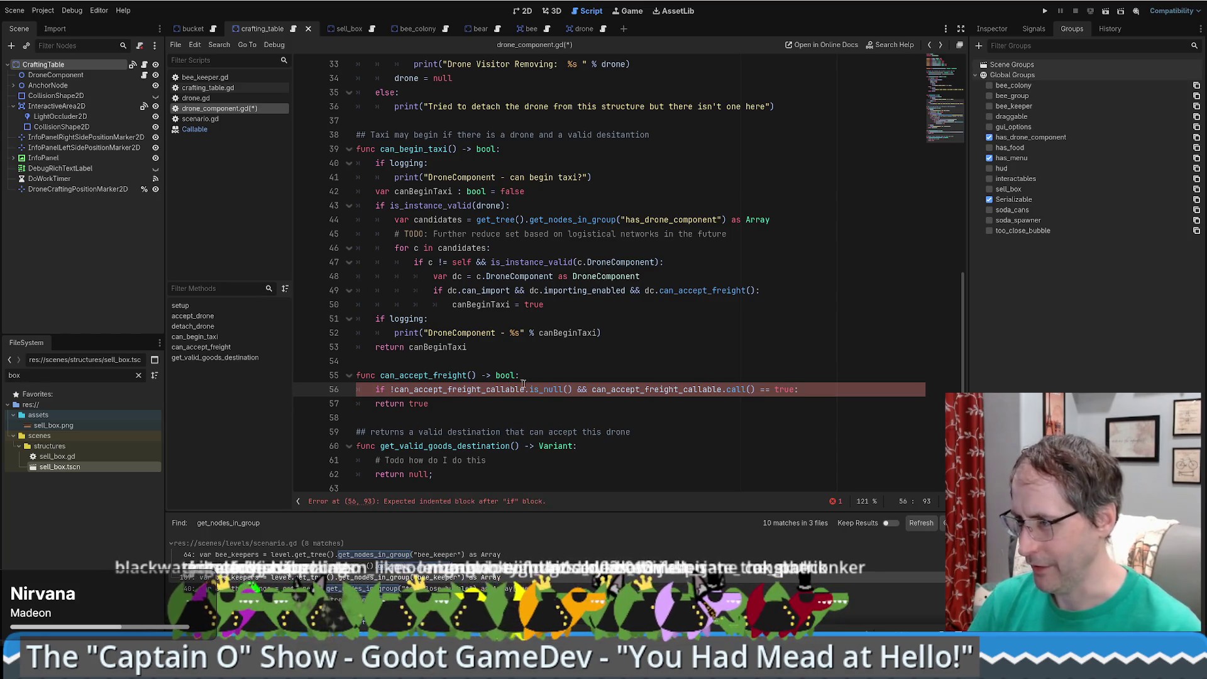
pyautogui.press('Return')
pyautogui.moveTo(592, 389); pyautogui.dragTo(755, 389)
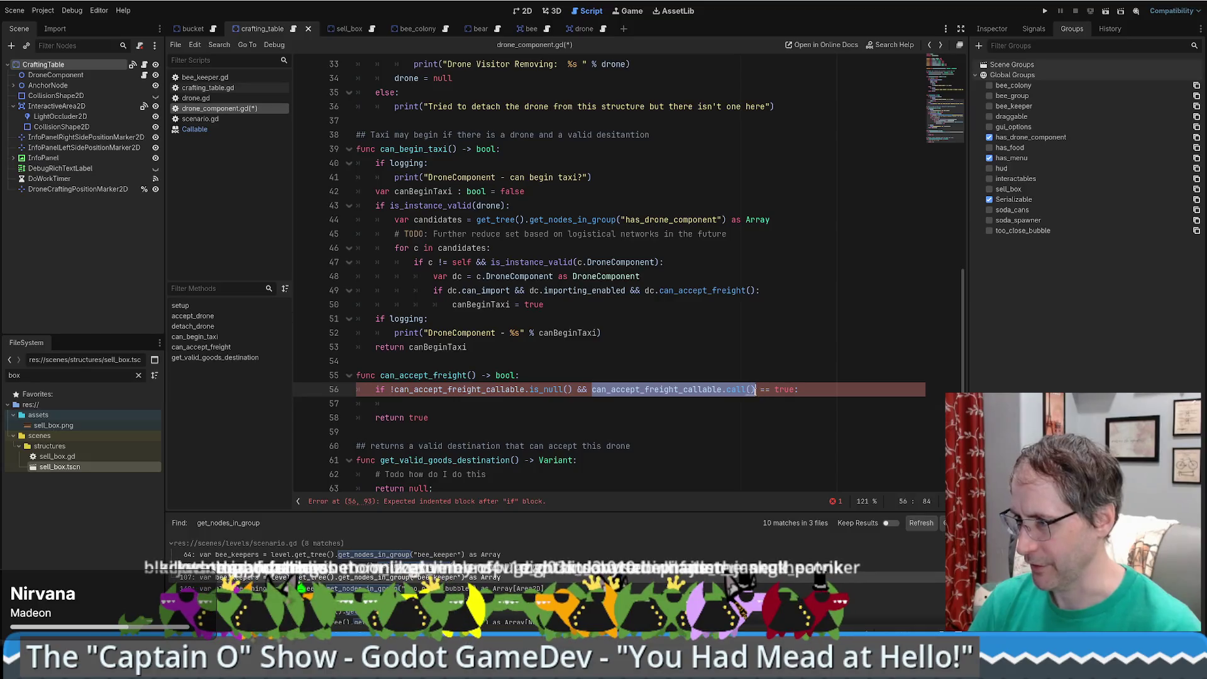
# - Move the callable call into a new 'return can_accept_freight_callable.call() == true' line inside the if block
pyautogui.hotkey('ctrl', 'x')
pyautogui.moveTo(633, 389); pyautogui.dragTo(572, 390)
pyautogui.press('BackSpace')
pyautogui.press('Return')
pyautogui.write('return')
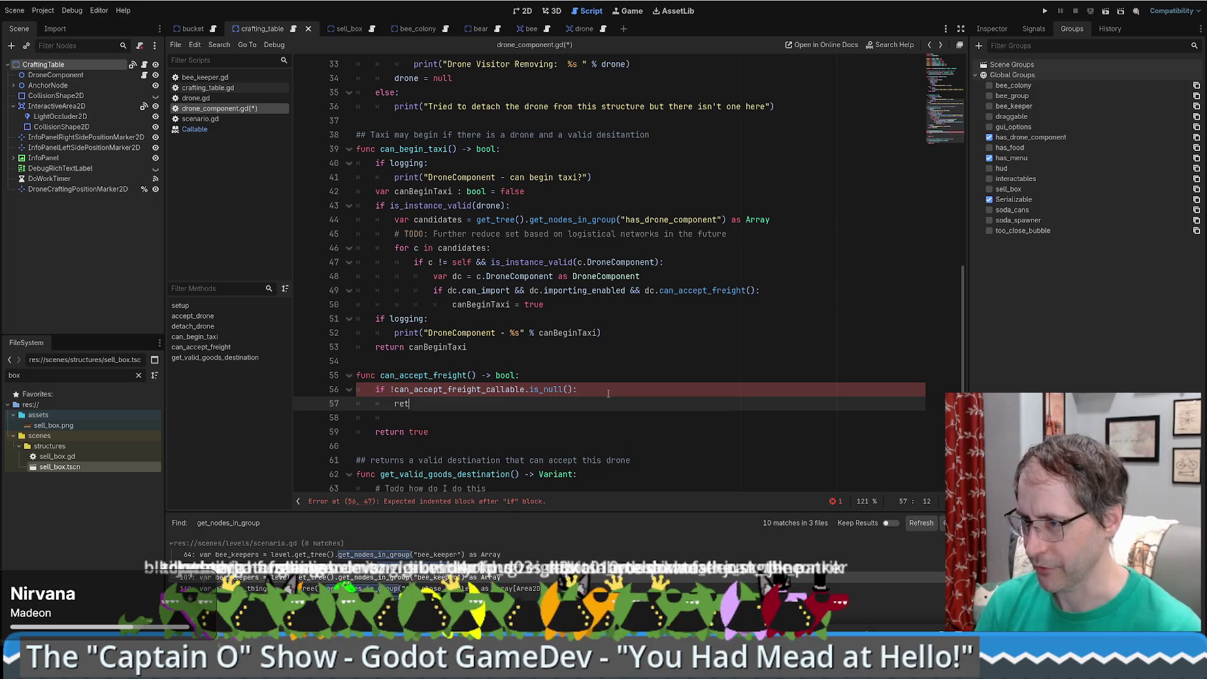
pyautogui.hotkey('ctrl', 'v')
pyautogui.write('== t')
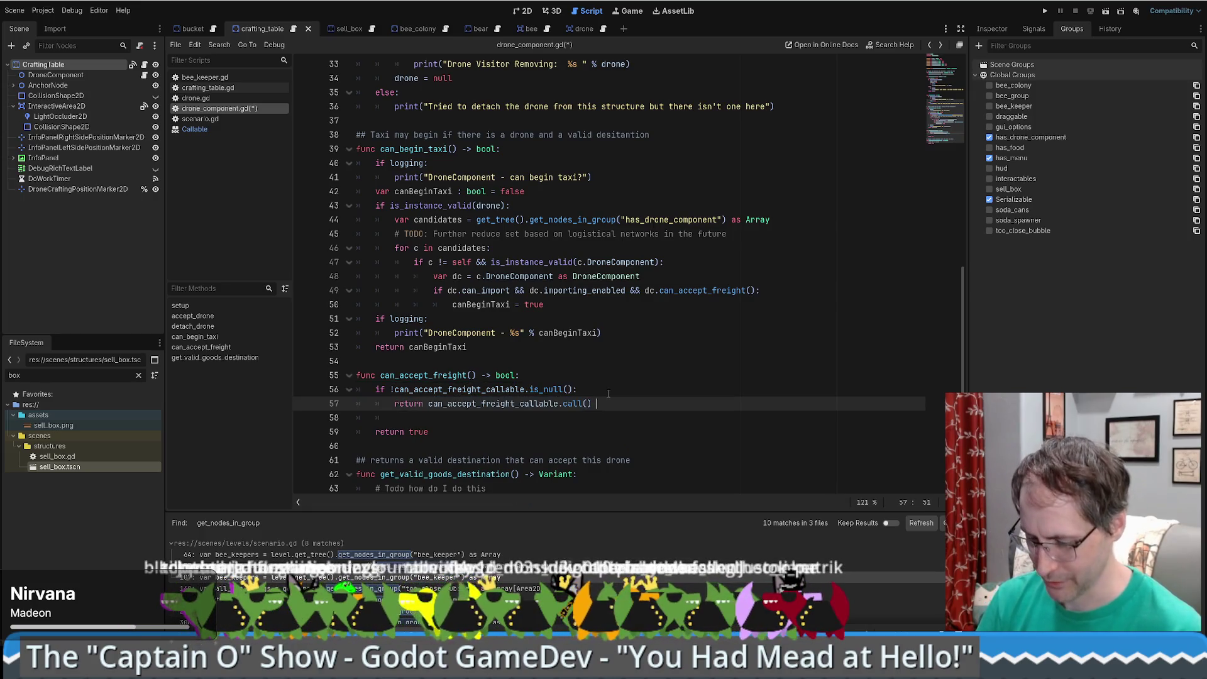
pyautogui.write('rue')
pyautogui.press('Delete')
# - Change the final 'return true' to 'return false' and remove trailing whitespace on line 57
pyautogui.click(421, 418)
pyautogui.press('BackSpace')
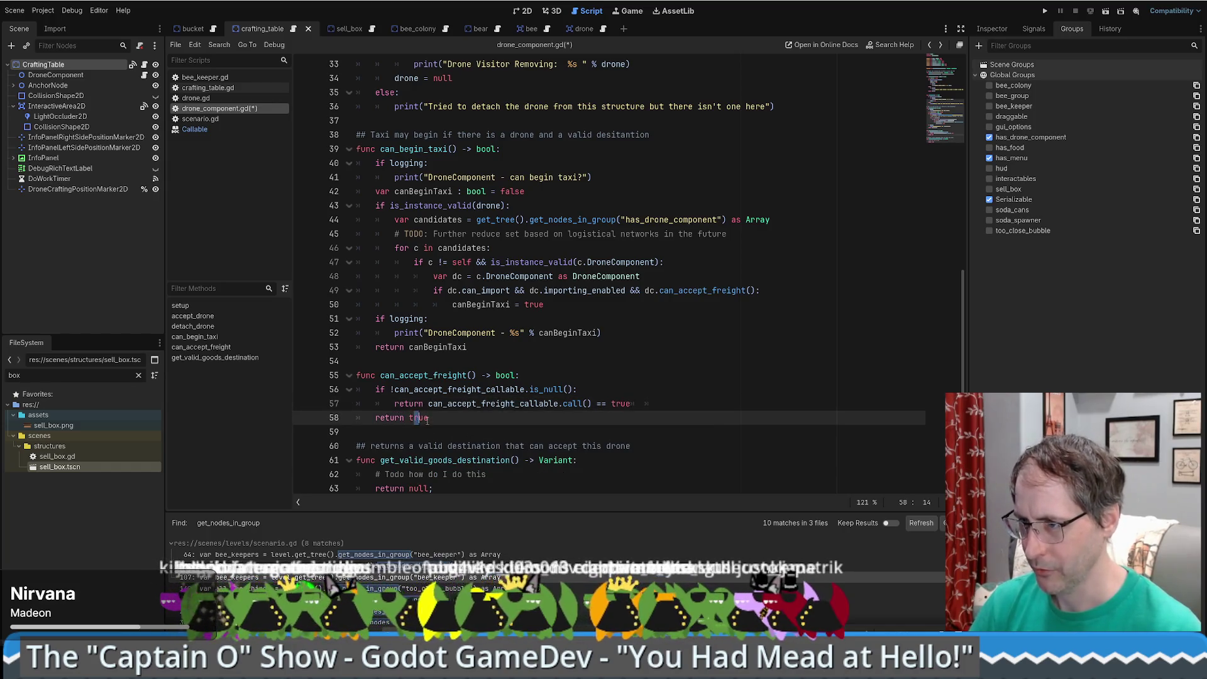
pyautogui.write('fa')
pyautogui.doubleClick(426, 417)
pyautogui.write('fal')
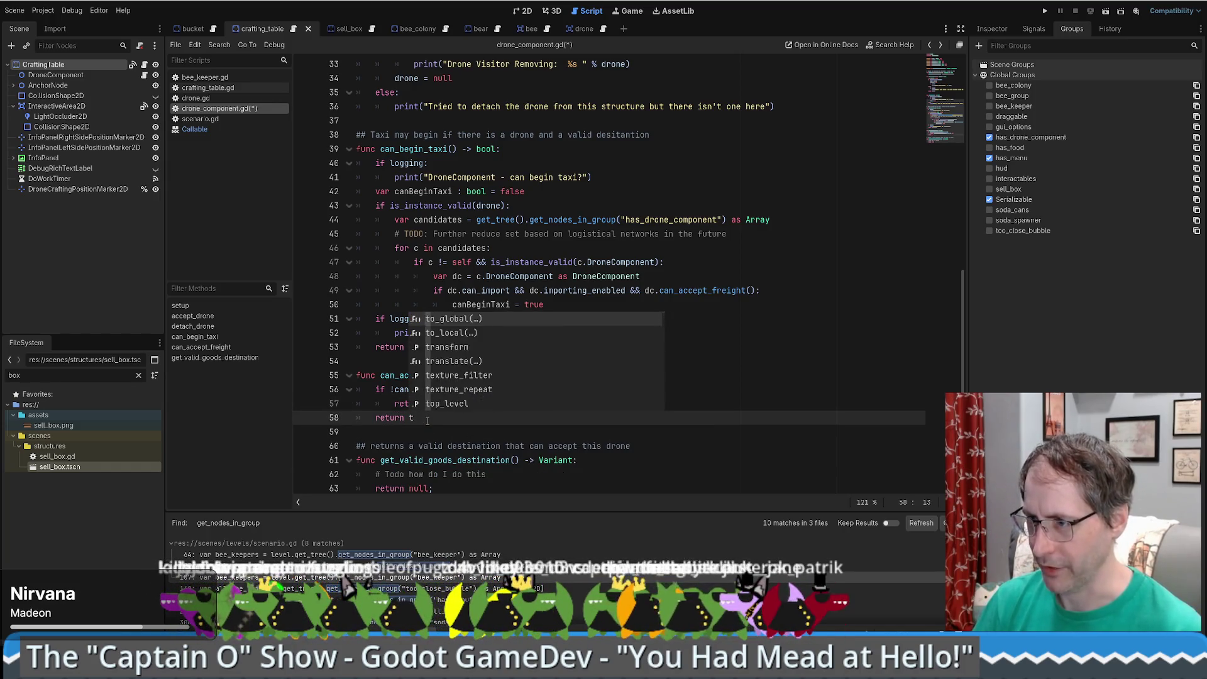
pyautogui.press('Return')
pyautogui.click(694, 397)
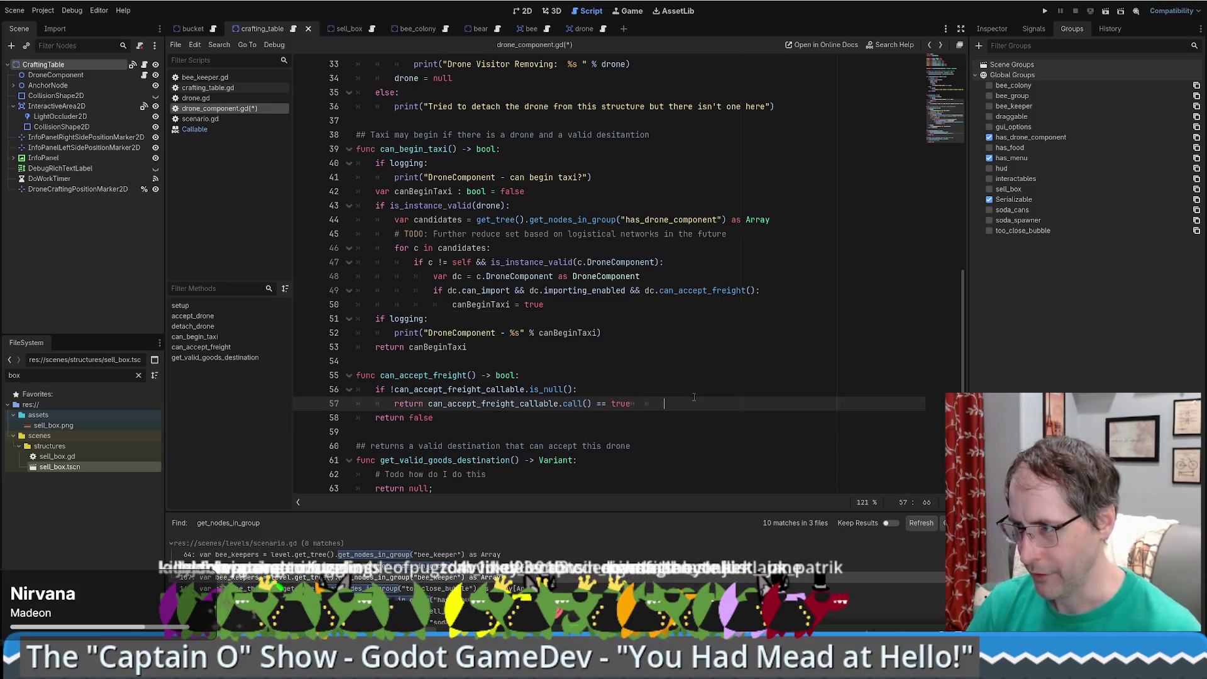
pyautogui.press('BackSpace')
pyautogui.press('BackSpace')
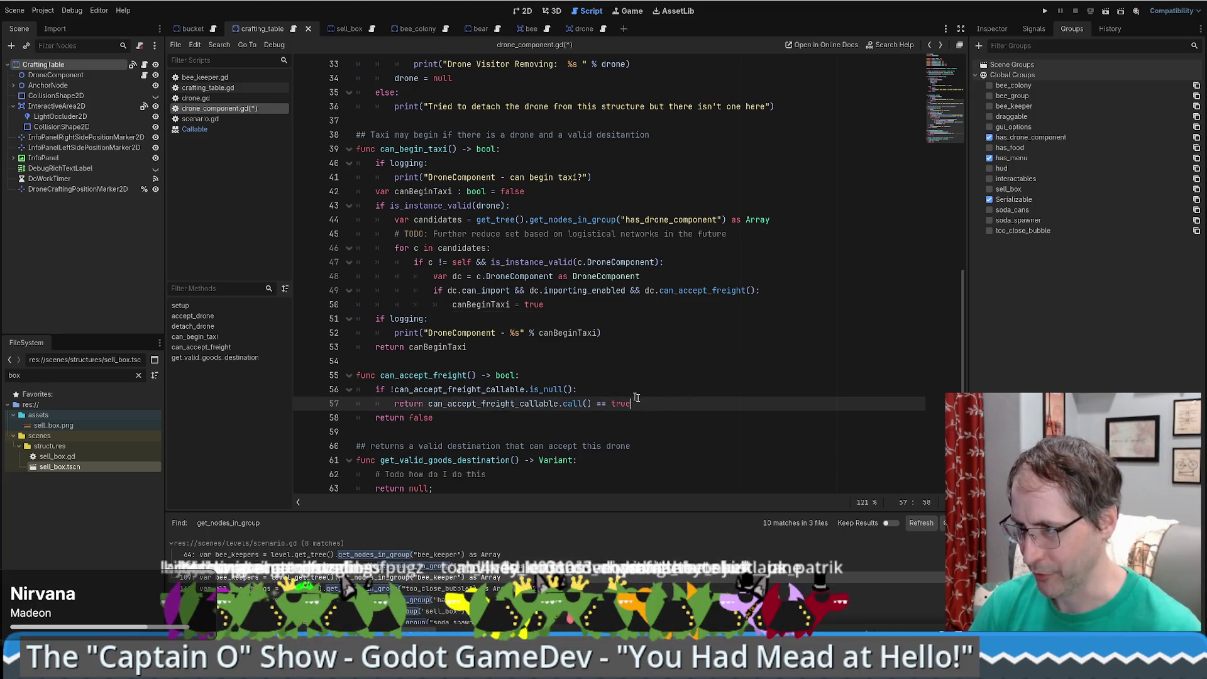
pyautogui.click(566, 415)
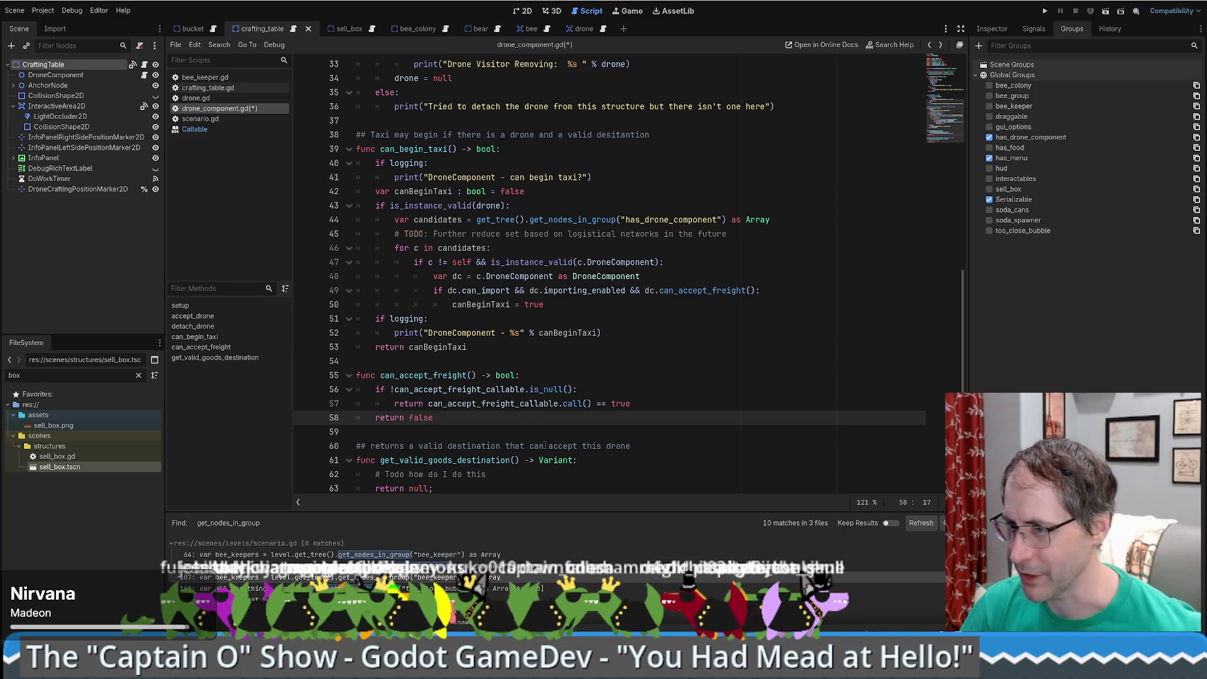
pyautogui.scroll(-1, 616, 432)
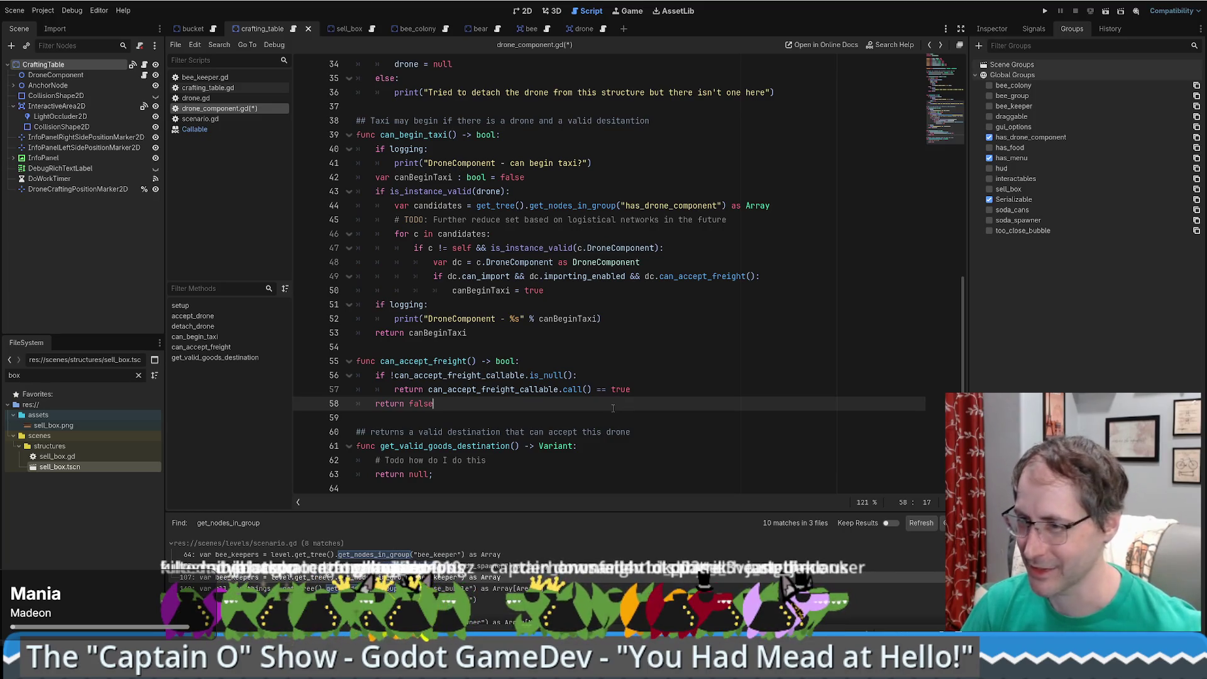
pyautogui.scroll(3, 662, 410)
pyautogui.scroll(-3, 645, 430)
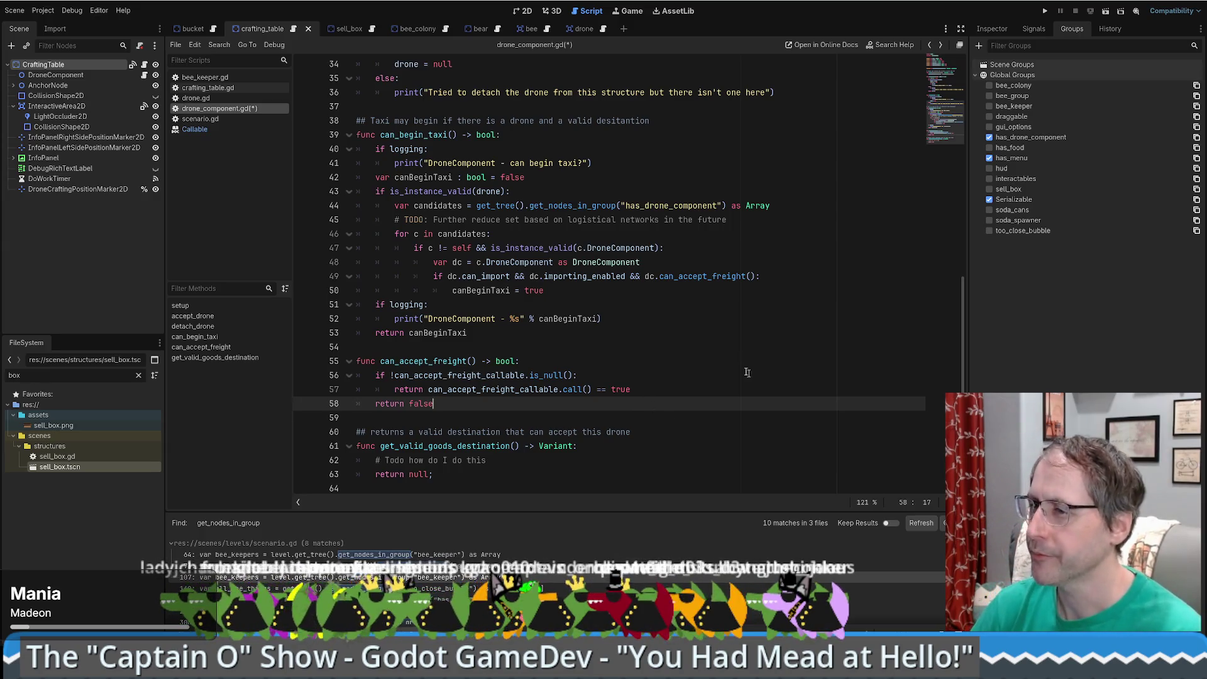
pyautogui.doubleClick(408, 361)
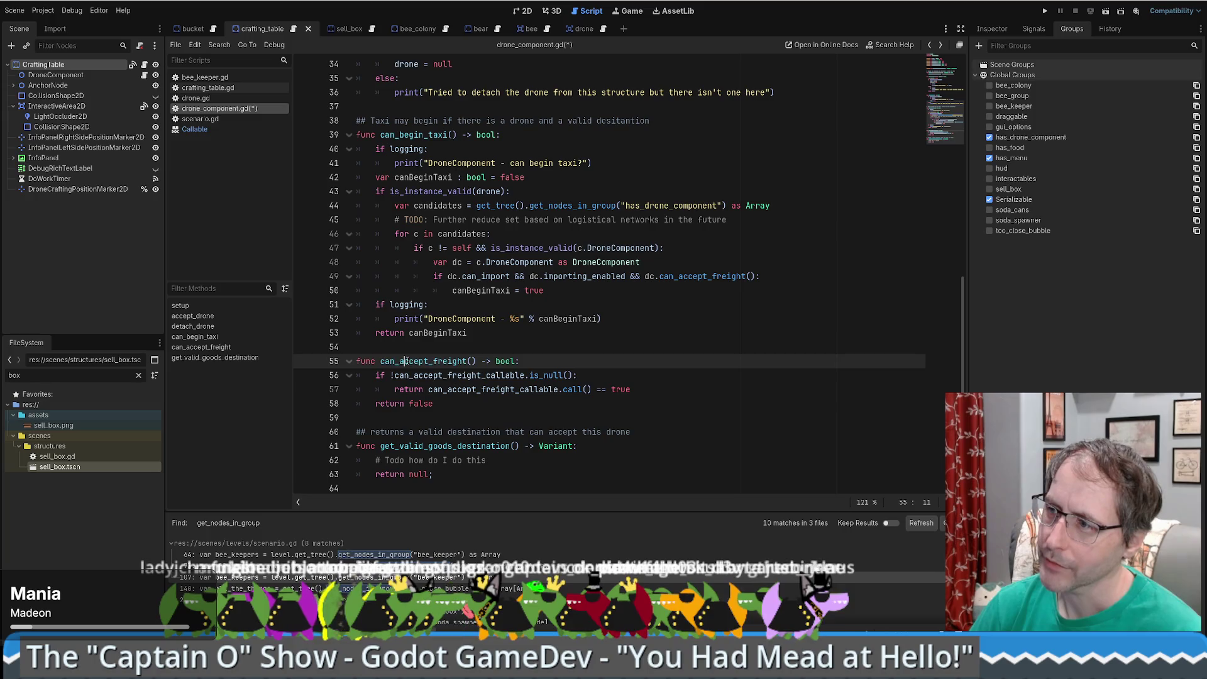
pyautogui.doubleClick(394, 134)
pyautogui.moveTo(445, 201)
pyautogui.mouseDown()
pyautogui.moveTo(729, 219)
pyautogui.moveTo(604, 319)
pyautogui.mouseUp()
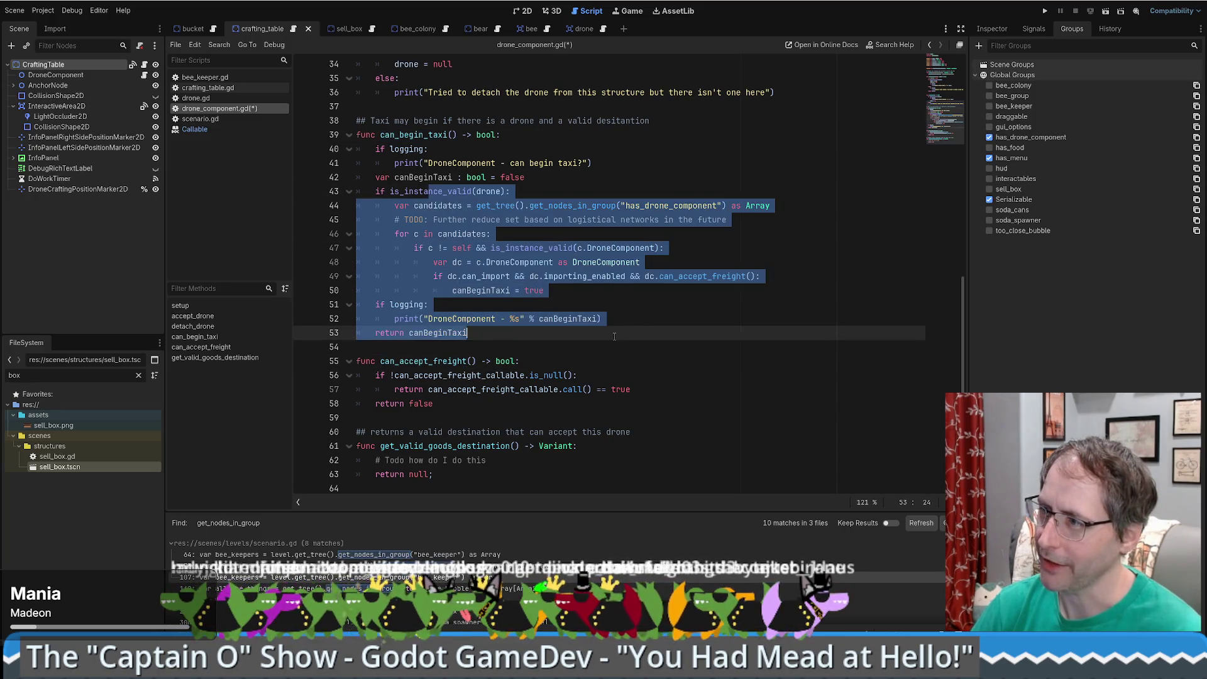
pyautogui.moveTo(650, 276); pyautogui.dragTo(761, 276)
pyautogui.click(774, 277)
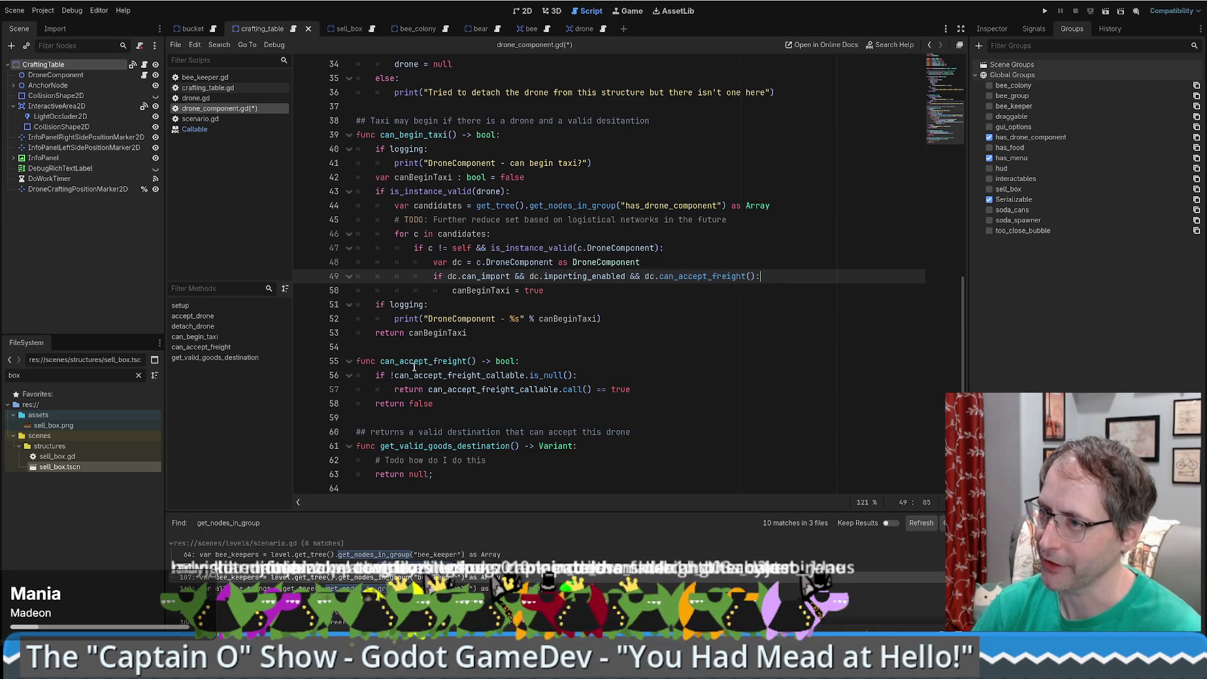
pyautogui.doubleClick(522, 375)
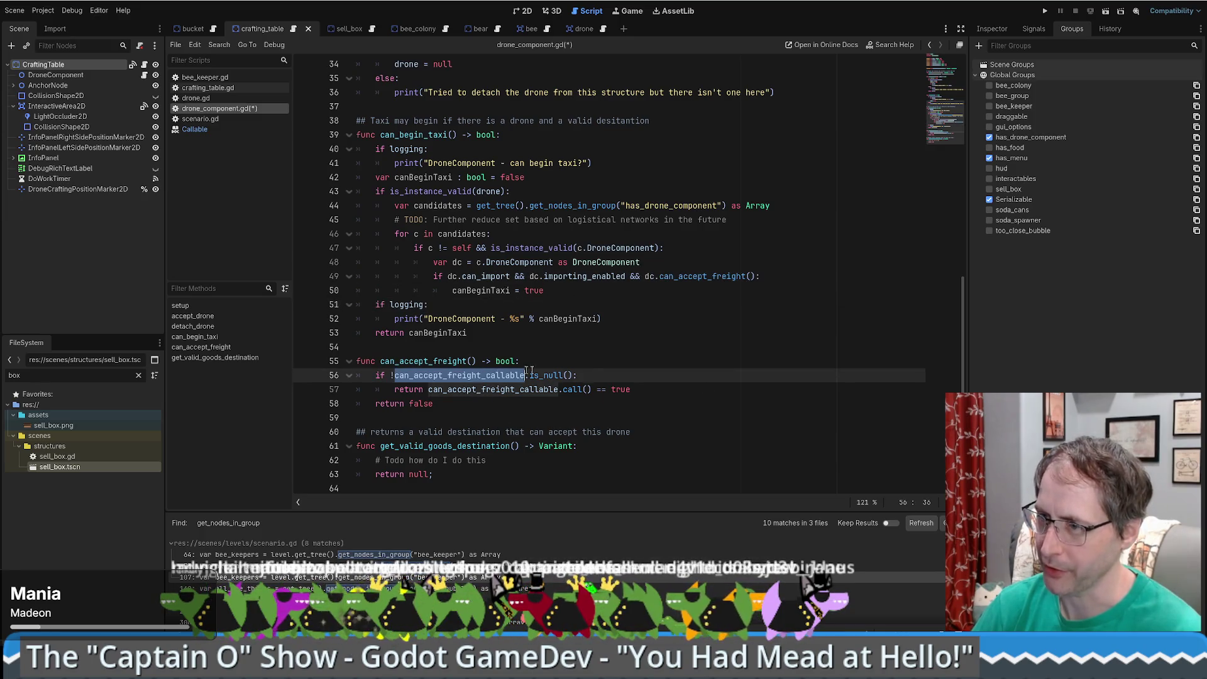
pyautogui.click(602, 380)
pyautogui.doubleClick(439, 376)
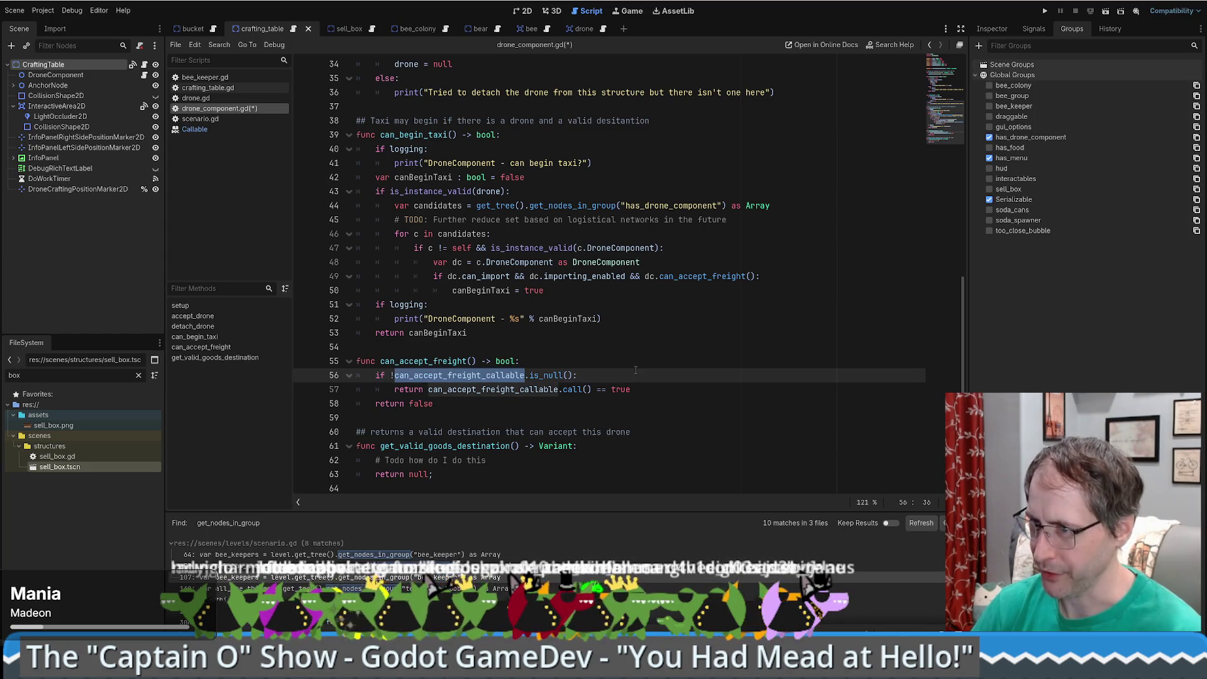
pyautogui.moveTo(437, 389); pyautogui.dragTo(629, 390)
pyautogui.click(660, 391)
pyautogui.doubleClick(412, 362)
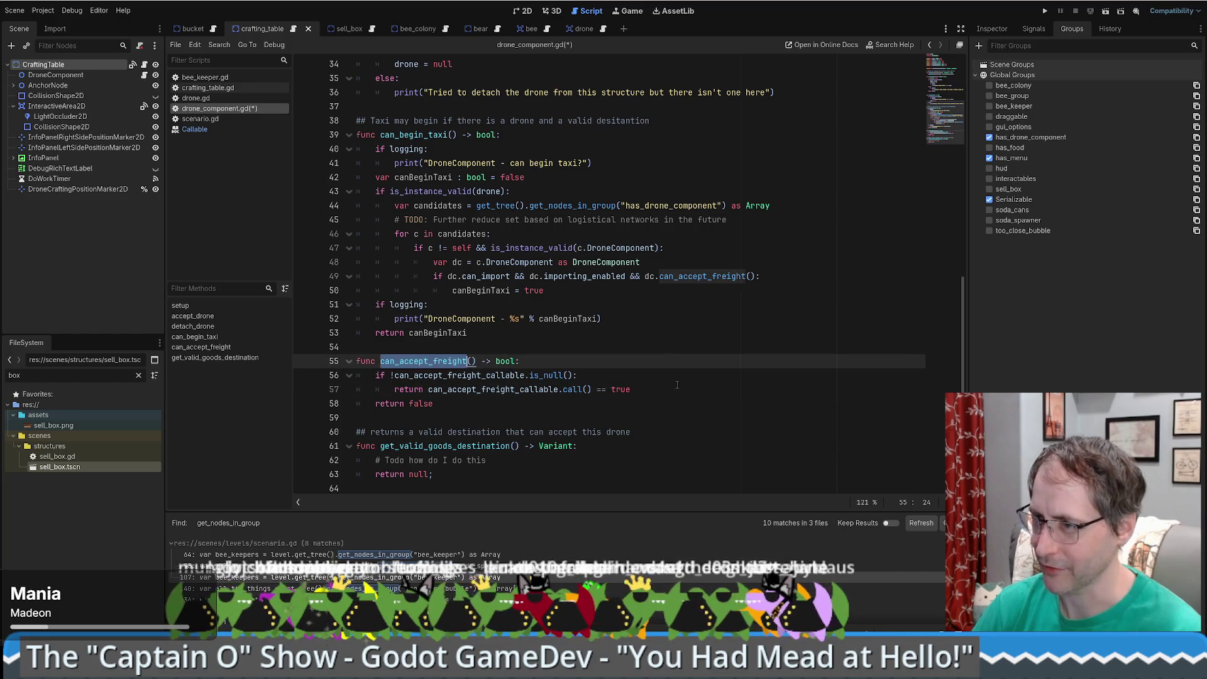
pyautogui.doubleClick(696, 403)
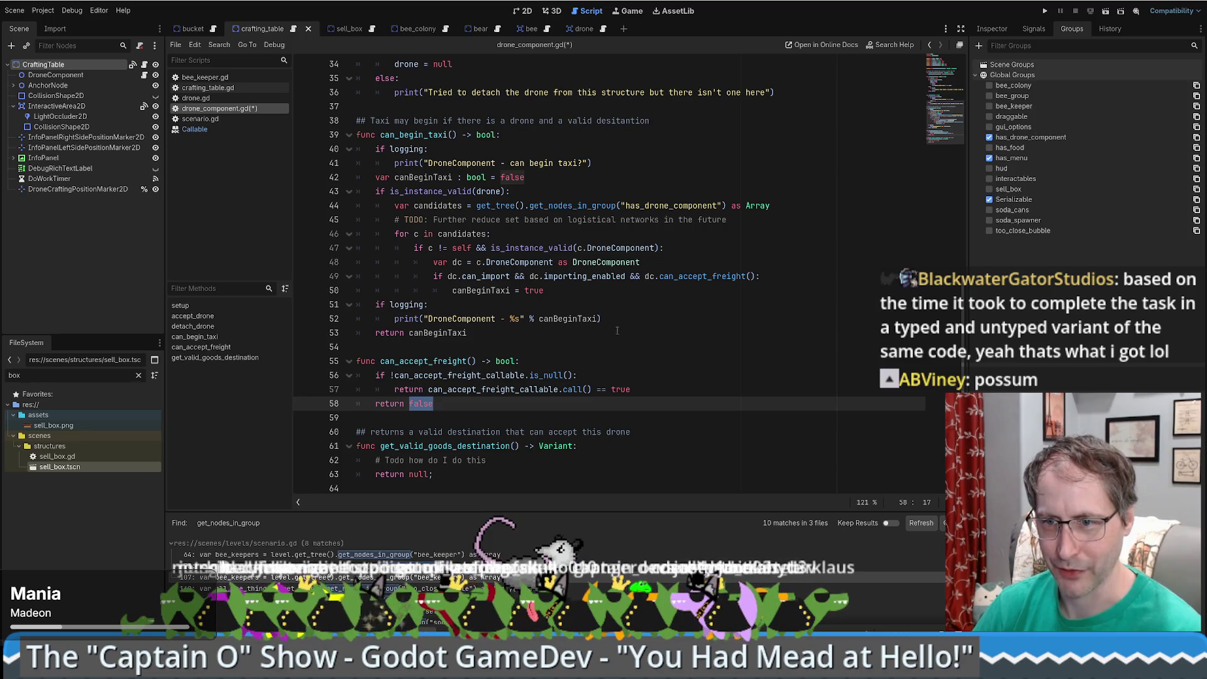
pyautogui.scroll(2, 629, 358)
pyautogui.scroll(-2, 660, 358)
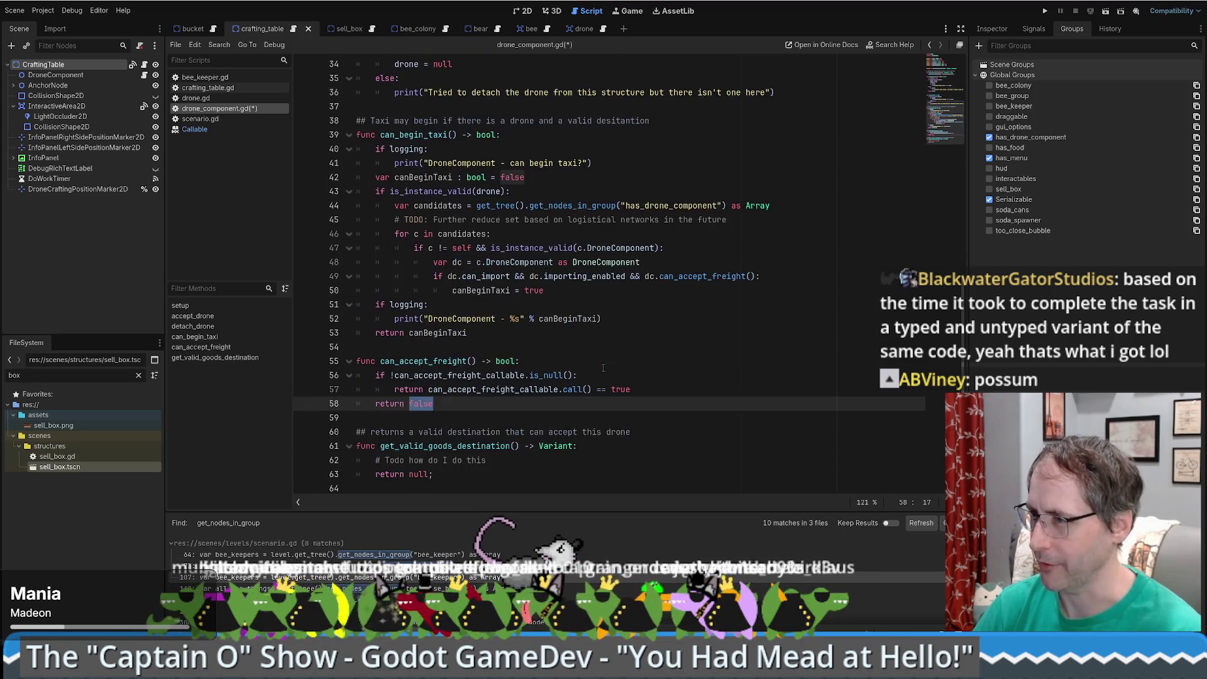
# - Trace can_accept_freight and can_begin_taxi usages between drone_component.gd and crafting_table.gd
pyautogui.click(692, 359)
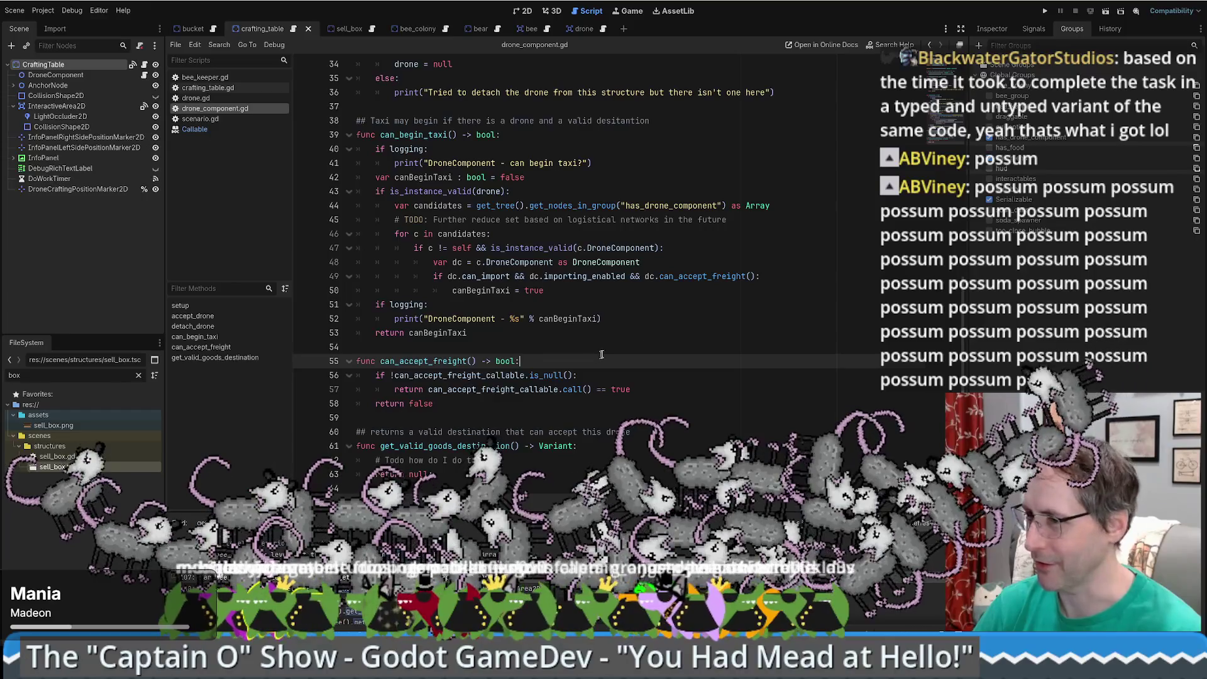
pyautogui.scroll(4, 716, 376)
pyautogui.scroll(-4, 689, 379)
pyautogui.scroll(10, 565, 357)
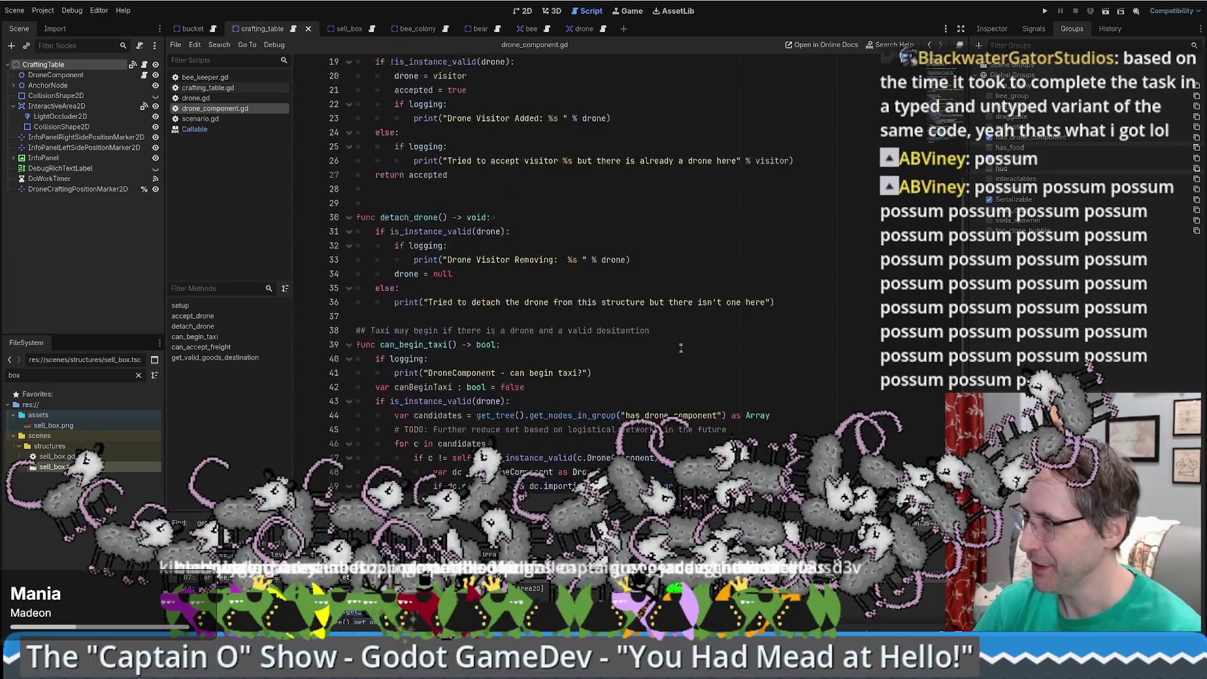
pyautogui.scroll(-10, 642, 367)
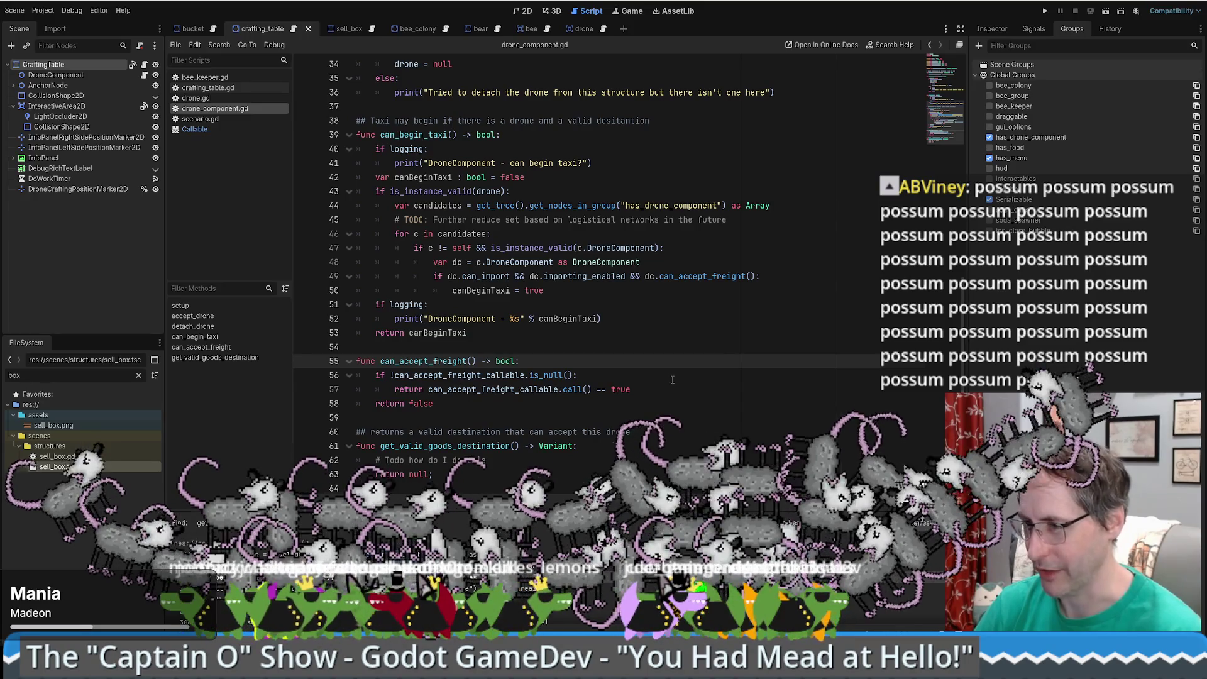
pyautogui.doubleClick(434, 361)
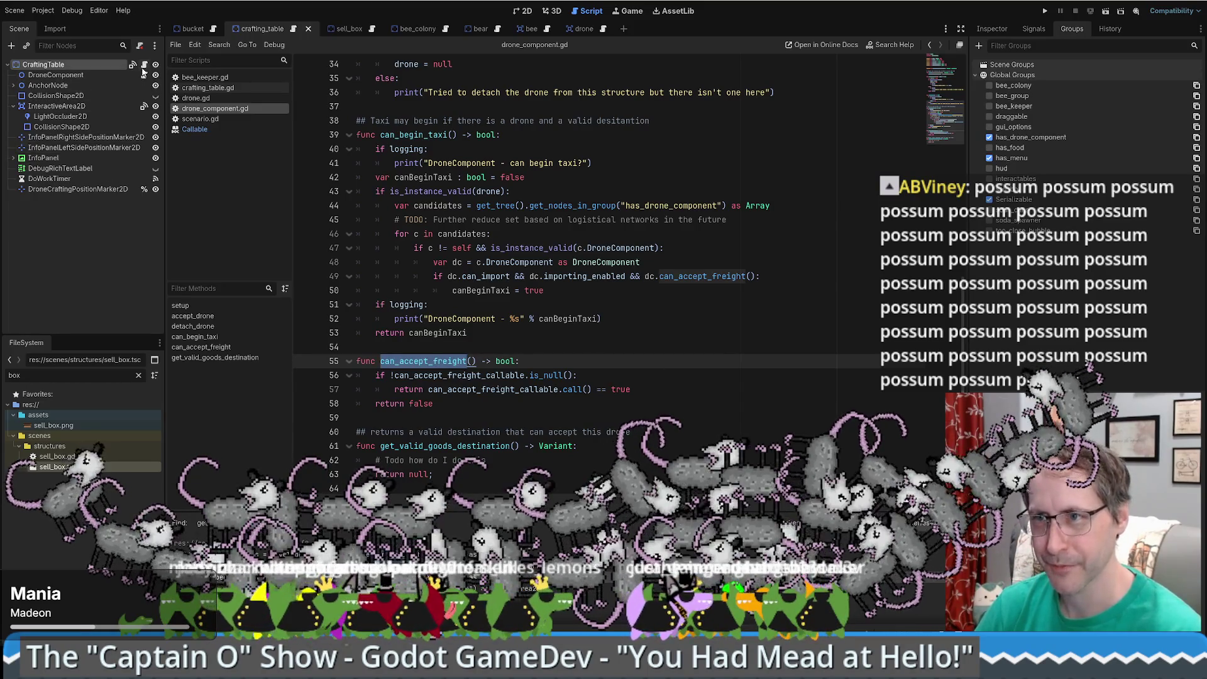
pyautogui.hotkey('alt', 'Left')
pyautogui.hotkey('alt', 'Right')
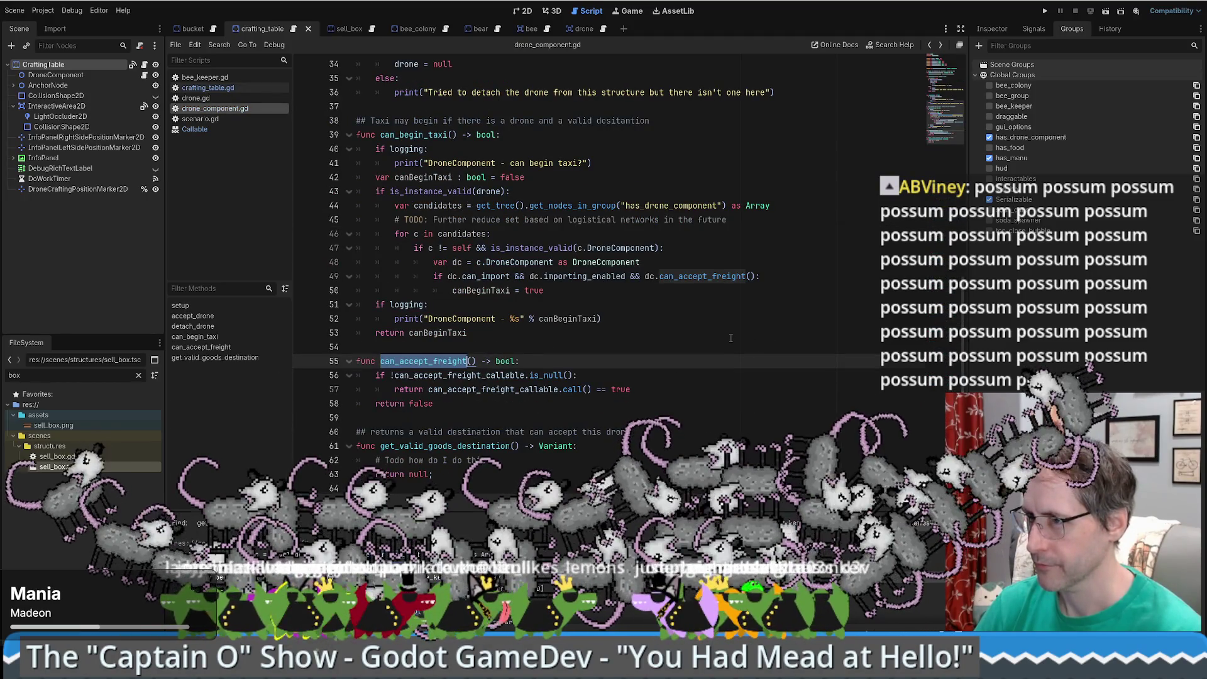
pyautogui.doubleClick(416, 136)
pyautogui.hotkey('alt', 'Left')
pyautogui.hotkey('alt', 'Left')
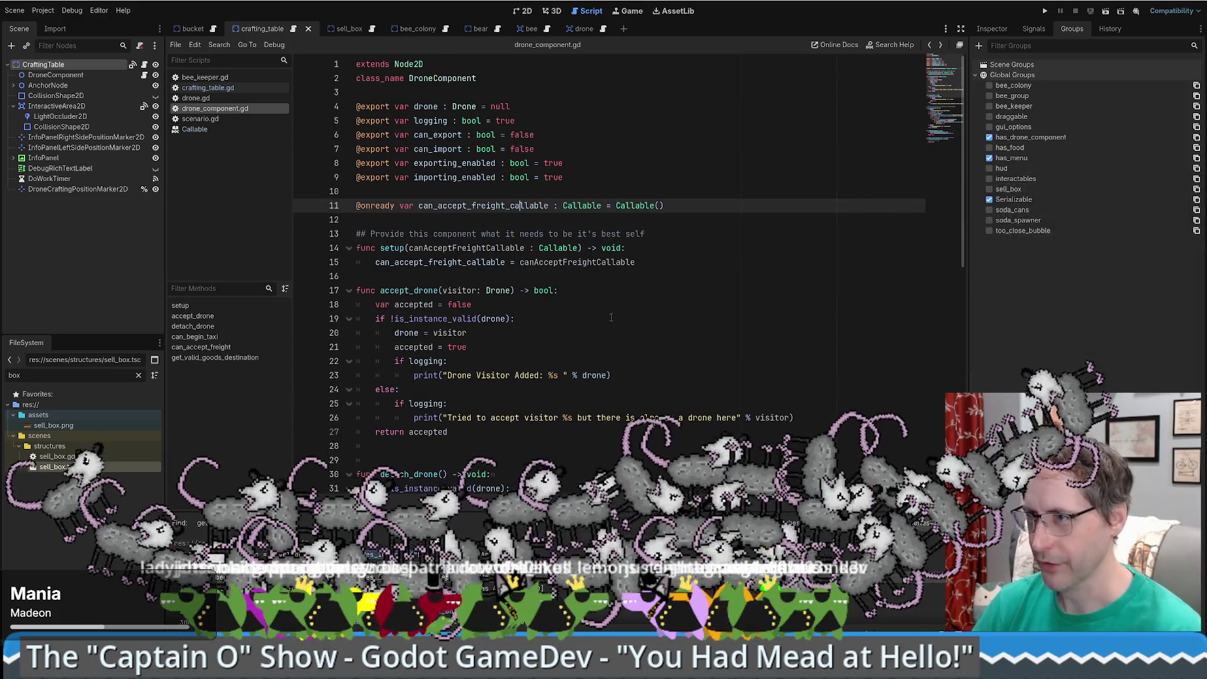
pyautogui.click(147, 66)
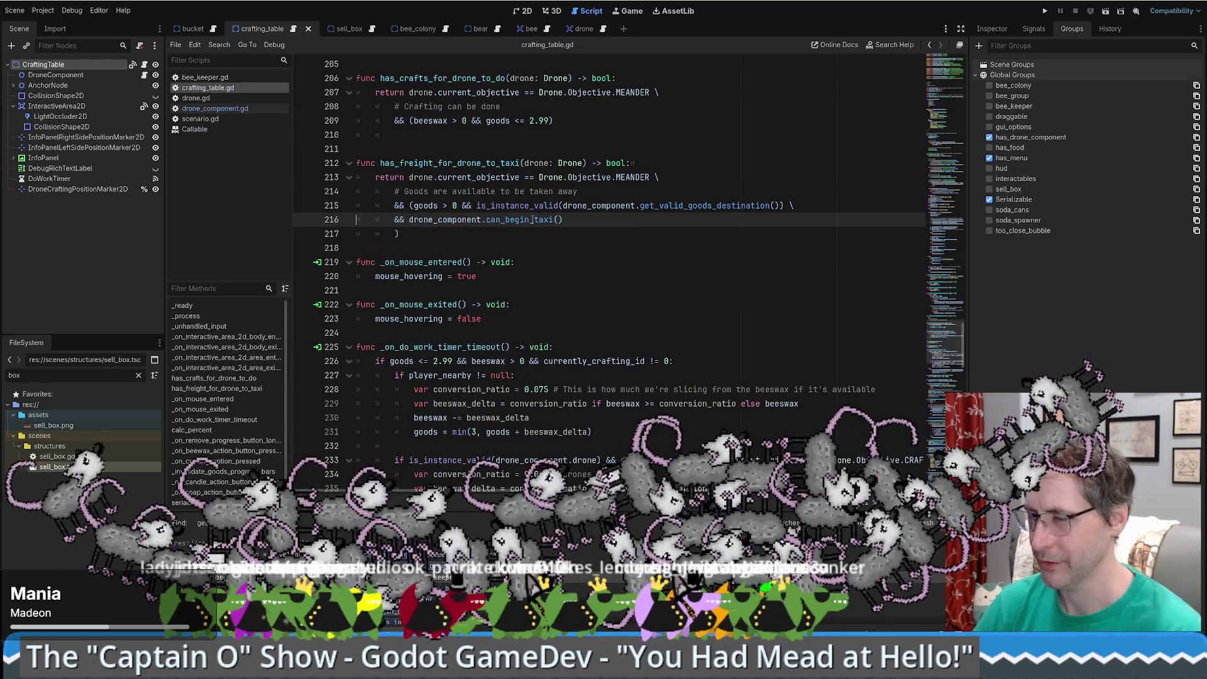
# - Review has_freight_for_drone_to_taxi's can_begin_taxi check in crafting_table.gd, then run the project with F5
pyautogui.moveTo(380, 162); pyautogui.dragTo(520, 163)
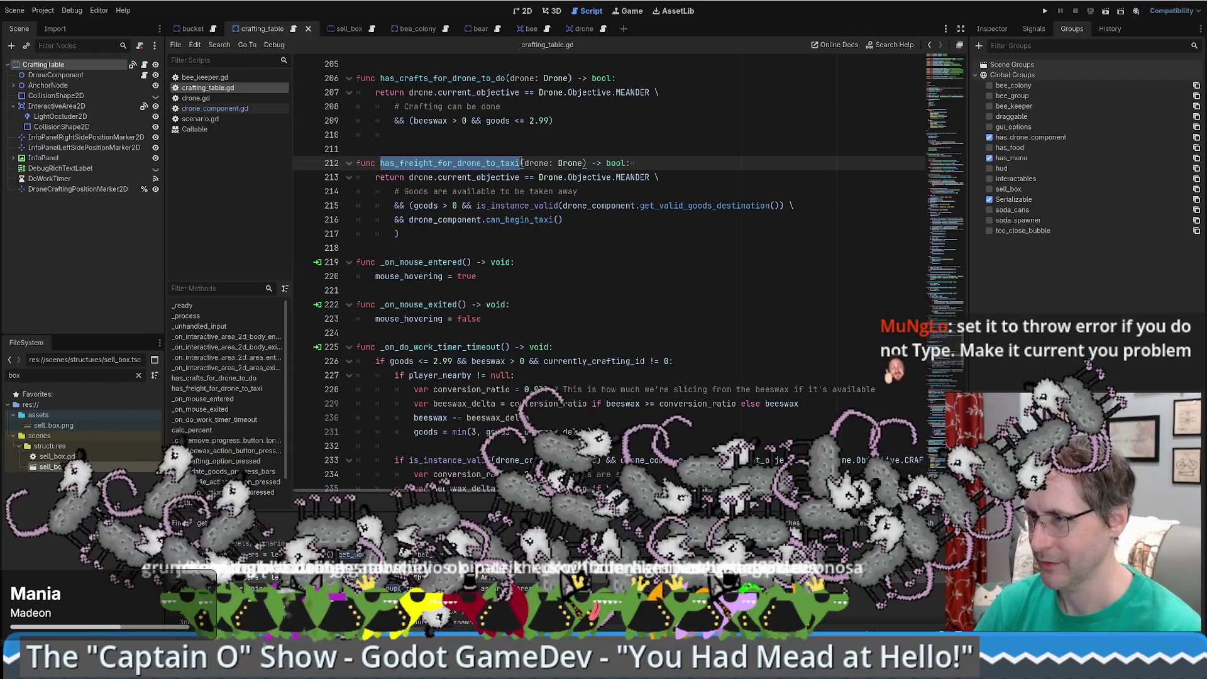
pyautogui.scroll(4, 503, 176)
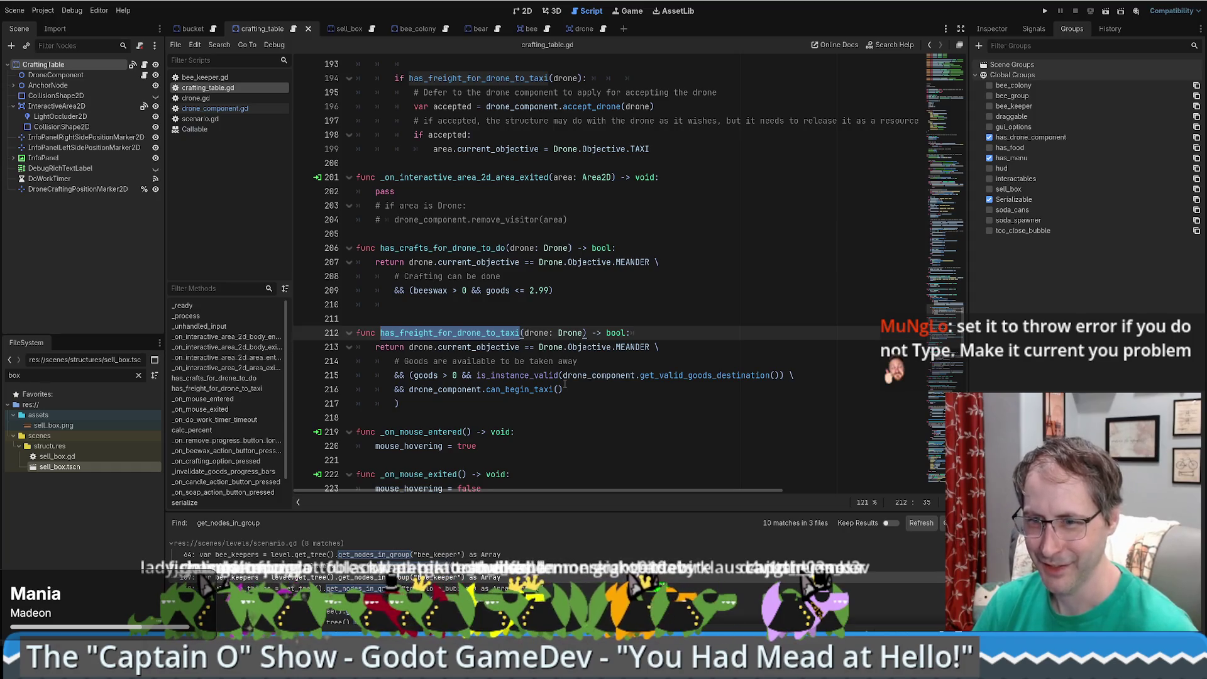
pyautogui.click(565, 388)
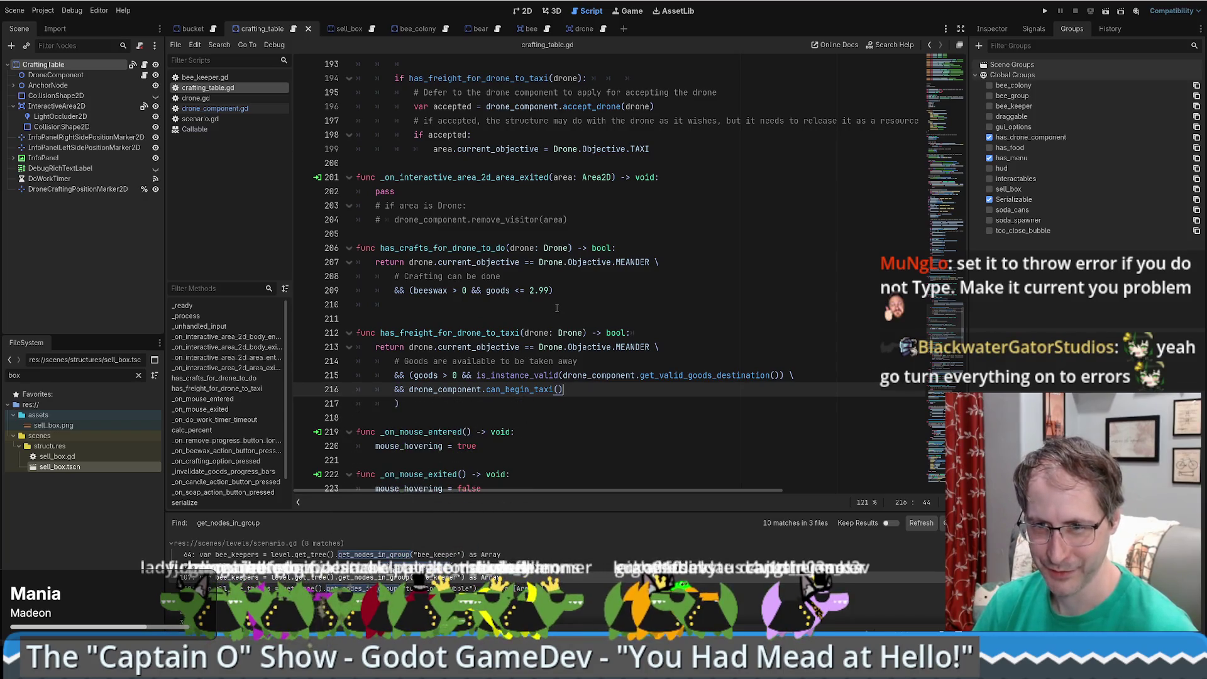
pyautogui.scroll(1, 555, 306)
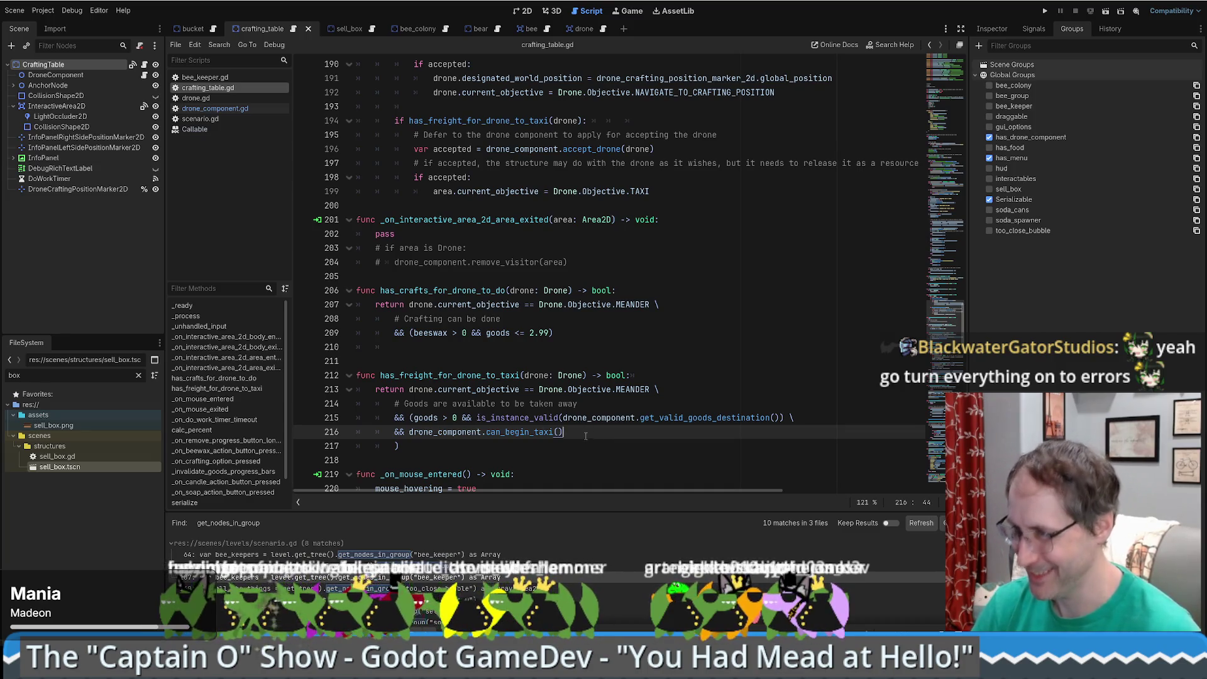
pyautogui.press('F5')
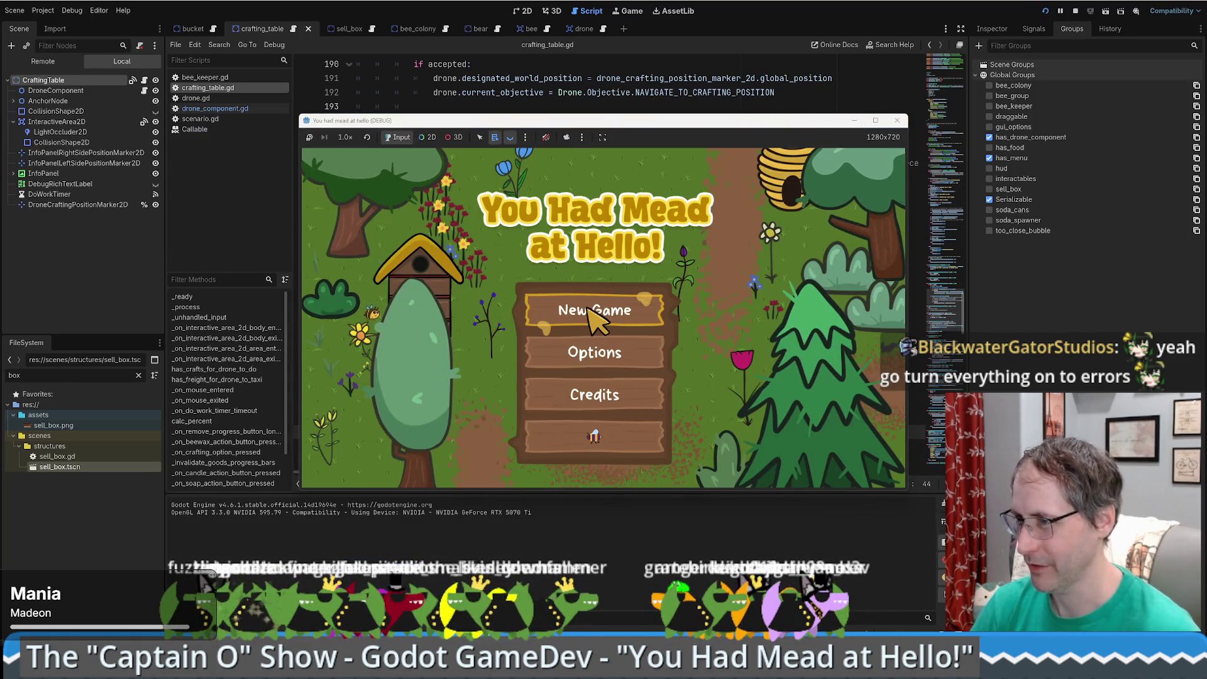
# - Start New Game, load the save, and move and enlarge the debug window to 1874x1054
pyautogui.click(597, 314)
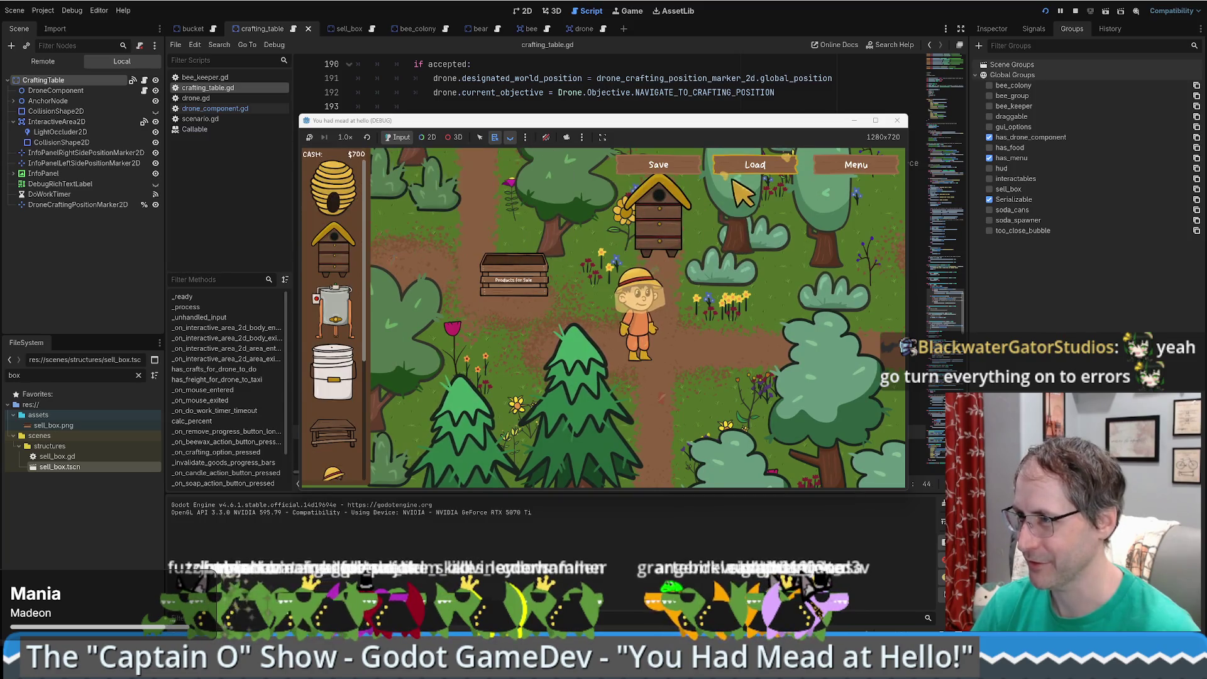
pyautogui.click(752, 165)
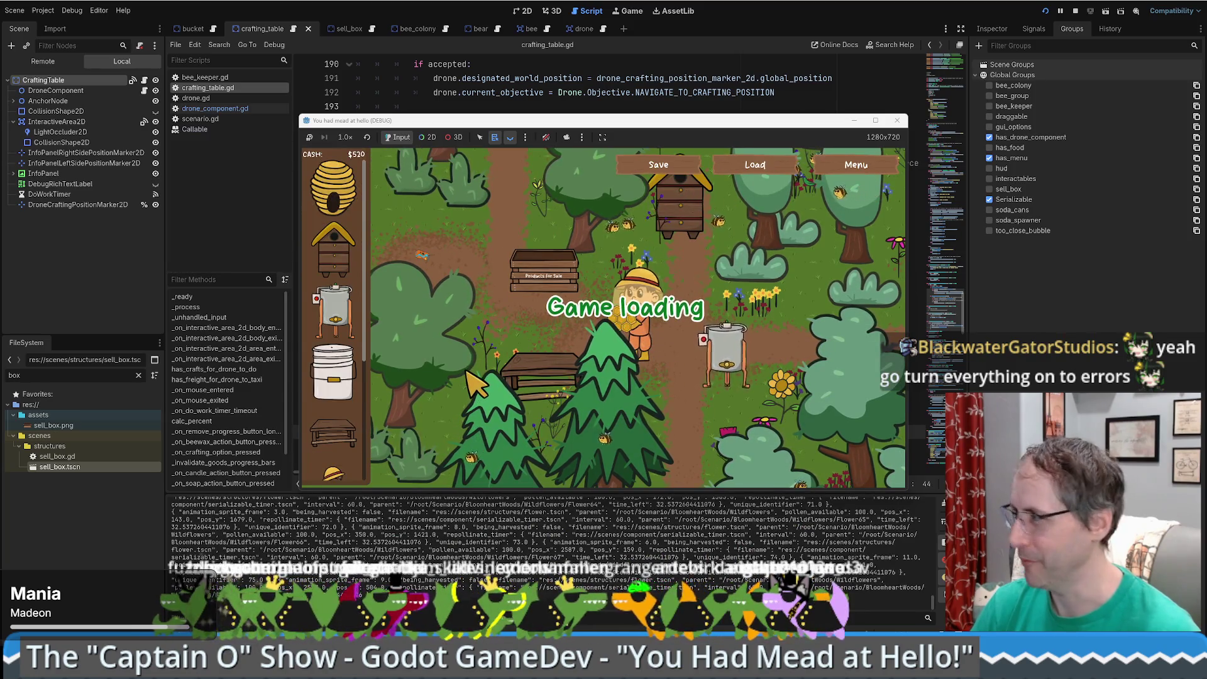
pyautogui.moveTo(699, 120)
pyautogui.mouseDown()
pyautogui.moveTo(501, 75)
pyautogui.moveTo(475, 39)
pyautogui.mouseUp()
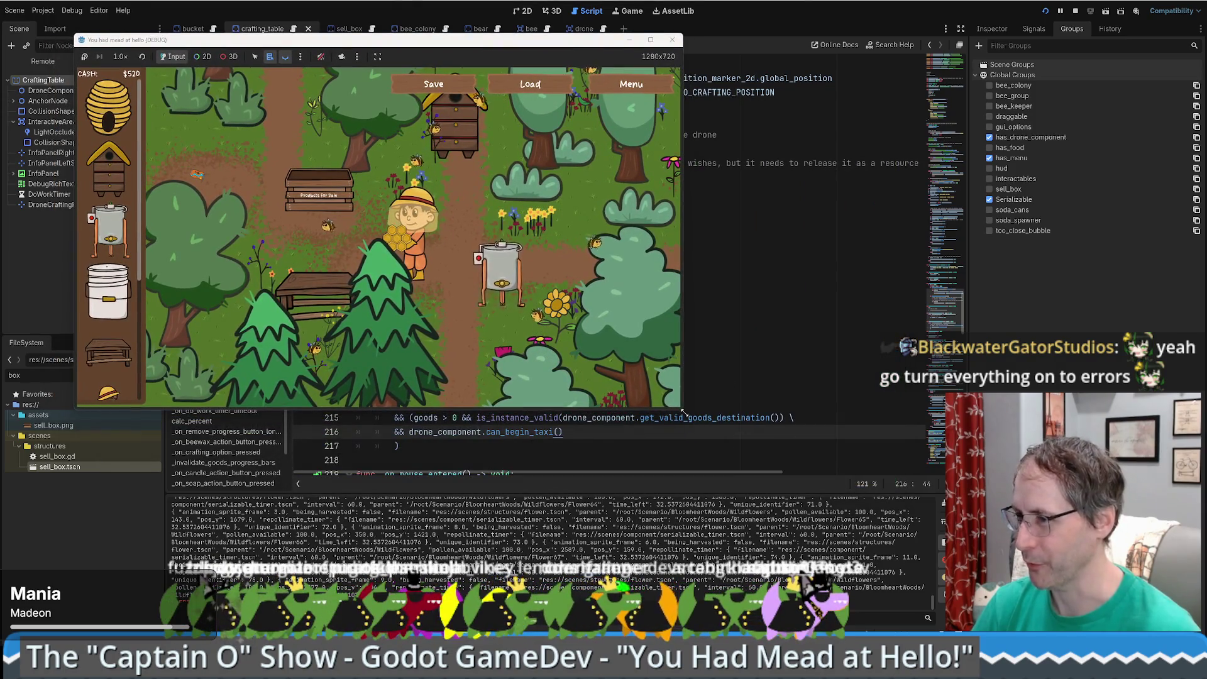
pyautogui.moveTo(684, 411); pyautogui.dragTo(961, 581)
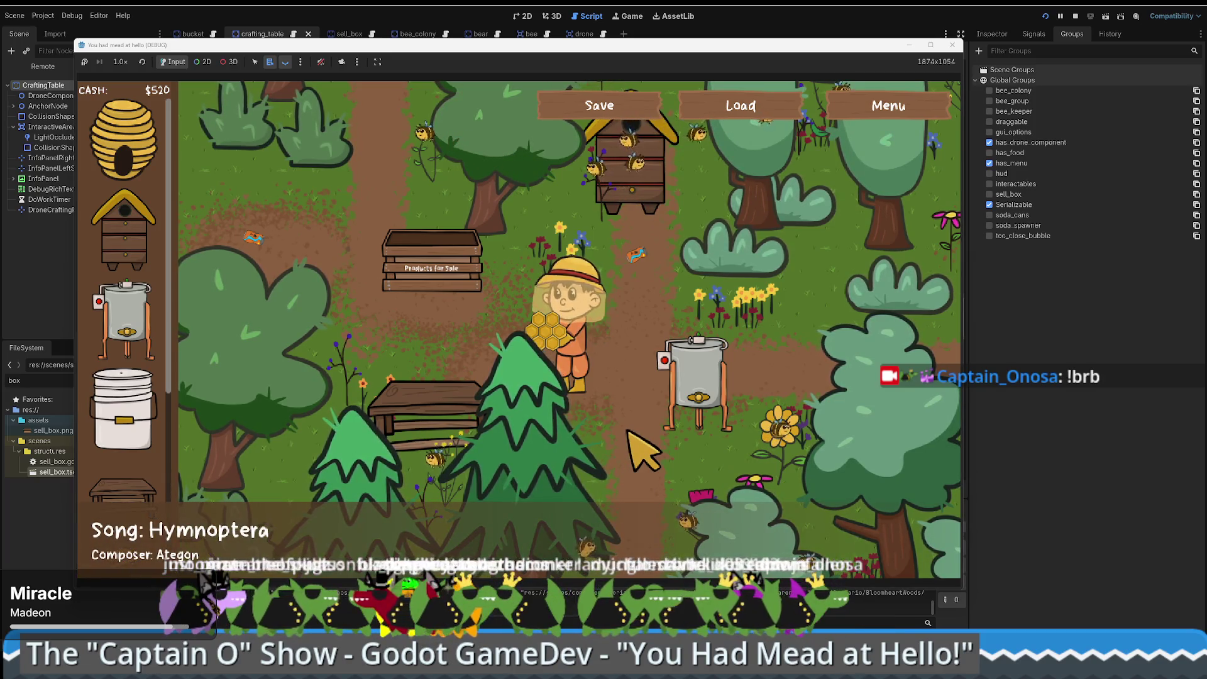
# - Walk the beekeeper around the farm past the sale crate and up to the beehive
pyautogui.press('w')
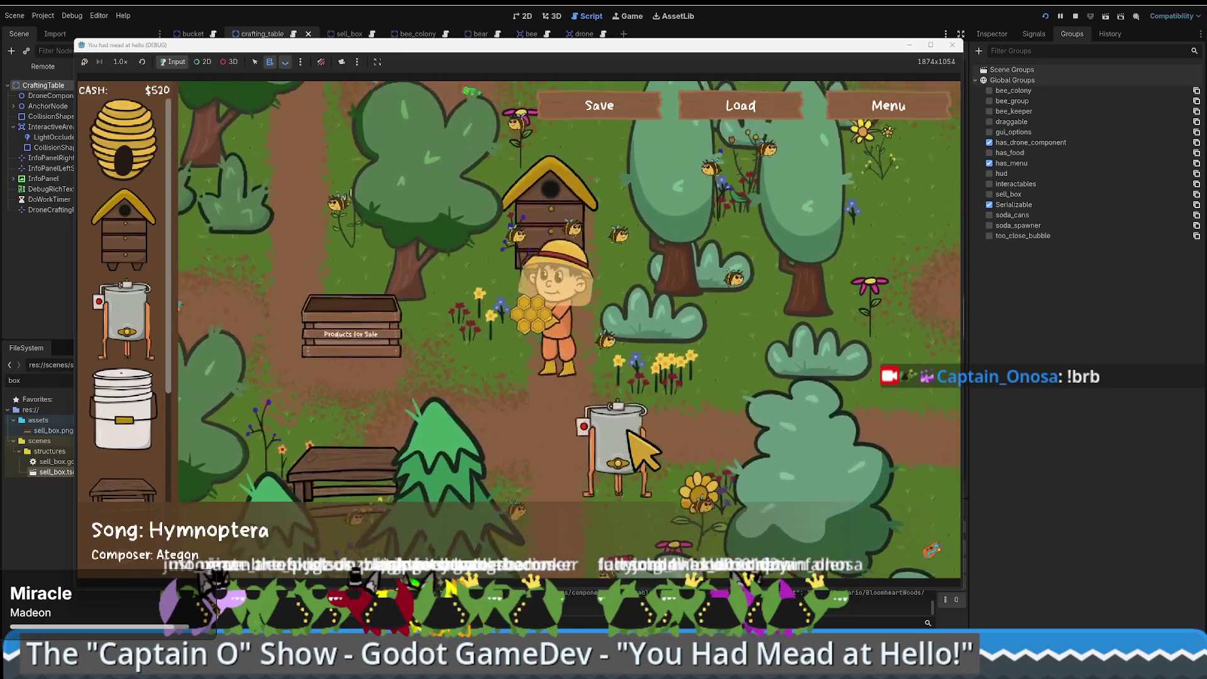
pyautogui.press('a')
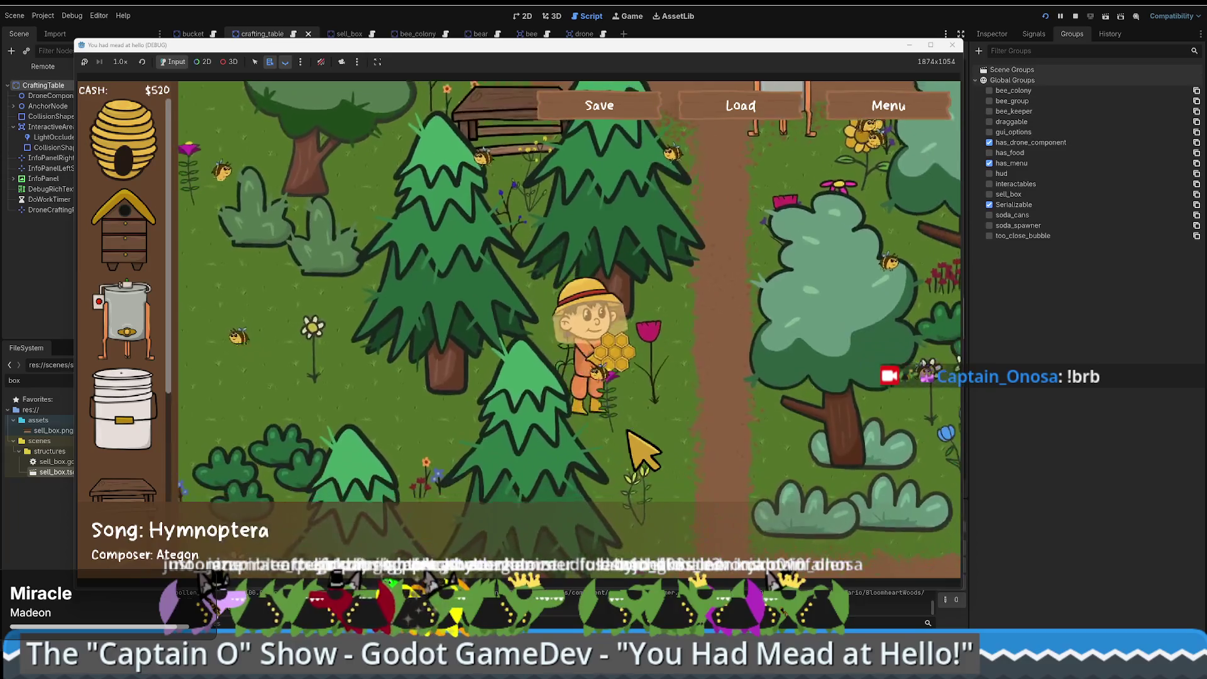
pyautogui.press('w')
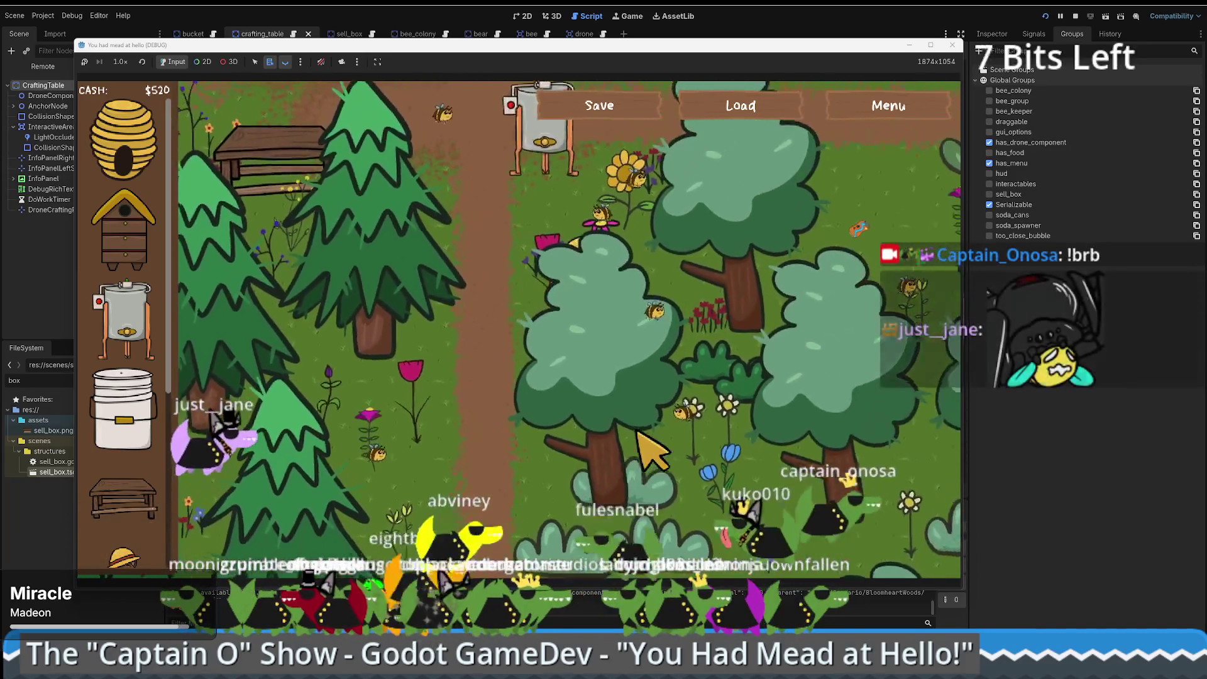
pyautogui.press('w')
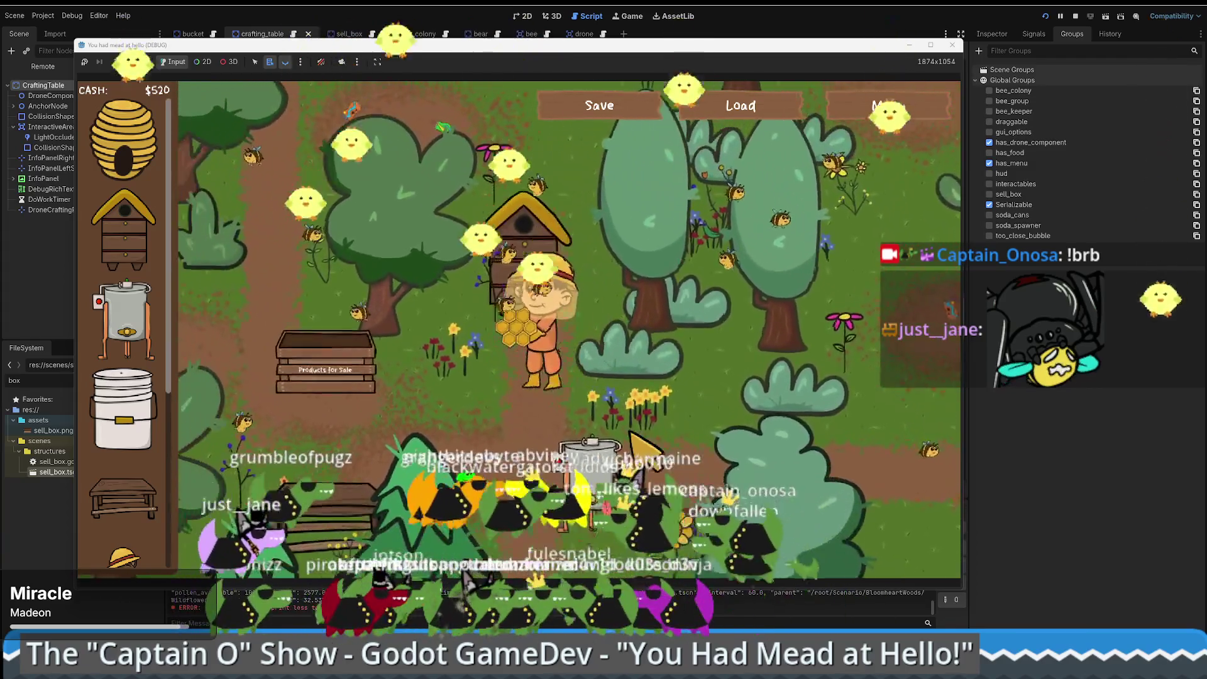
pyautogui.press('w')
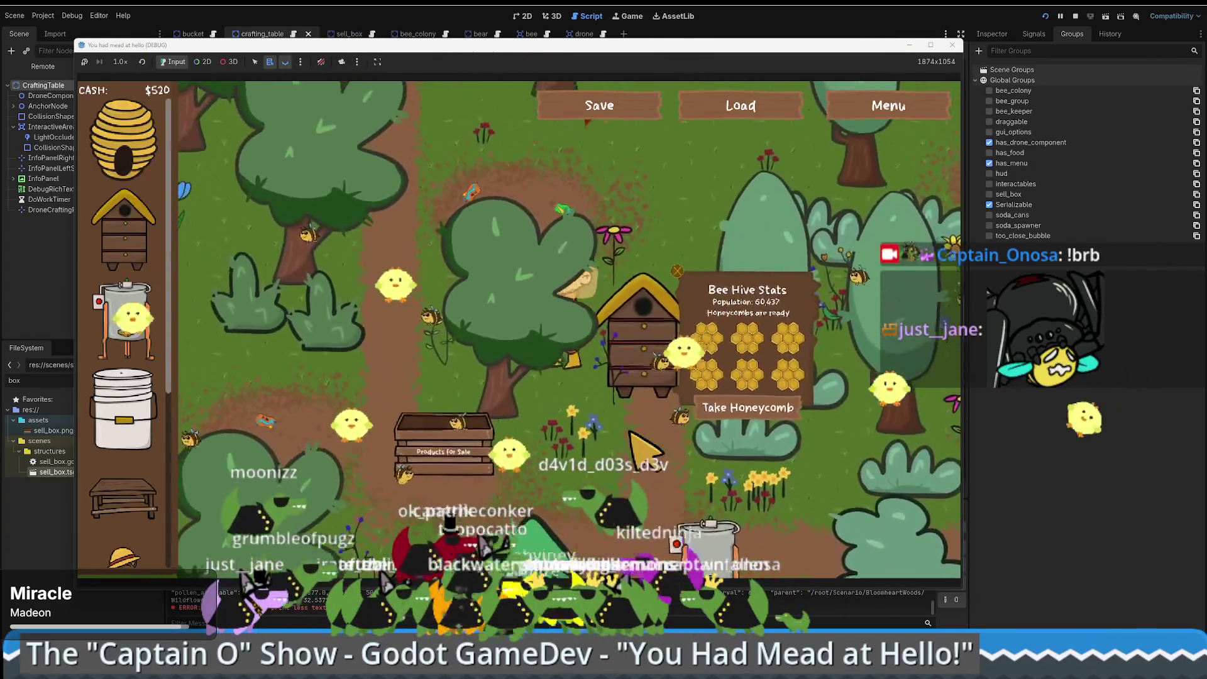
pyautogui.press('a')
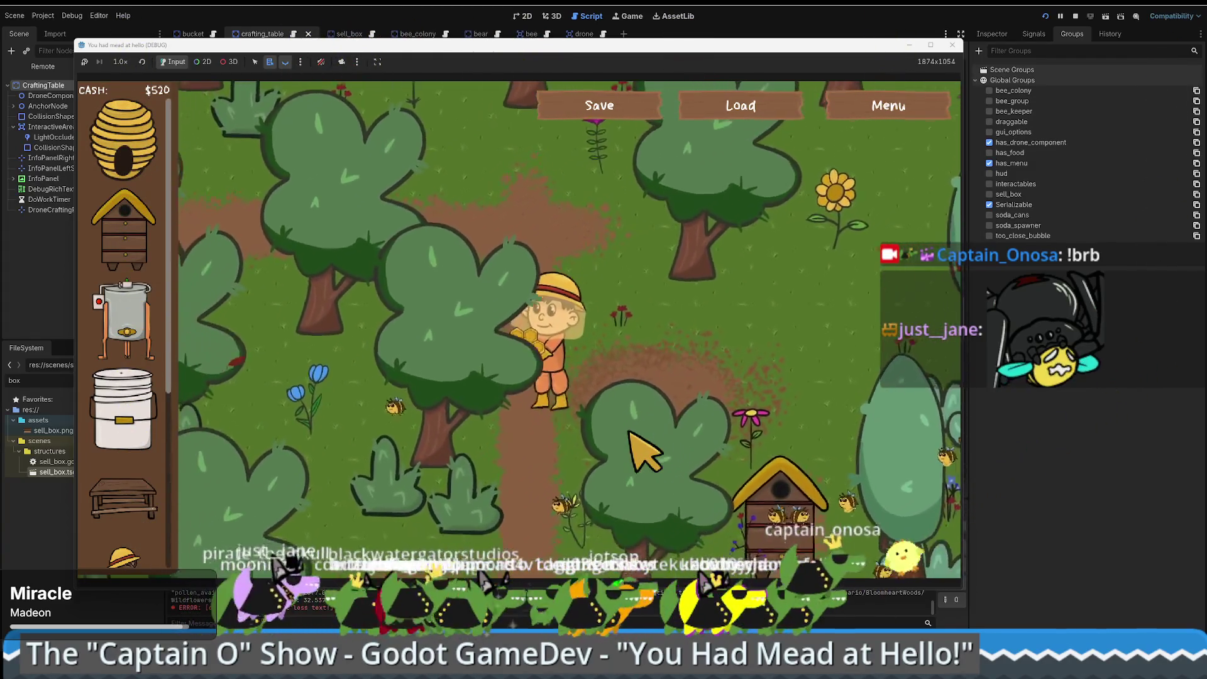
pyautogui.press('s')
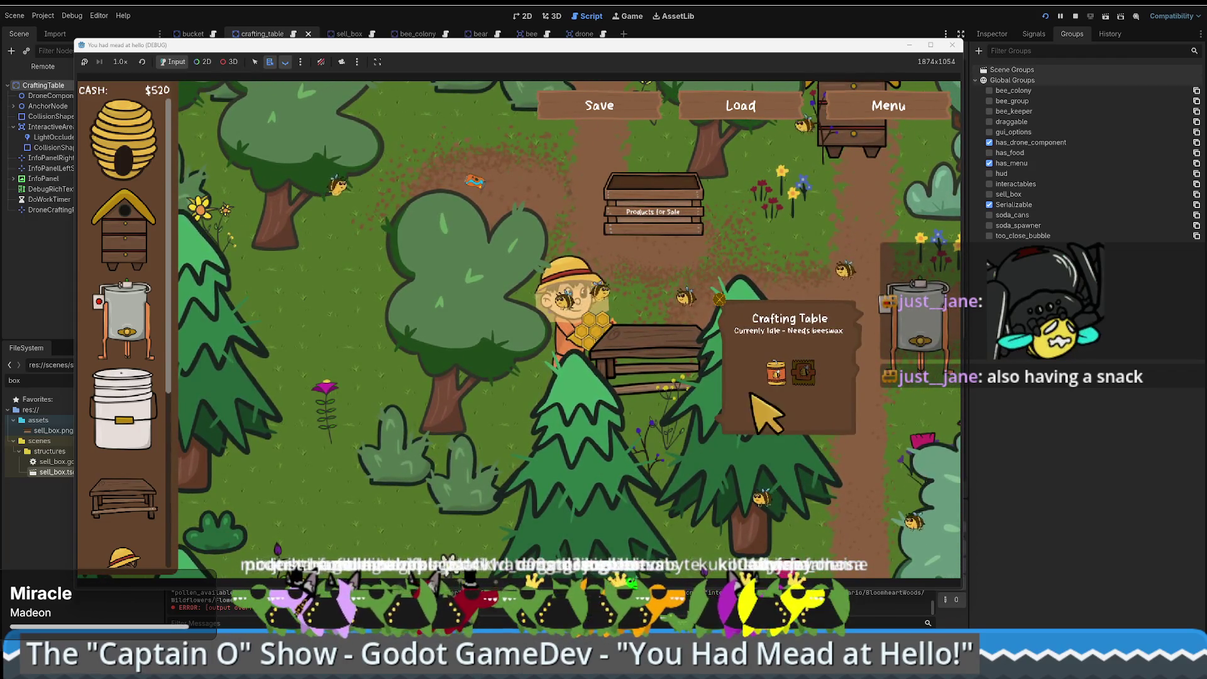
pyautogui.press('w')
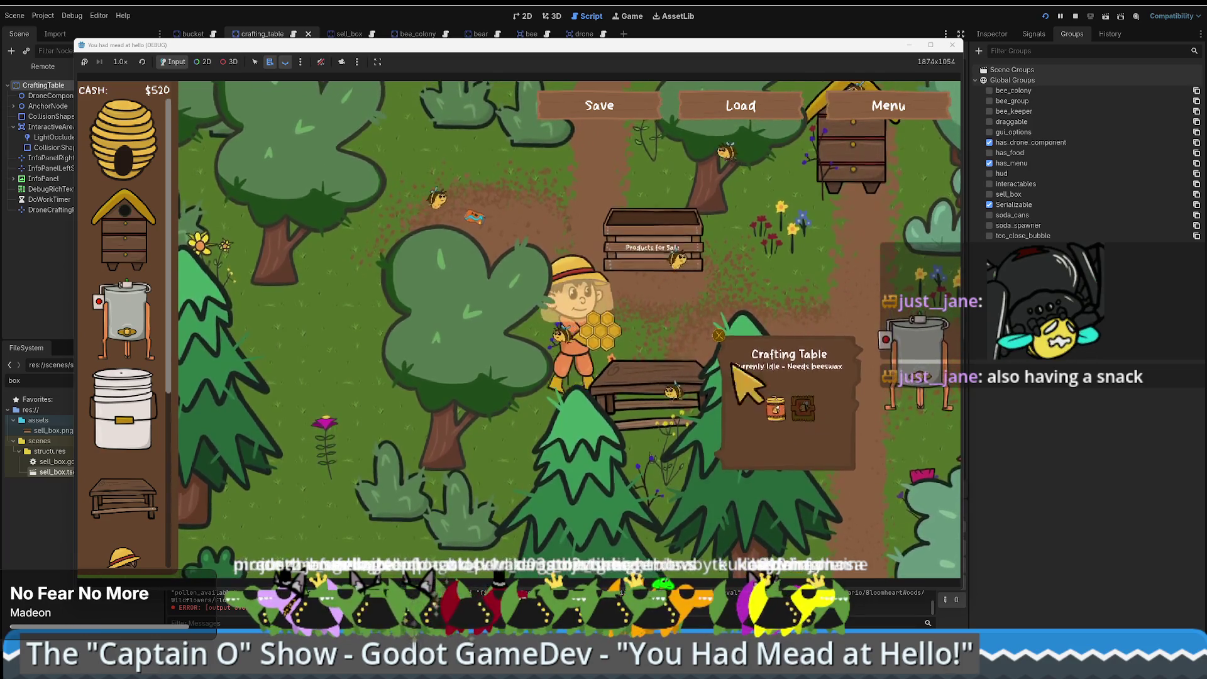
pyautogui.press('d')
pyautogui.press('w')
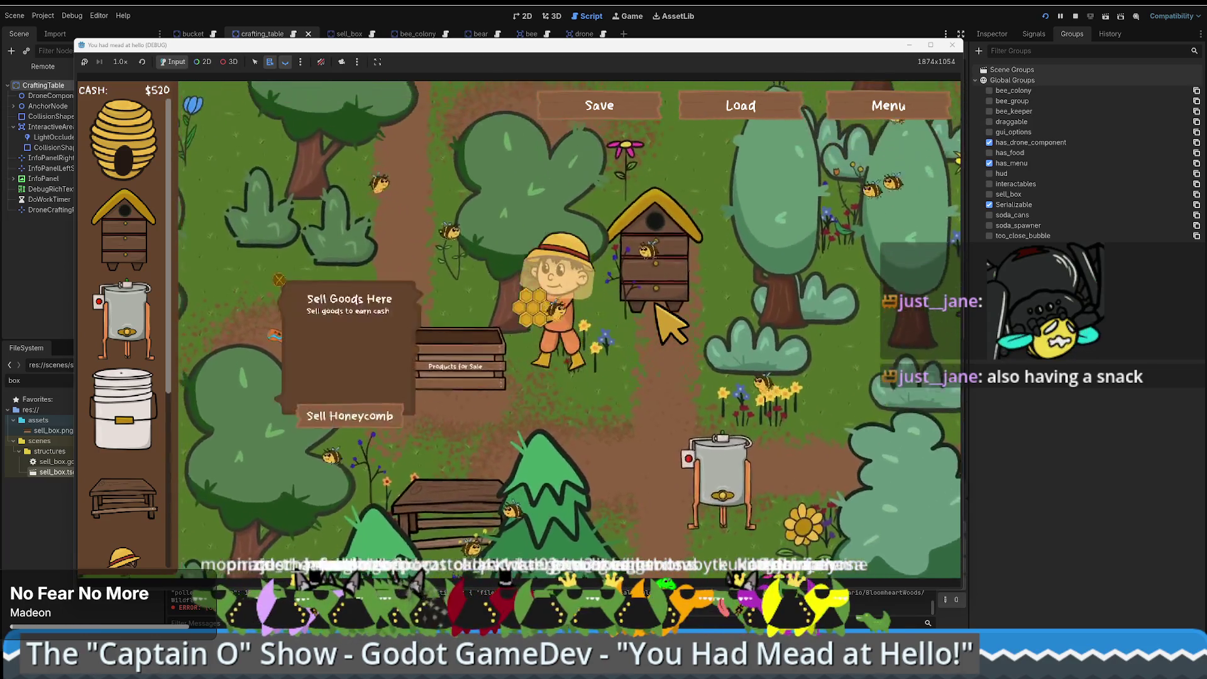
pyautogui.press('w')
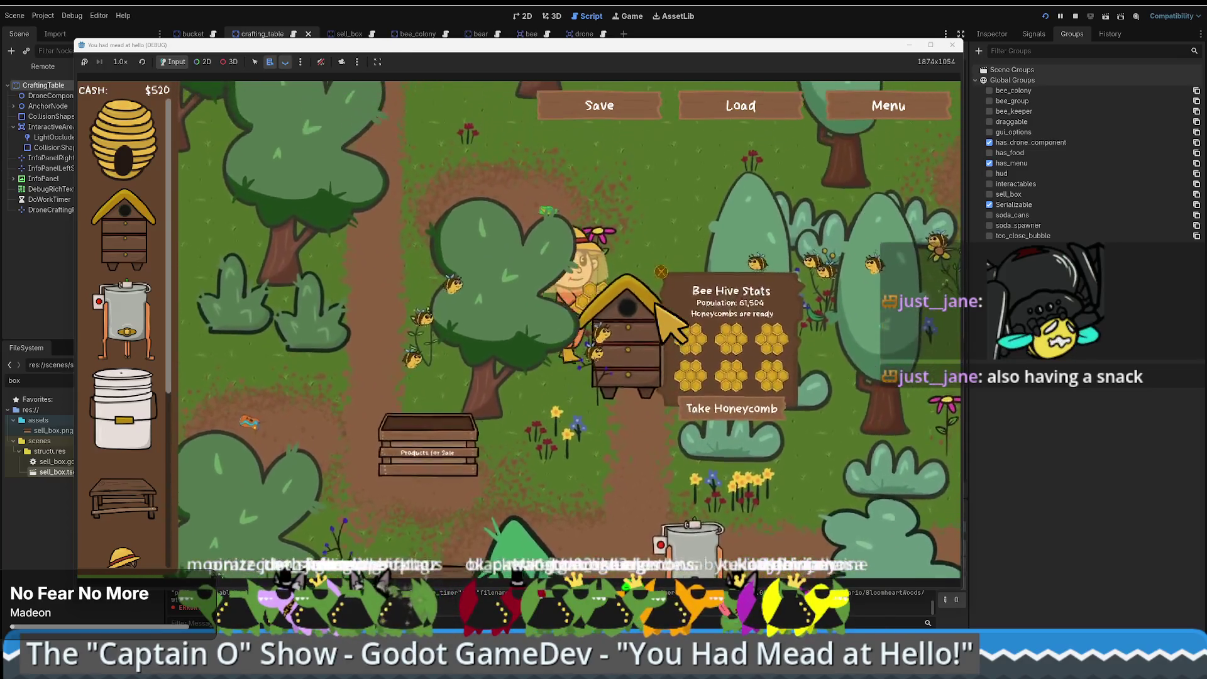
# - Collect honeycomb at the hive and walk back down toward the Products for Sale crate
pyautogui.press('e')
pyautogui.press('w')
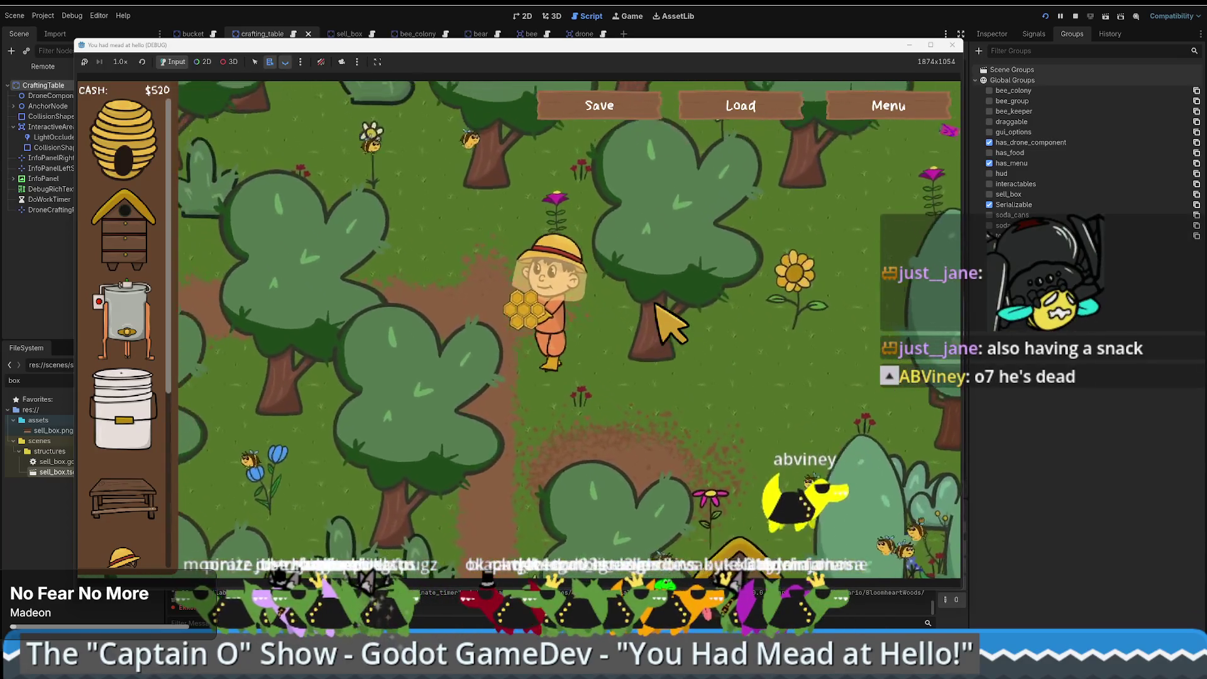
pyautogui.press('w')
pyautogui.press('a')
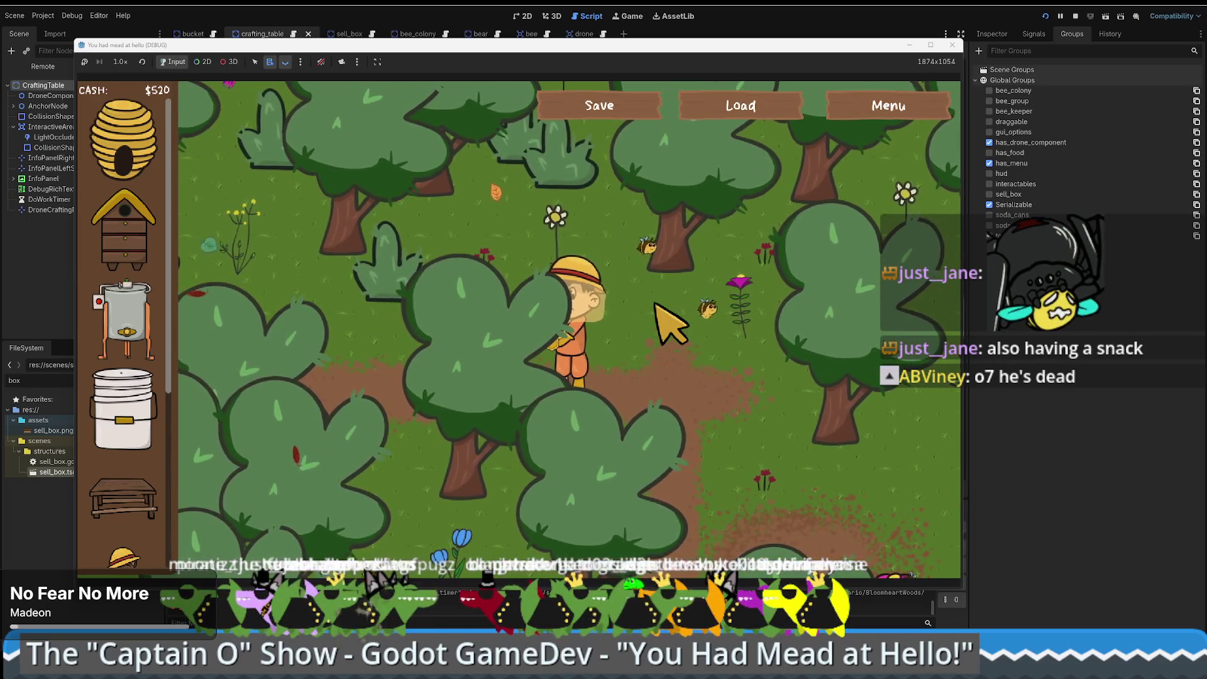
pyautogui.press('s')
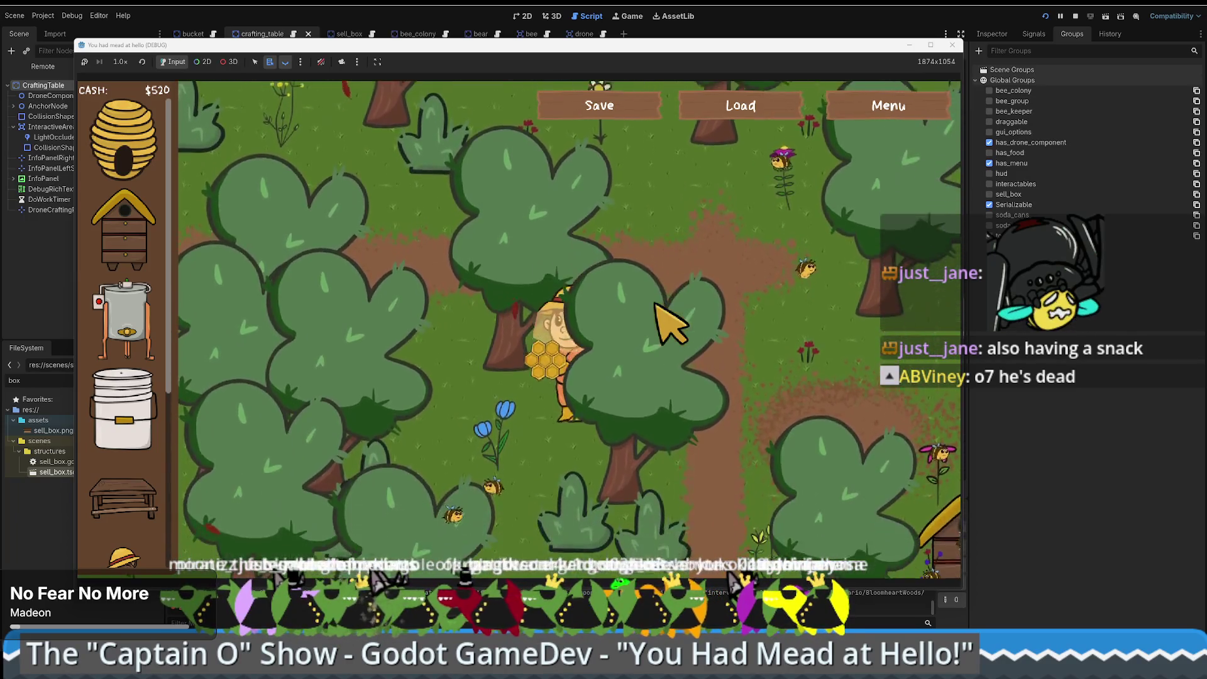
pyautogui.press('s')
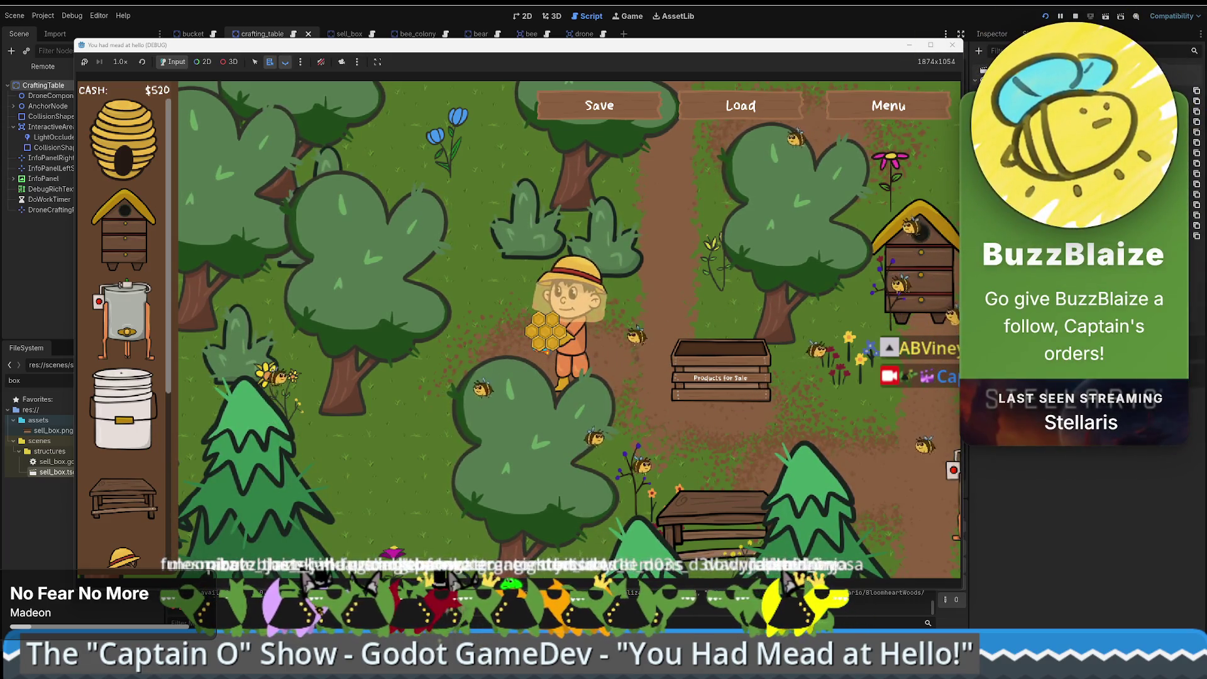
# - Walk to the sell box and inspect its selling options
pyautogui.press('d')
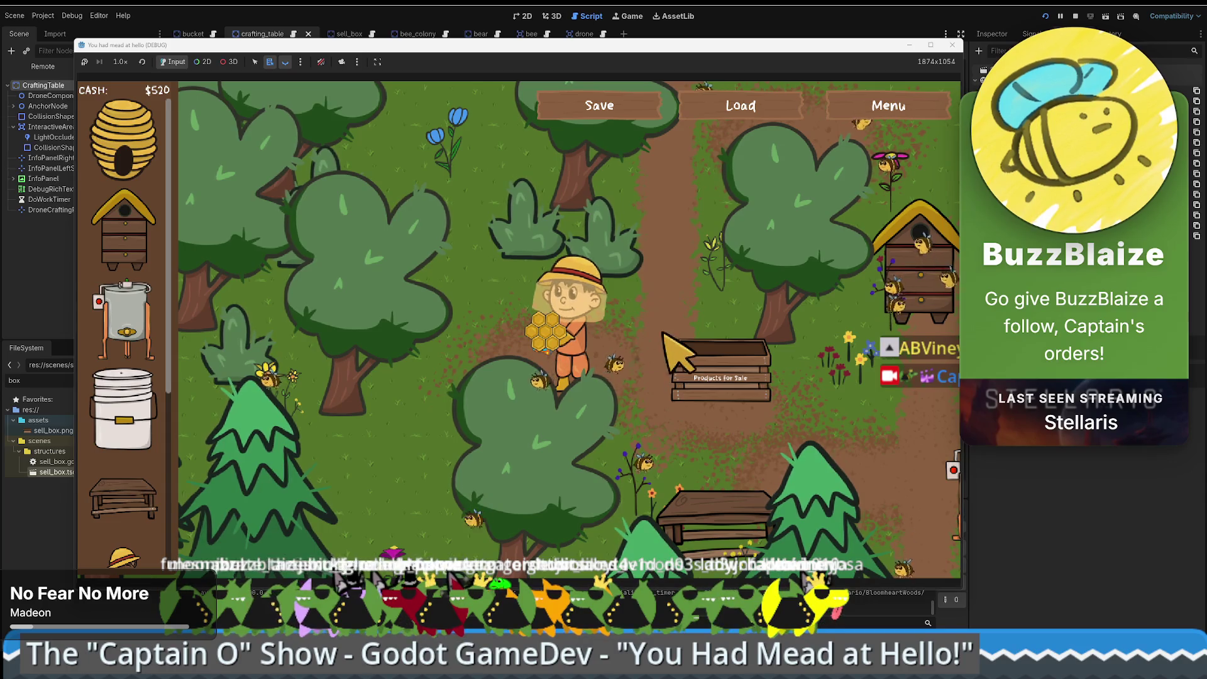
pyautogui.click(657, 322)
pyautogui.press('w')
pyautogui.press('d')
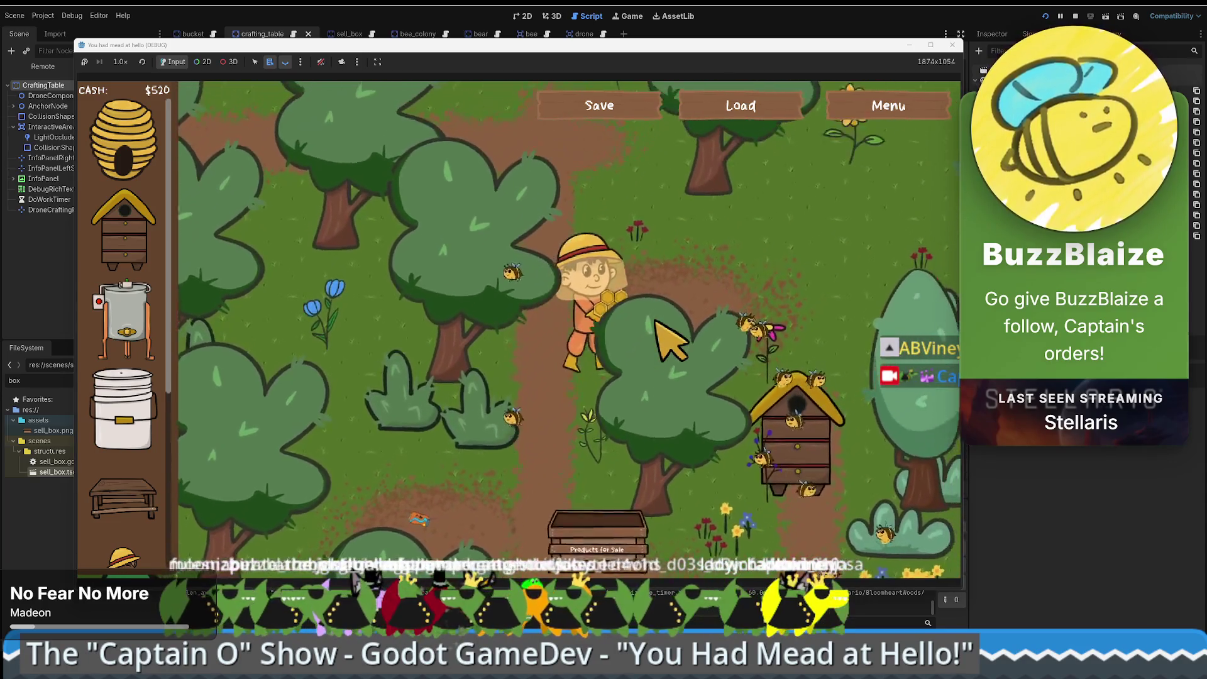
# - Gather more honeycomb at the beehive and load it into the honey extractor
pyautogui.press('s')
pyautogui.press('d')
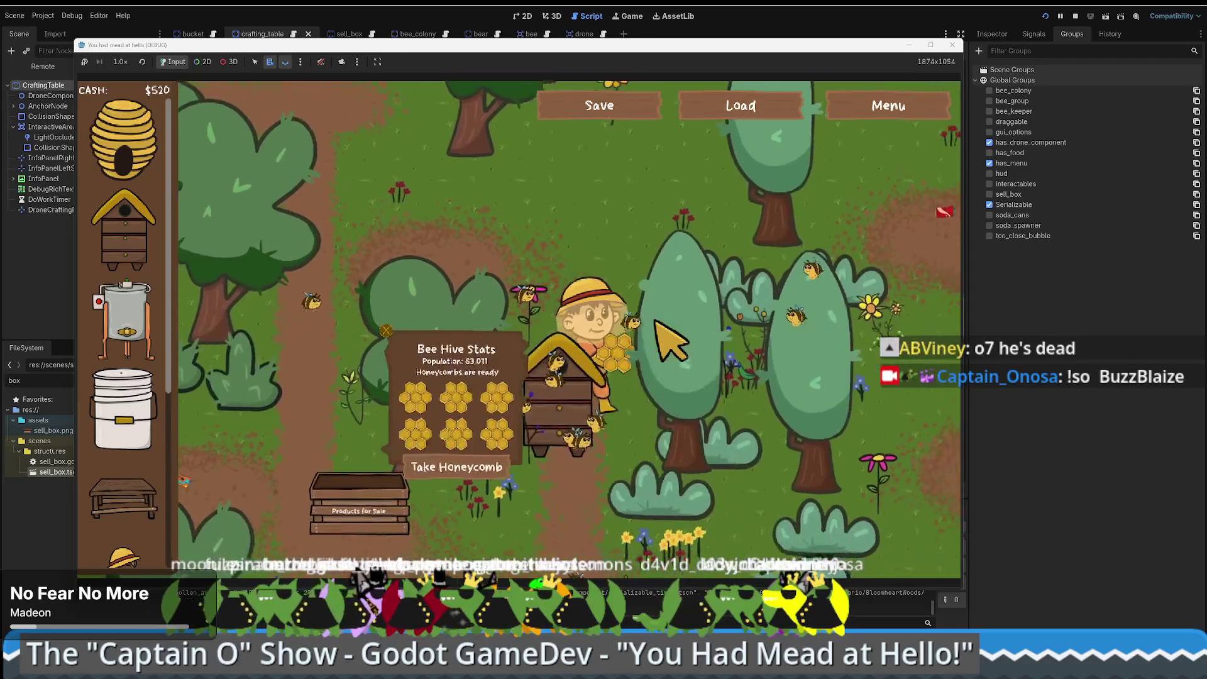
pyautogui.press('e')
pyautogui.press('s')
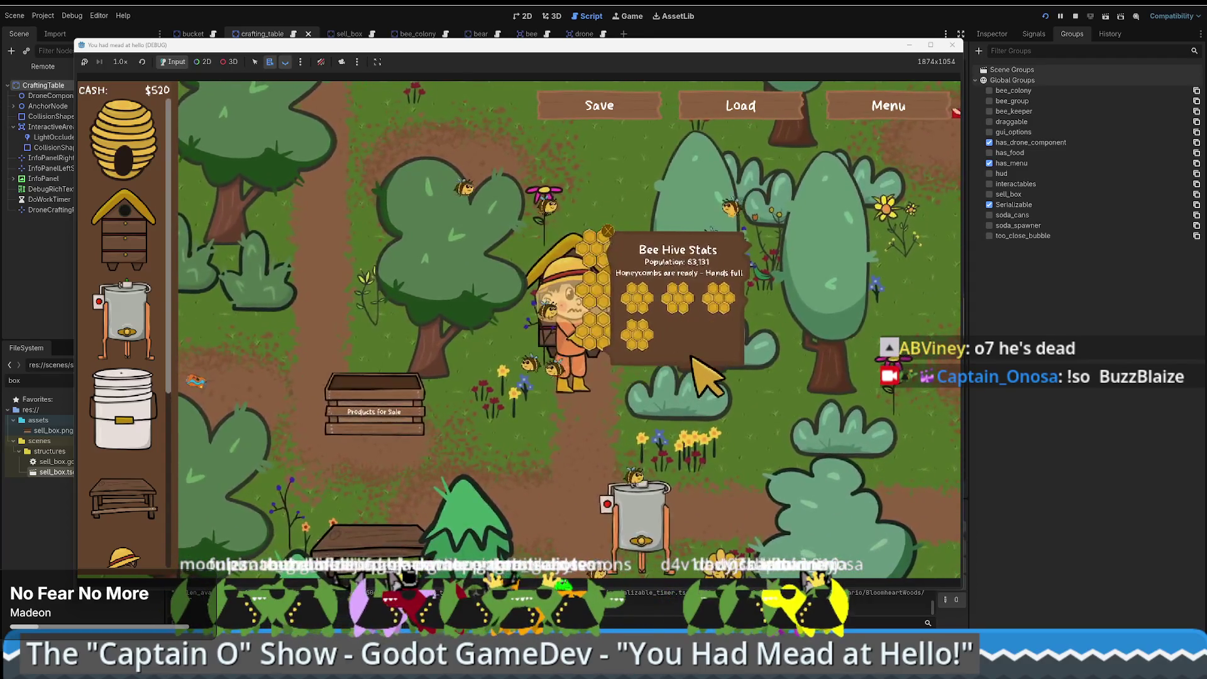
pyautogui.press('s')
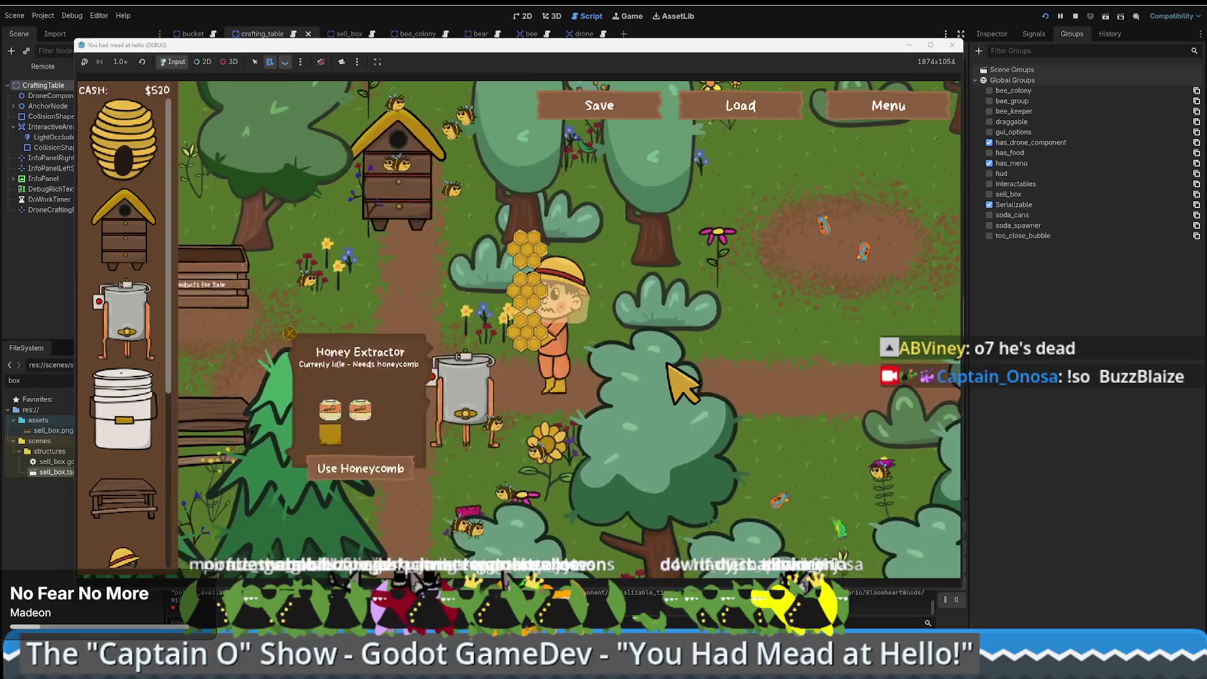
pyautogui.click(420, 469)
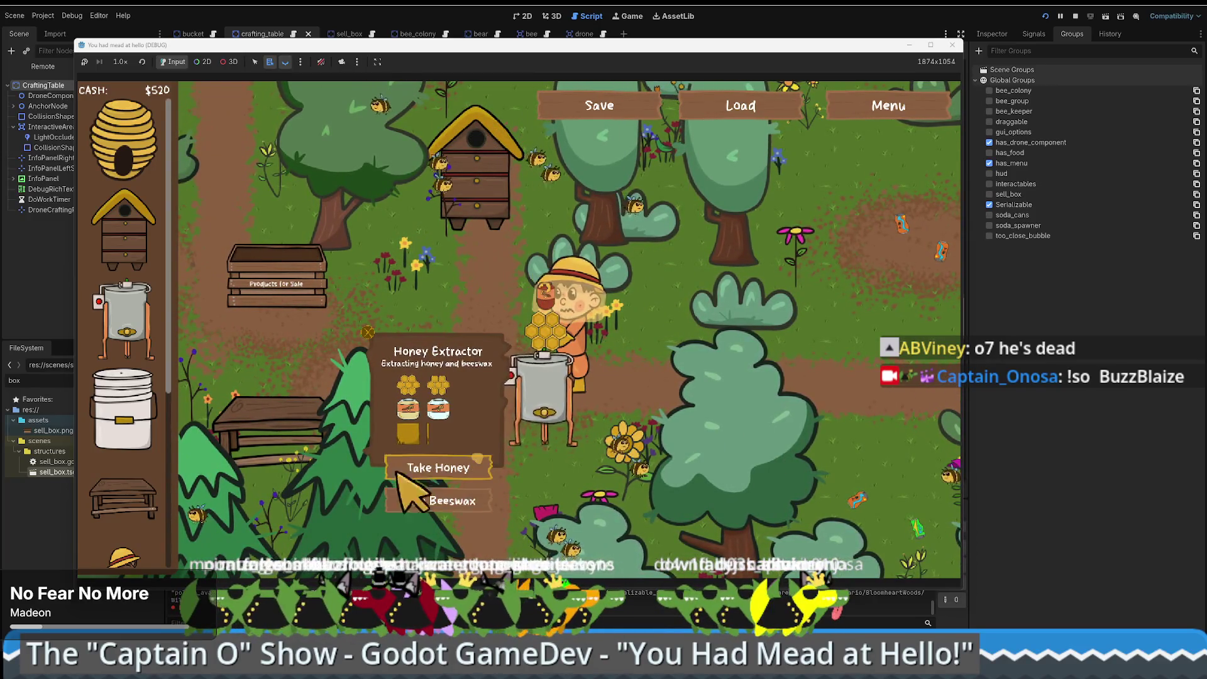
# - Walk the beekeeper around briefly, then stop the game and close its window
pyautogui.press('d')
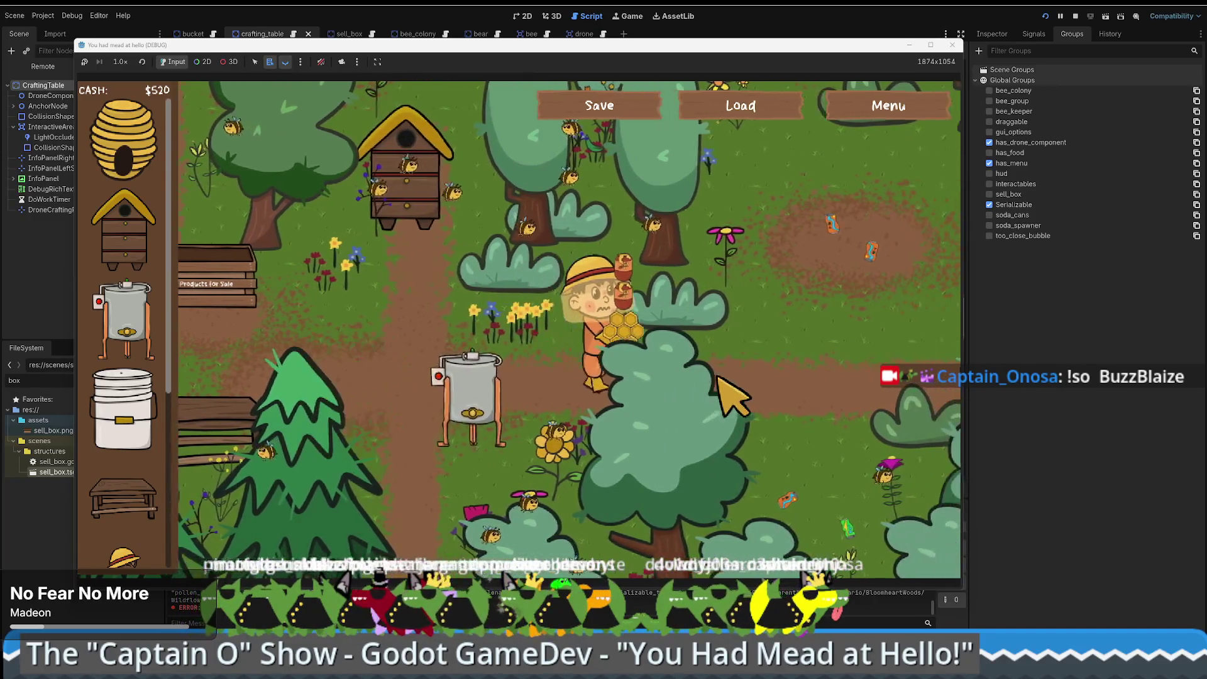
pyautogui.press('w')
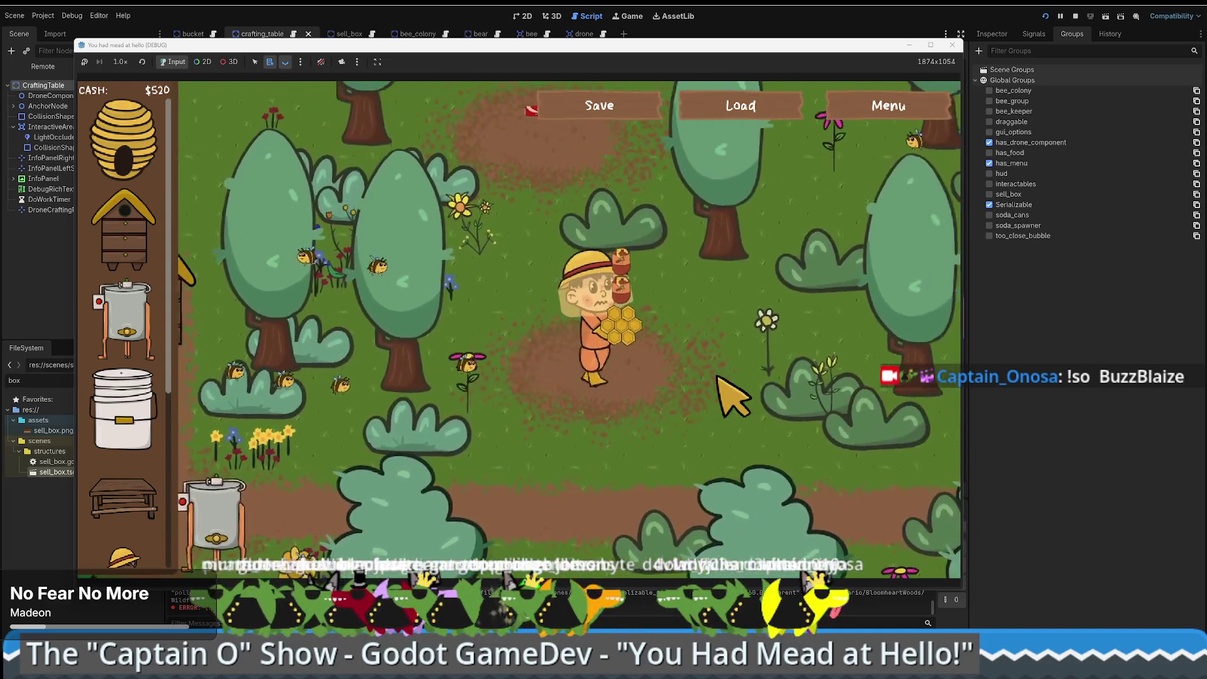
pyautogui.press('a')
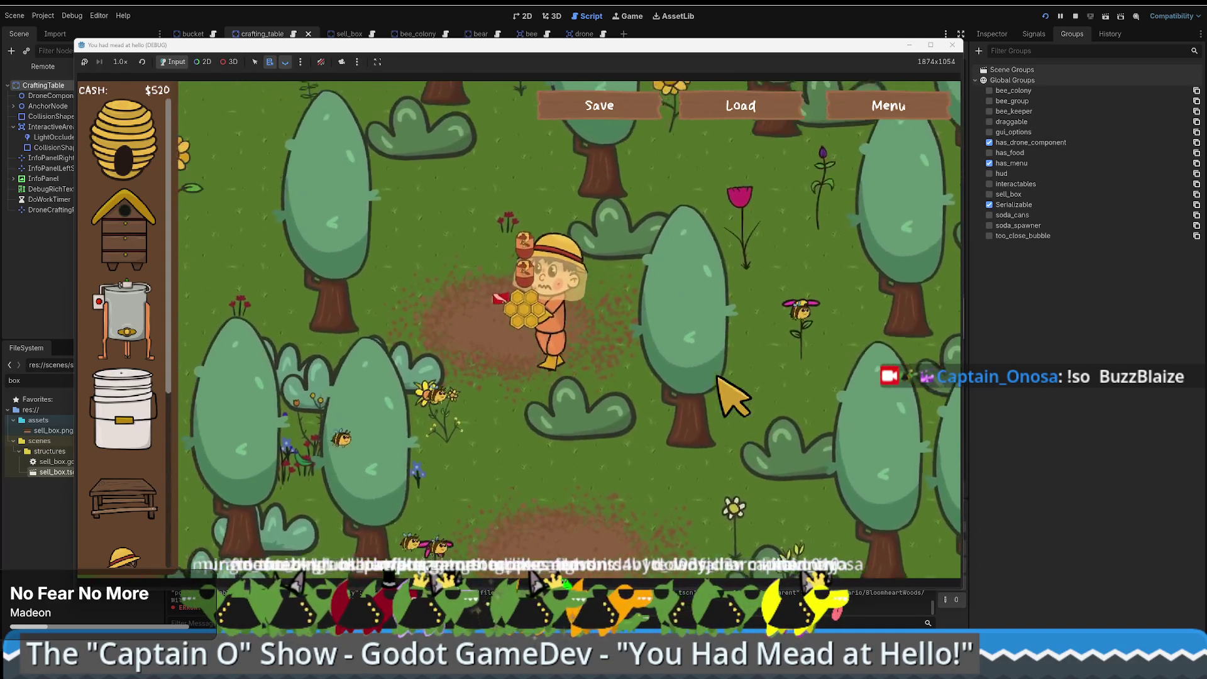
pyautogui.press('s')
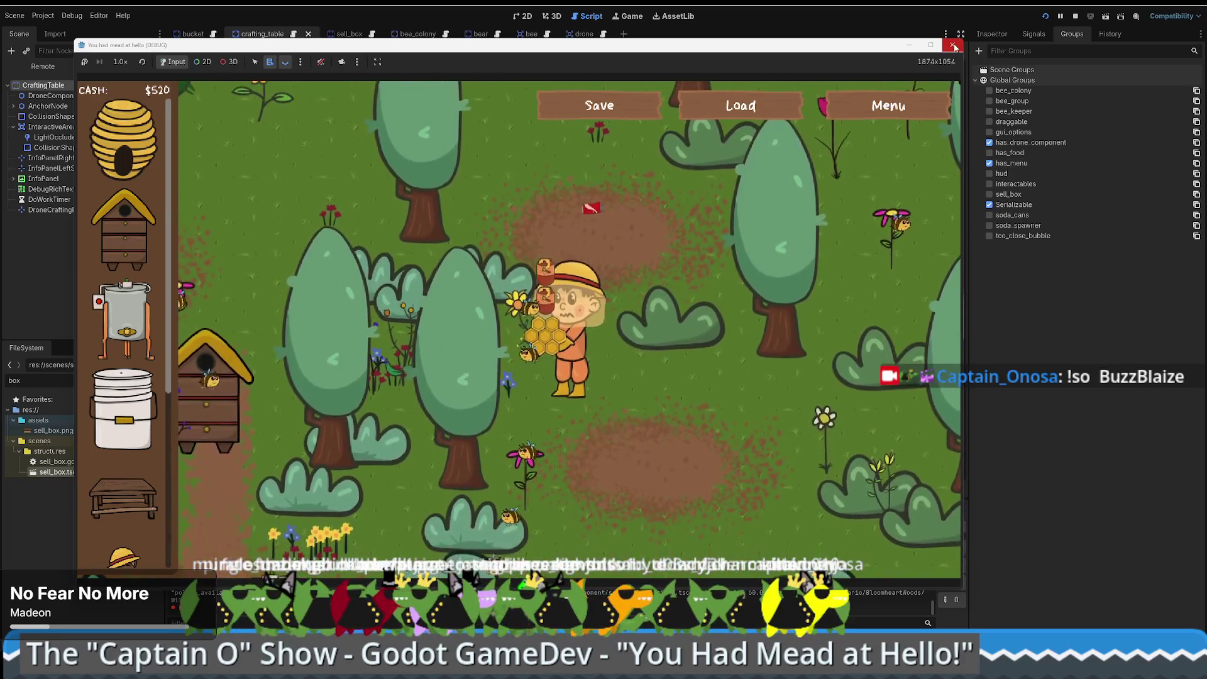
pyautogui.click(953, 45)
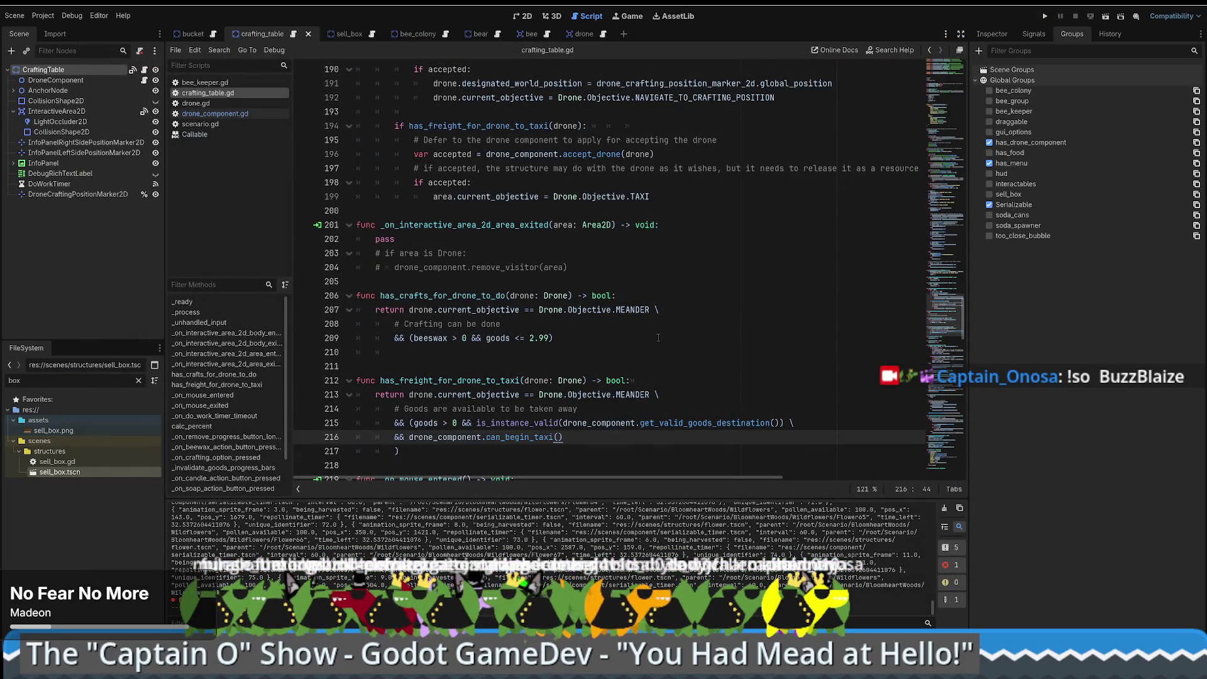
# - Inspect the can_begin_taxi call and its definition's can_accept_freight use in drone_component.gd
pyautogui.scroll(-5, 691, 375)
pyautogui.scroll(5, 691, 375)
pyautogui.scroll(-7, 679, 384)
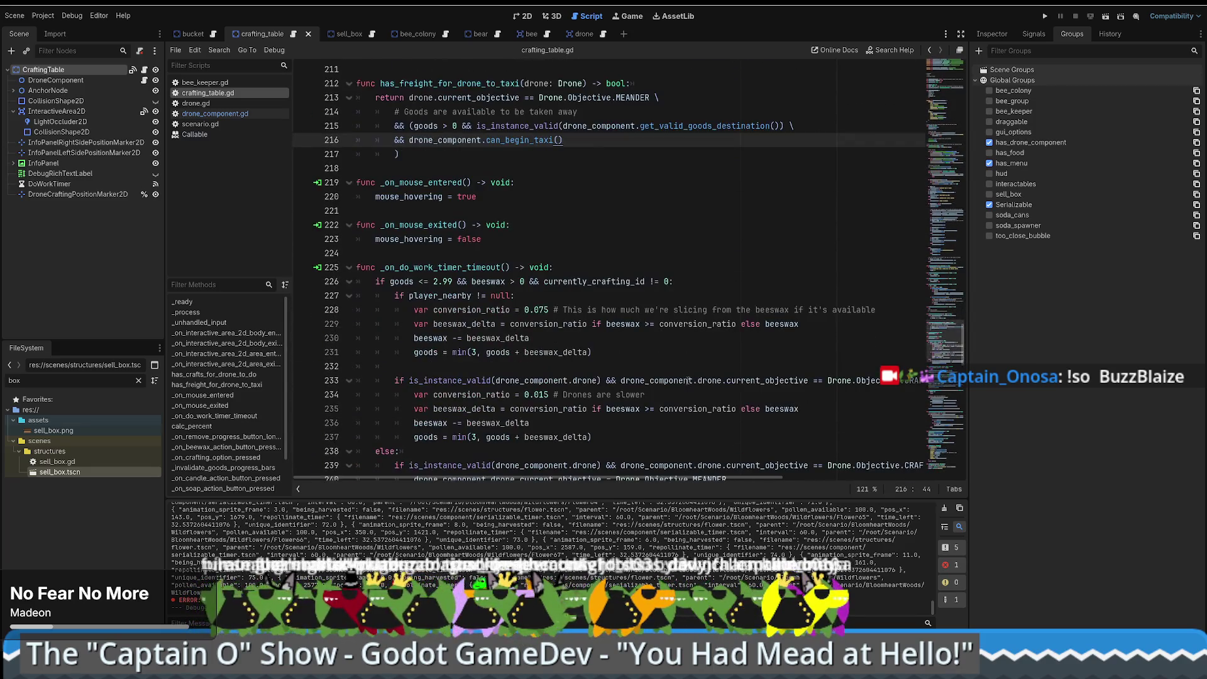
pyautogui.scroll(1, 670, 391)
pyautogui.scroll(4, 671, 392)
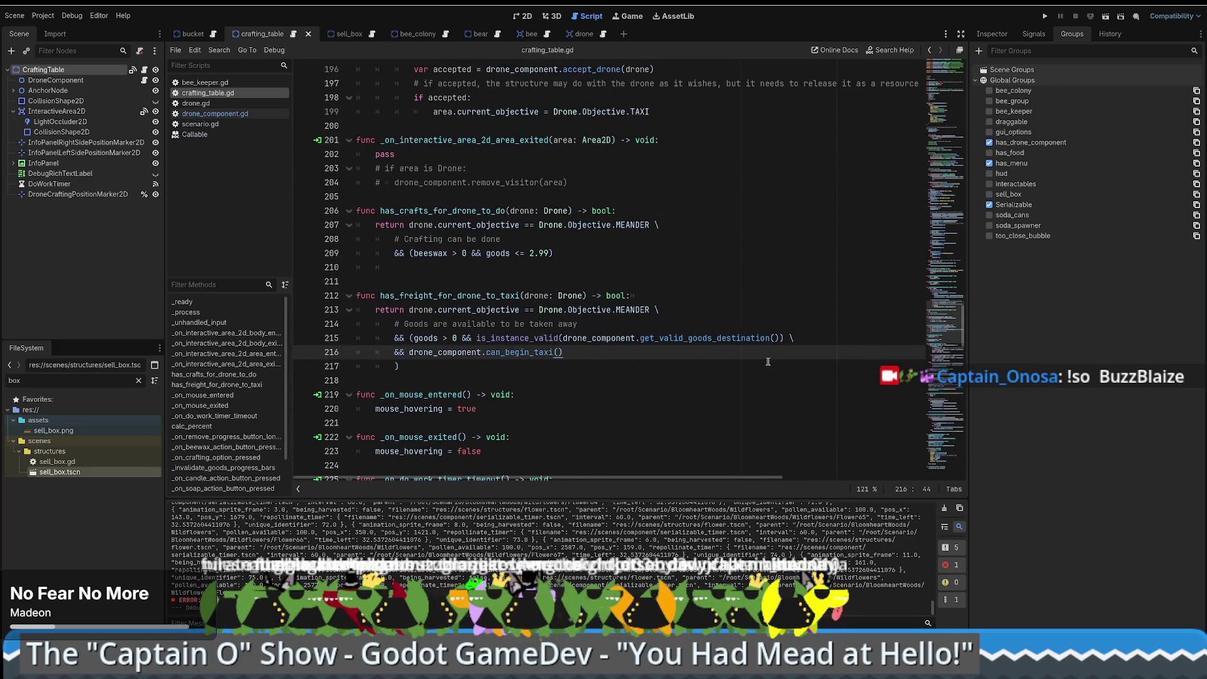
pyautogui.click(794, 338)
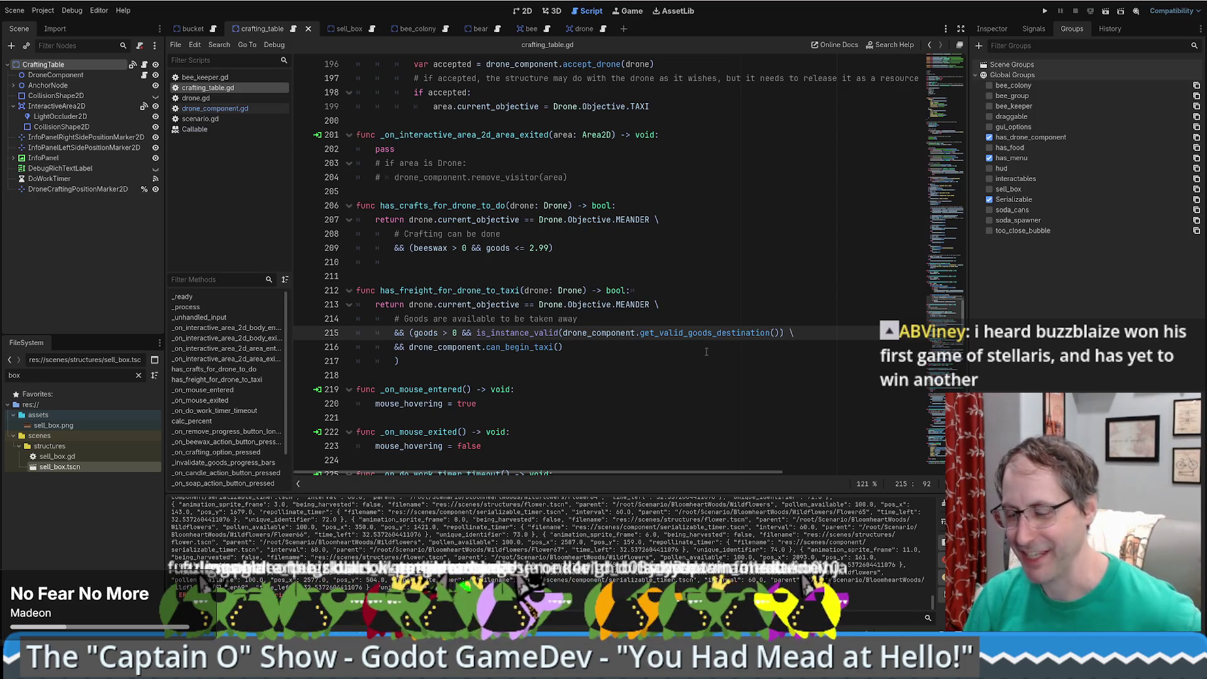
pyautogui.click(610, 350)
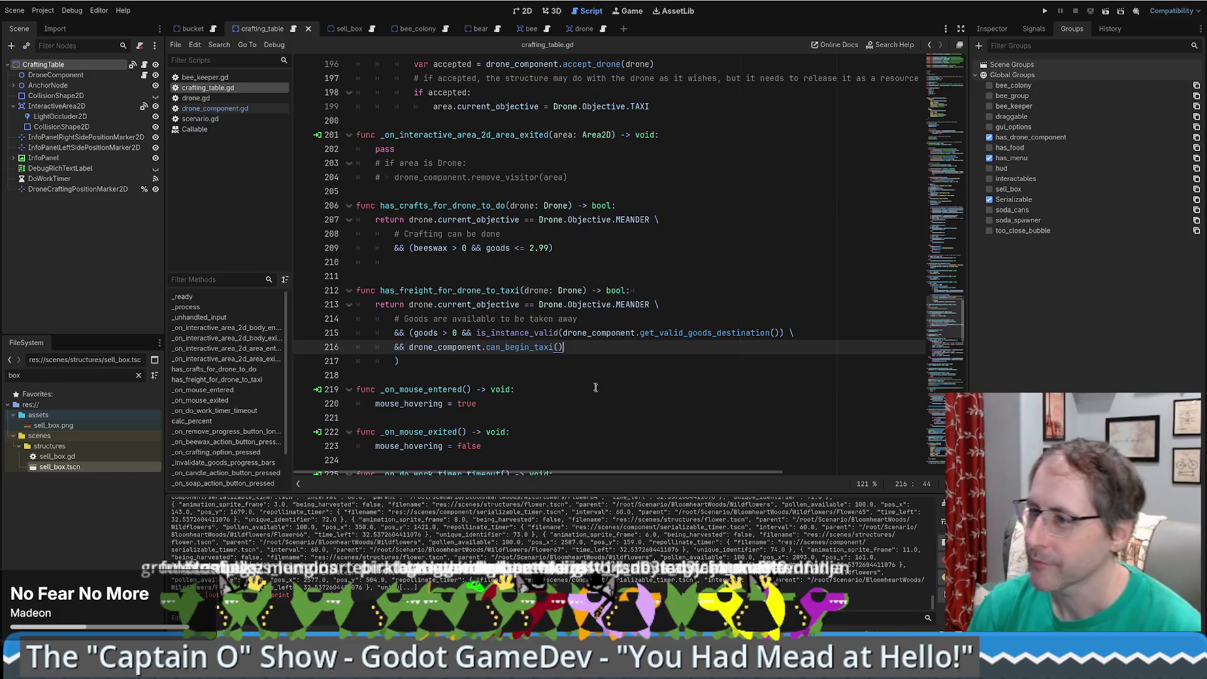
pyautogui.scroll(-1, 530, 344)
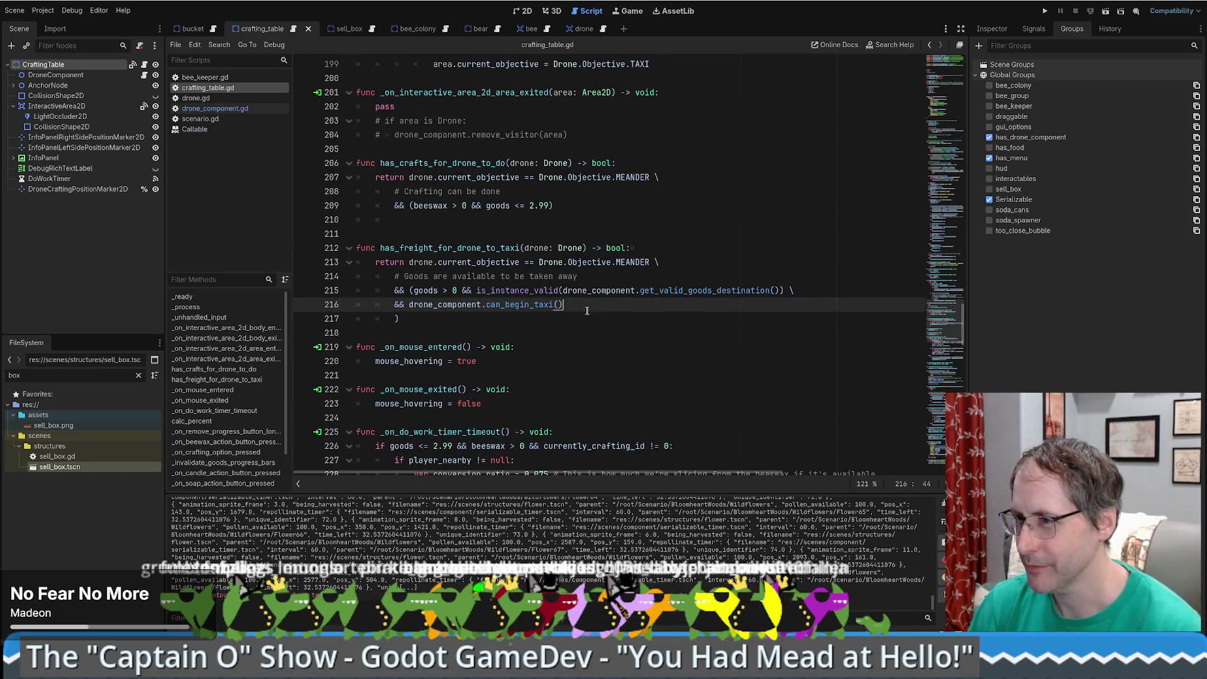
pyautogui.keyDown('ctrl'); pyautogui.click(520, 308); pyautogui.keyUp('ctrl')
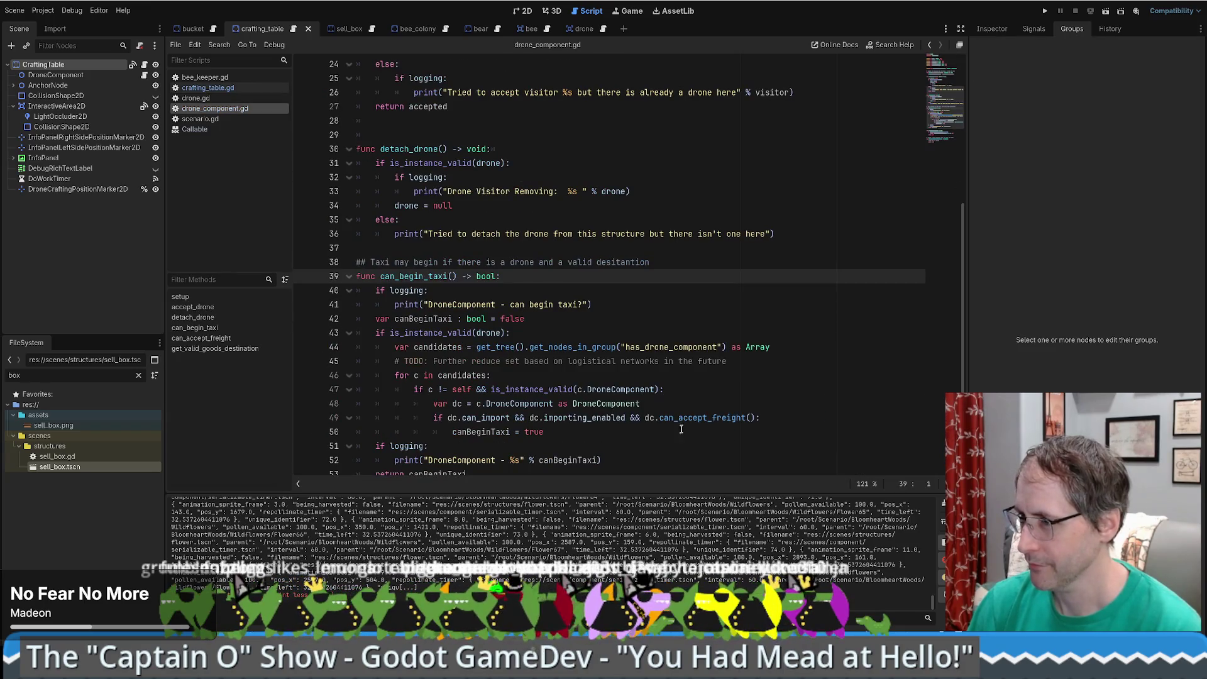
pyautogui.doubleClick(702, 417)
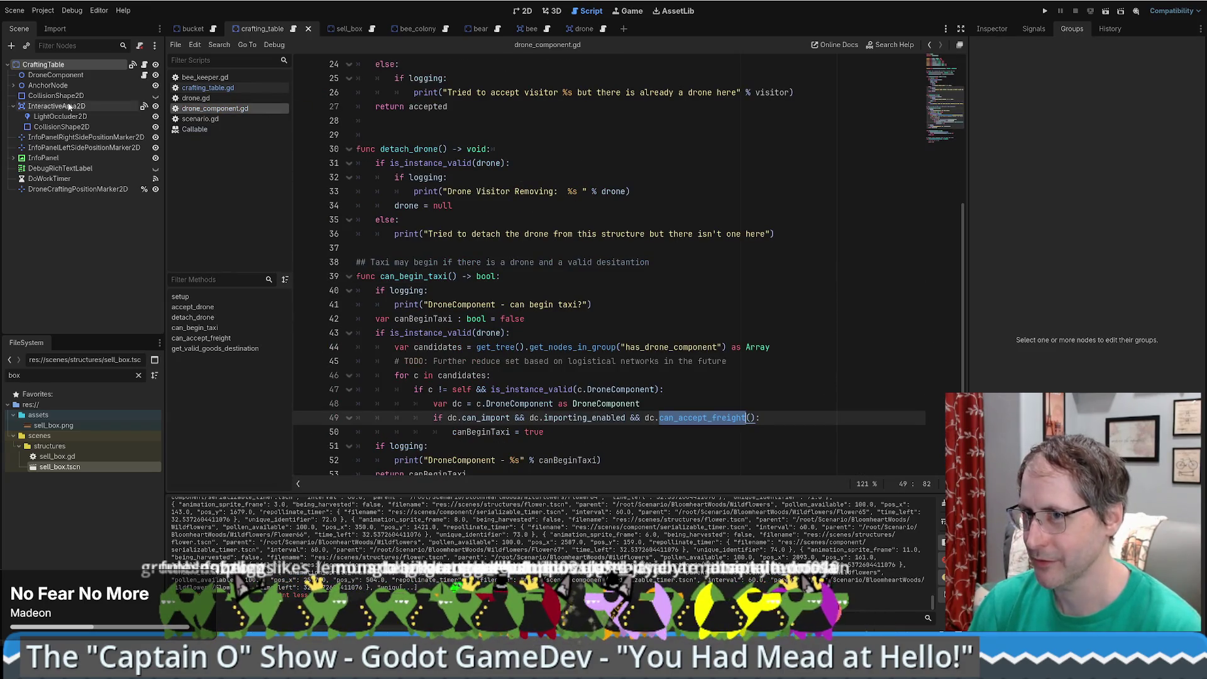
# - Back in crafting_table.gd, add blank lines after line 84 at the end of _ready
pyautogui.click(293, 28)
pyautogui.moveTo(942, 318); pyautogui.dragTo(932, 36)
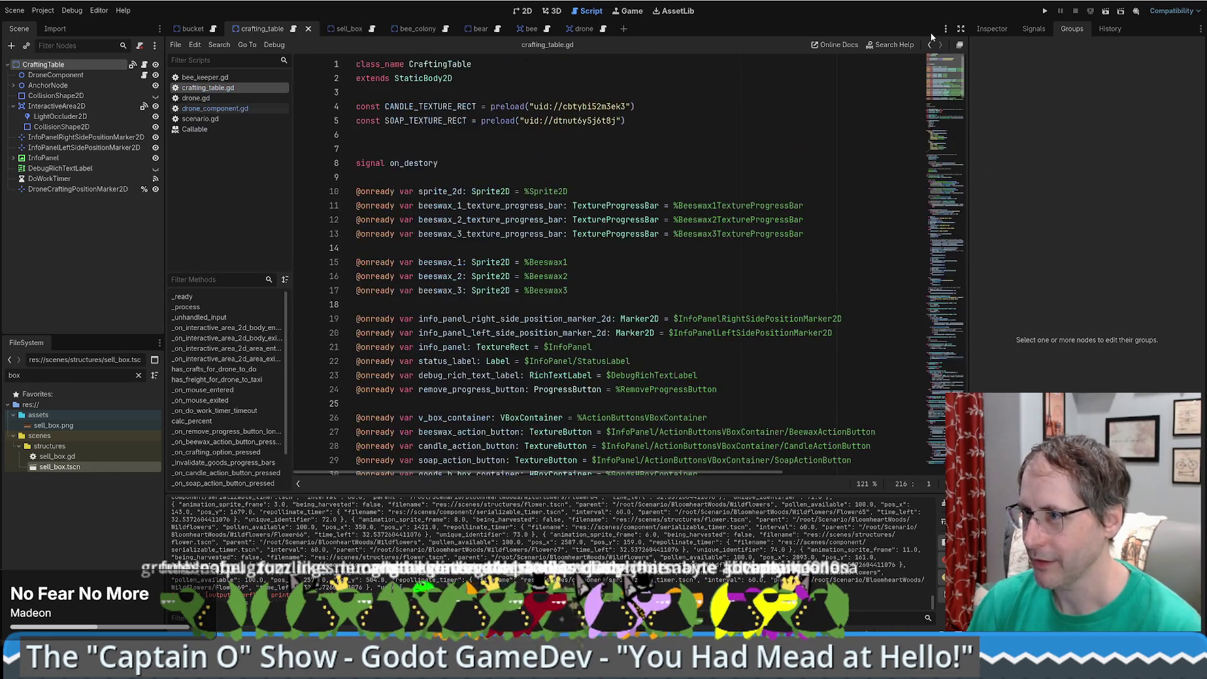
pyautogui.scroll(-18, 511, 286)
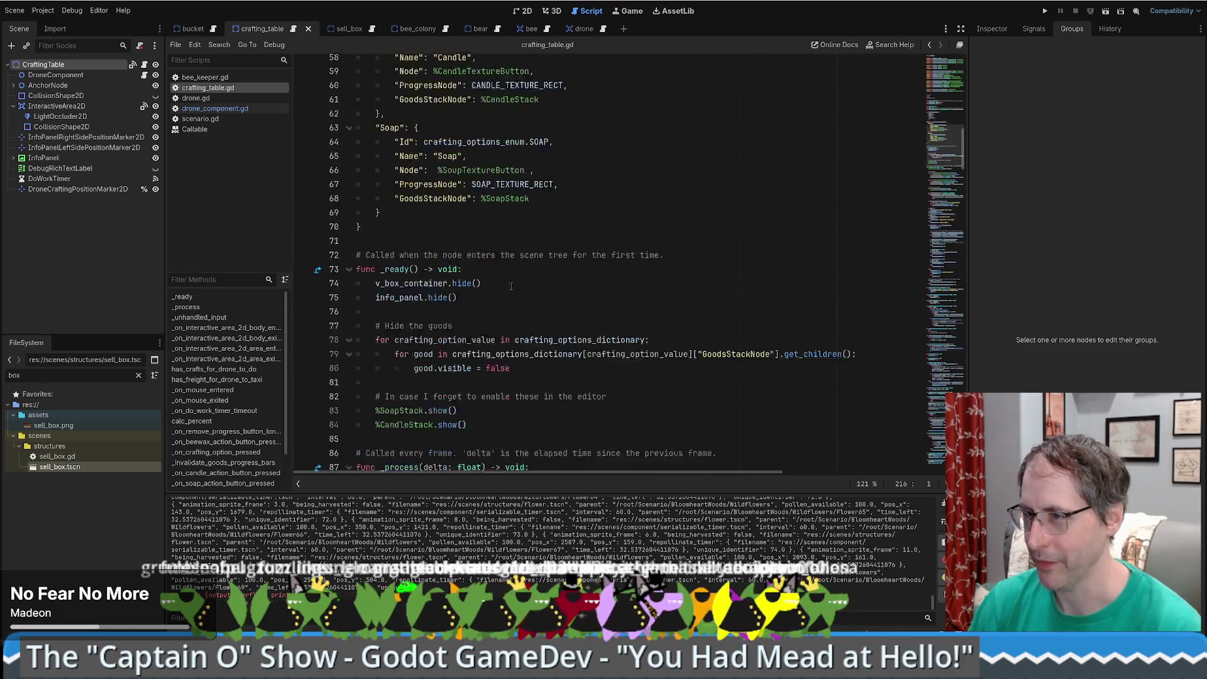
pyautogui.scroll(-4, 507, 267)
pyautogui.click(490, 263)
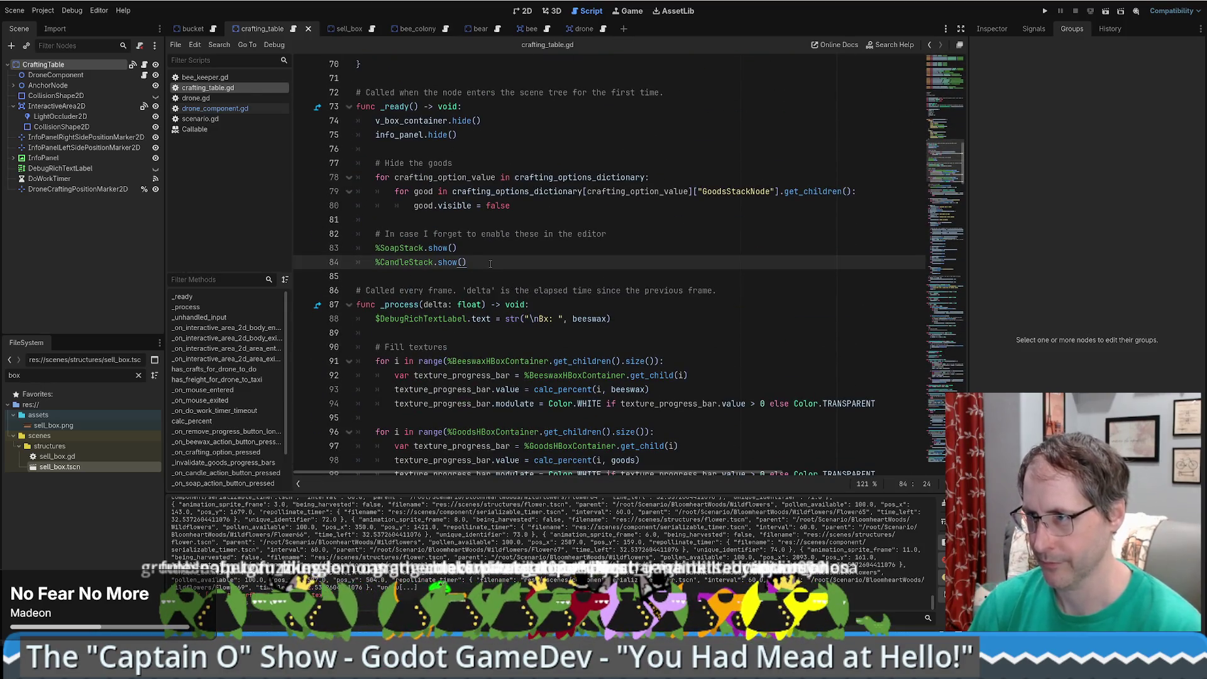
pyautogui.press('Return')
pyautogui.press('Return')
pyautogui.scroll(9, 491, 263)
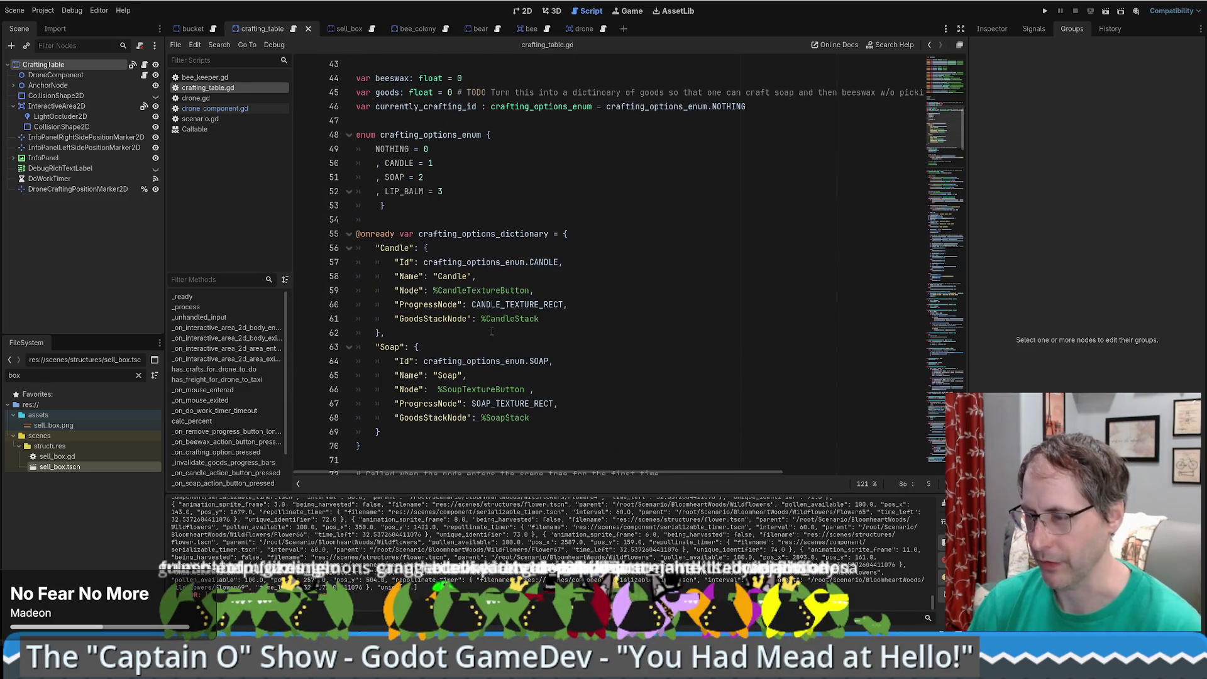
pyautogui.scroll(3, 545, 229)
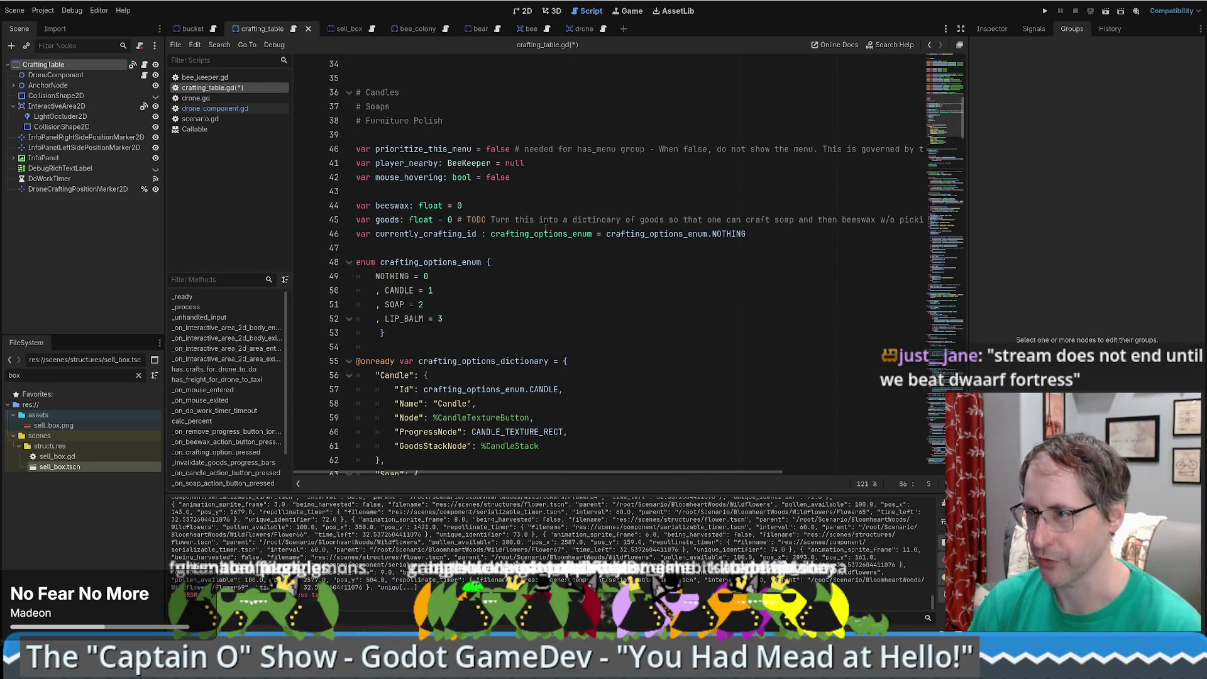
pyautogui.scroll(-8, 546, 229)
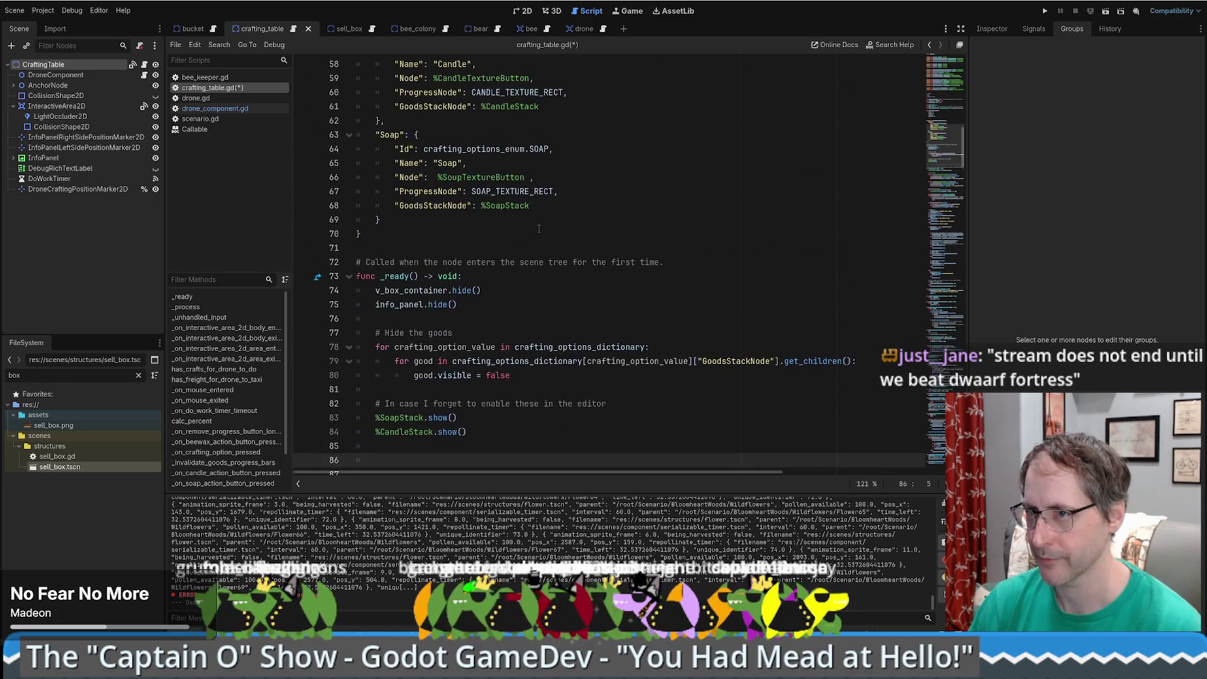
pyautogui.scroll(6, 544, 293)
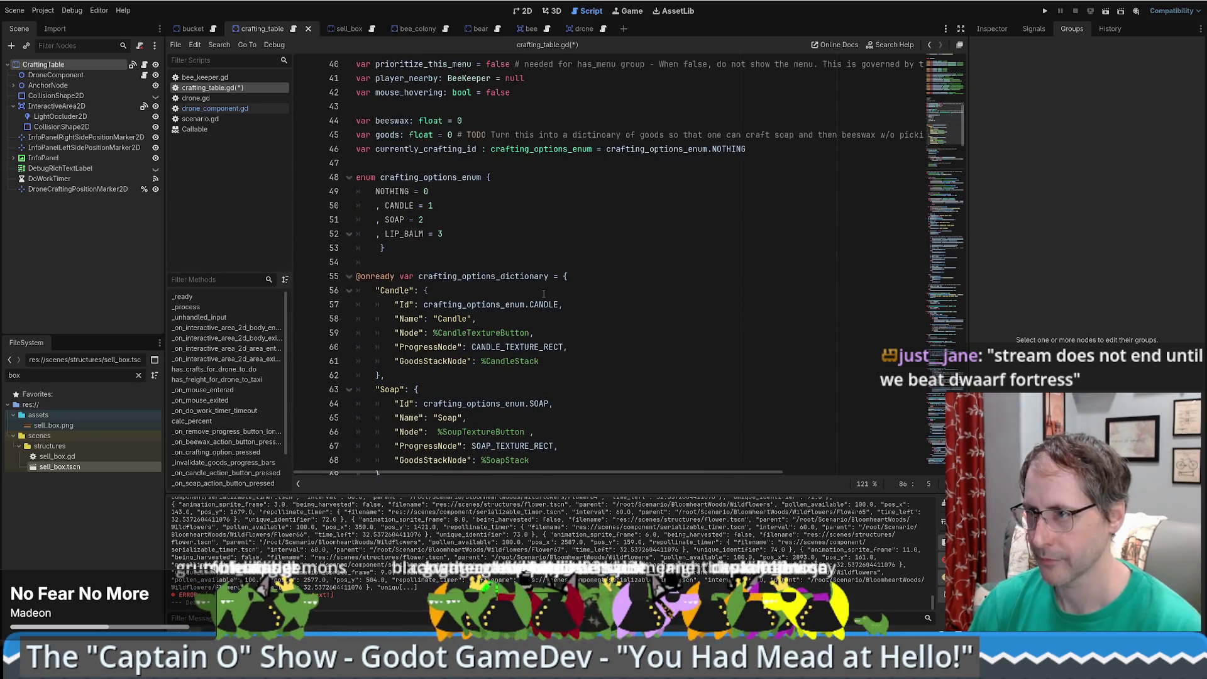
pyautogui.scroll(3, 542, 294)
pyautogui.scroll(3, 541, 294)
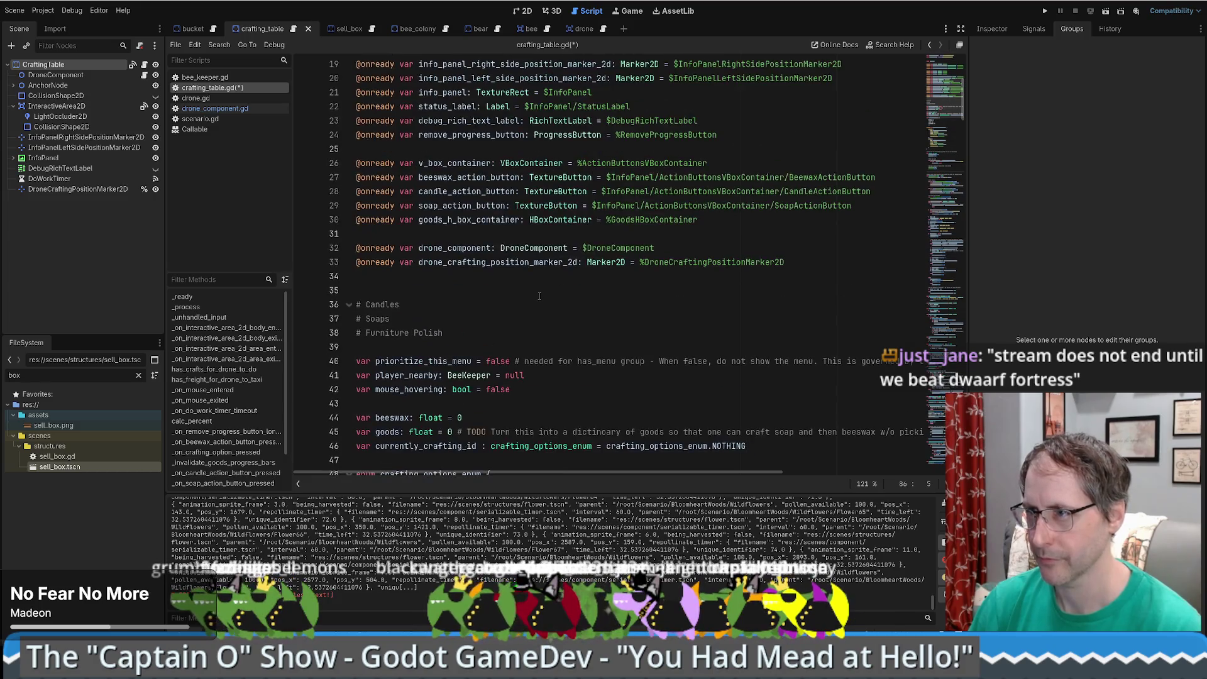
# - Add a drone_component.setup() call on line 86 using autocomplete
pyautogui.write('dr')
pyautogui.press('Return')
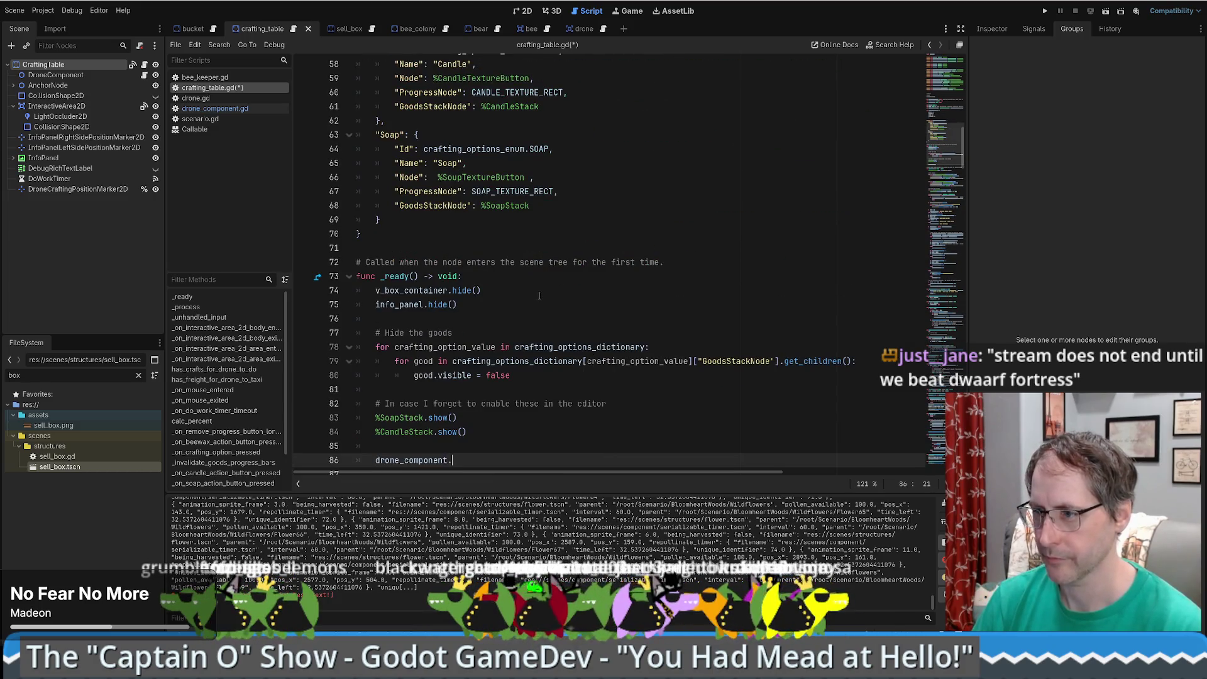
pyautogui.write('.s')
pyautogui.press('Return')
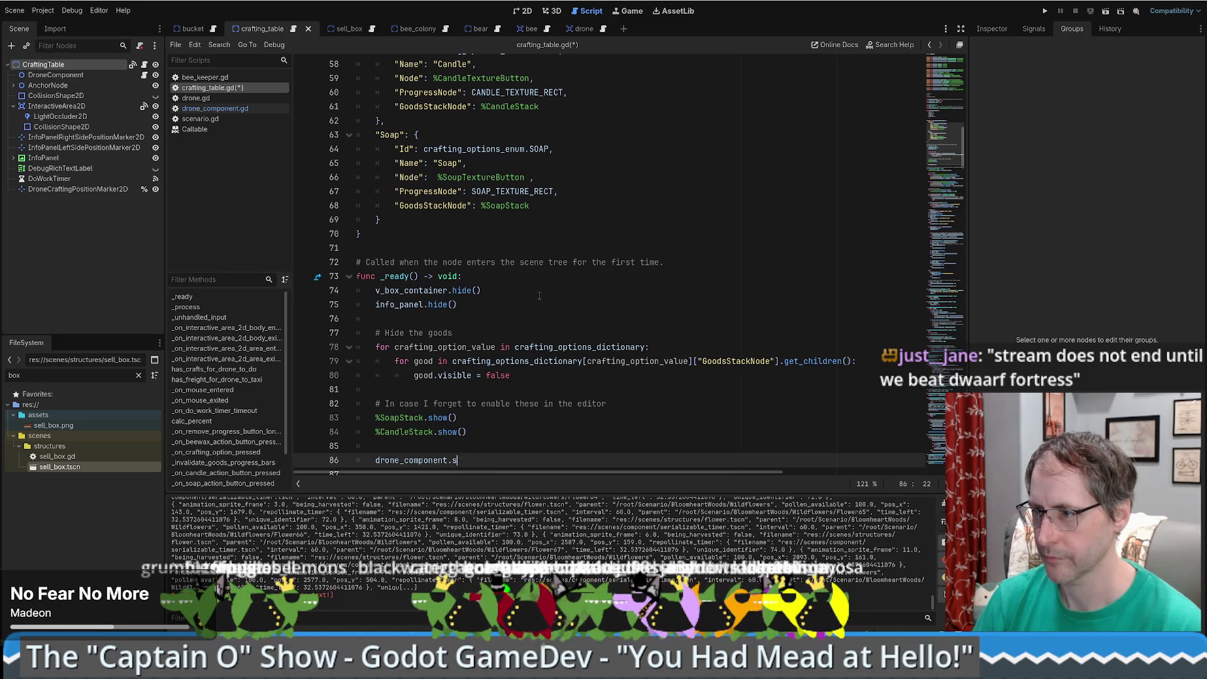
pyautogui.write('etu')
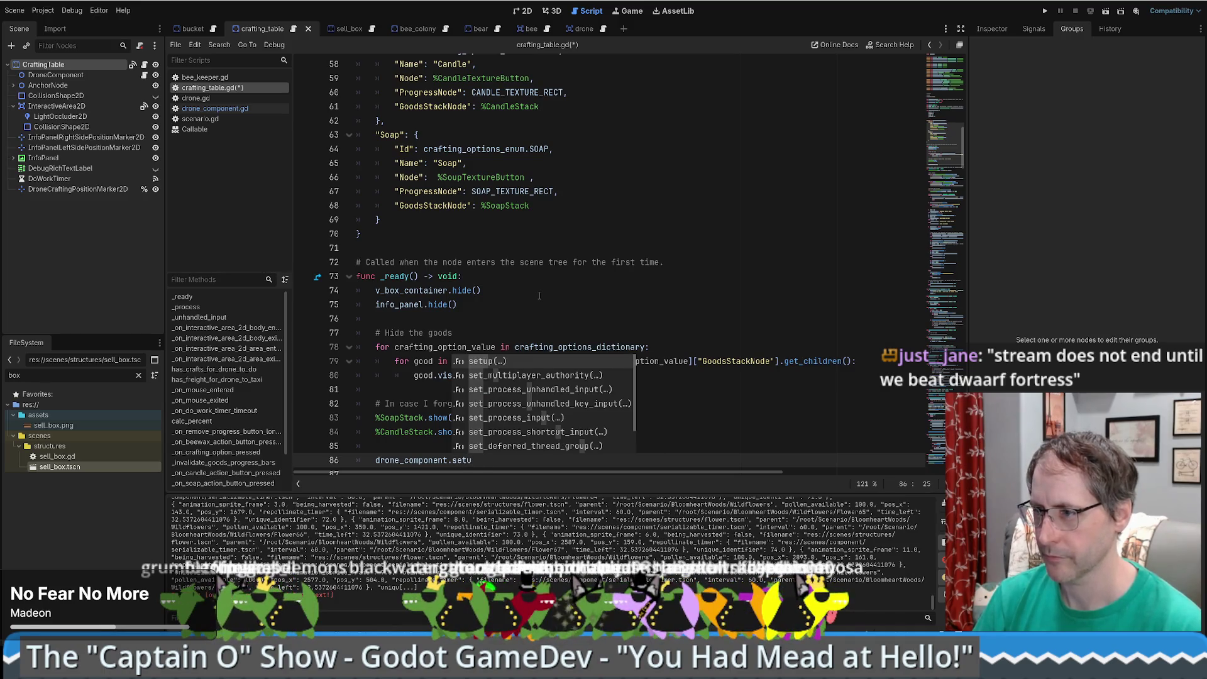
pyautogui.press('Return')
pyautogui.scroll(-3, 425, 357)
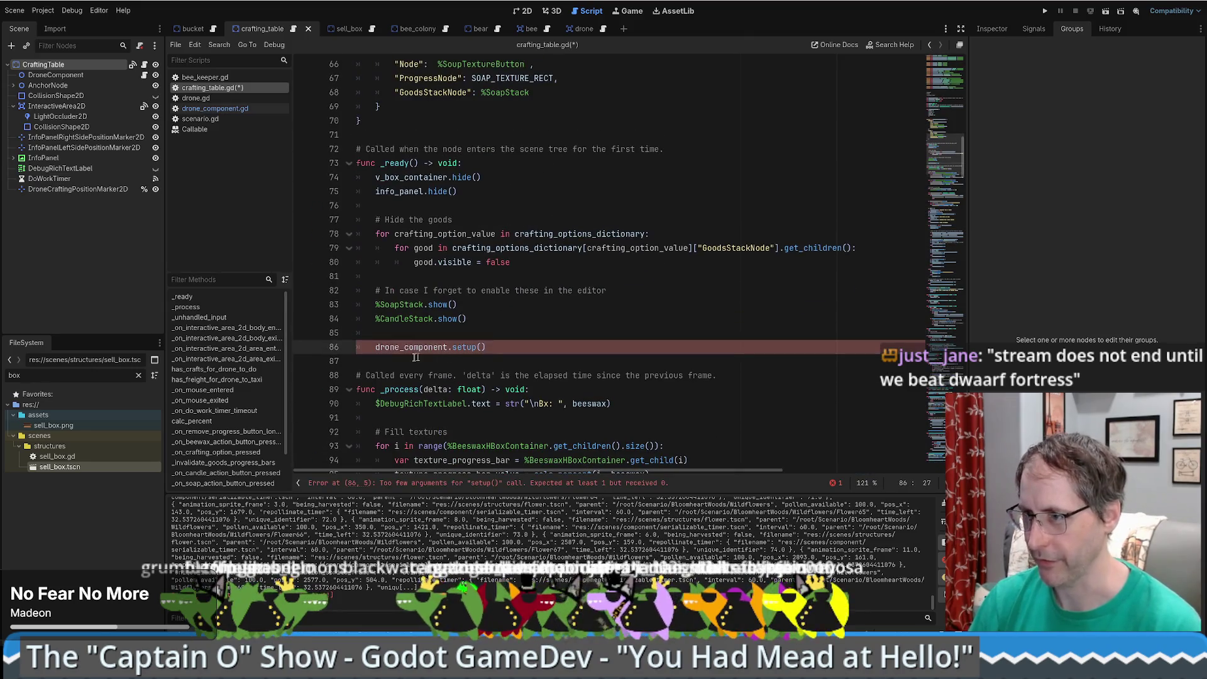
pyautogui.click(425, 357)
# - Fold _process, _unhandled_input and the four body/area handlers, then delete empty line 207
pyautogui.scroll(-5, 419, 395)
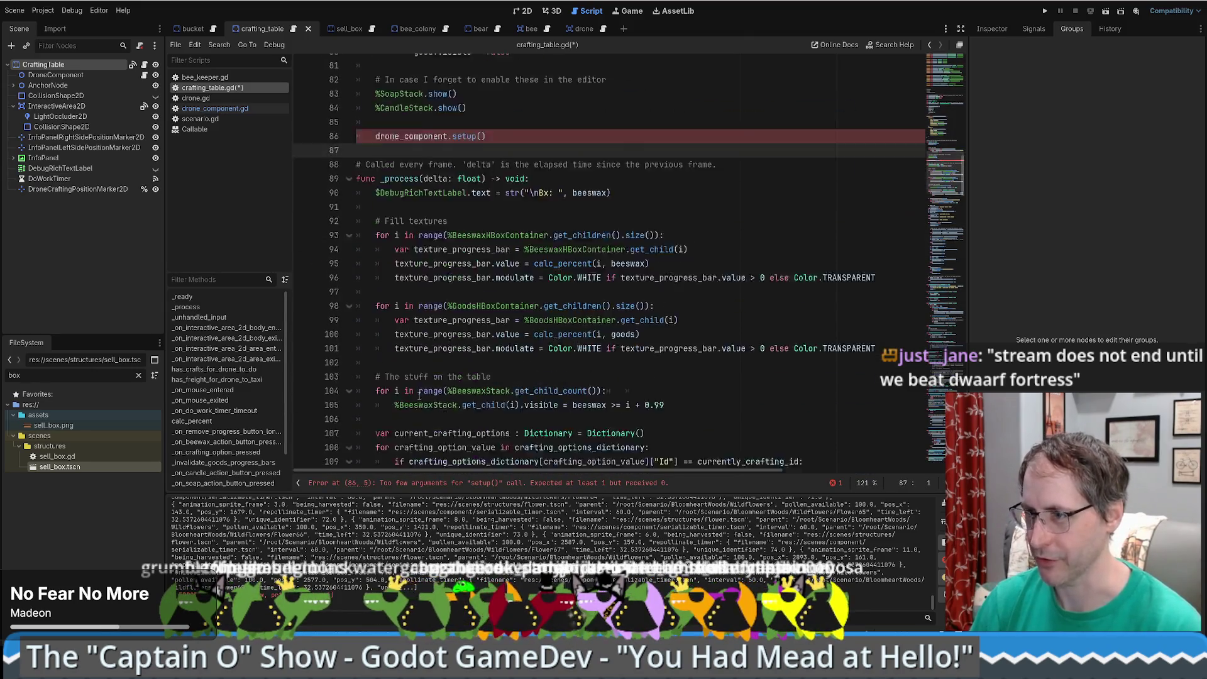
pyautogui.scroll(-1, 419, 395)
pyautogui.click(350, 135)
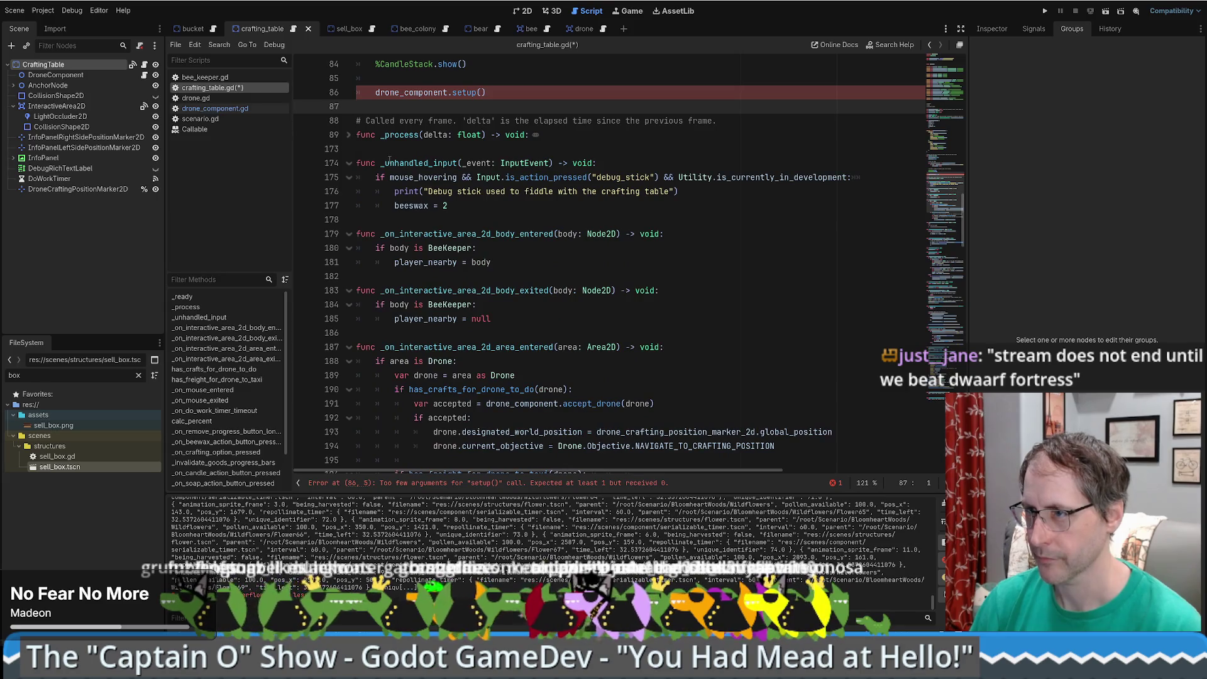
pyautogui.click(349, 163)
pyautogui.click(348, 191)
pyautogui.click(349, 219)
pyautogui.click(350, 248)
pyautogui.click(349, 276)
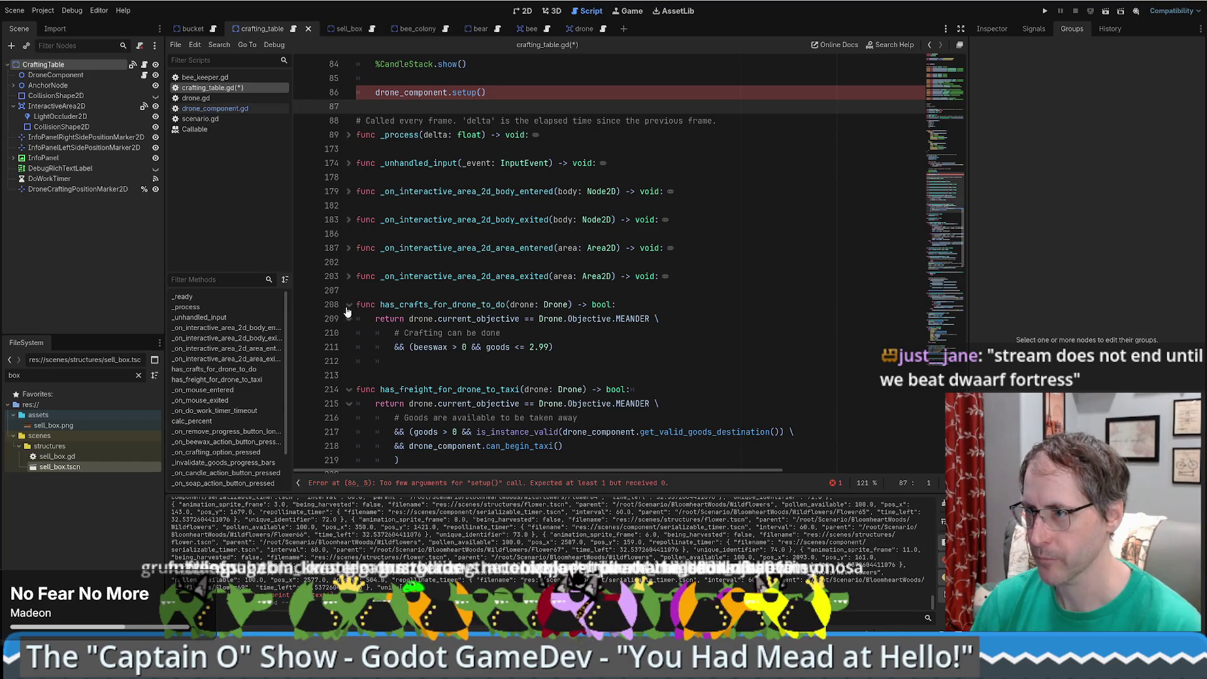
pyautogui.click(371, 292)
pyautogui.press('BackSpace')
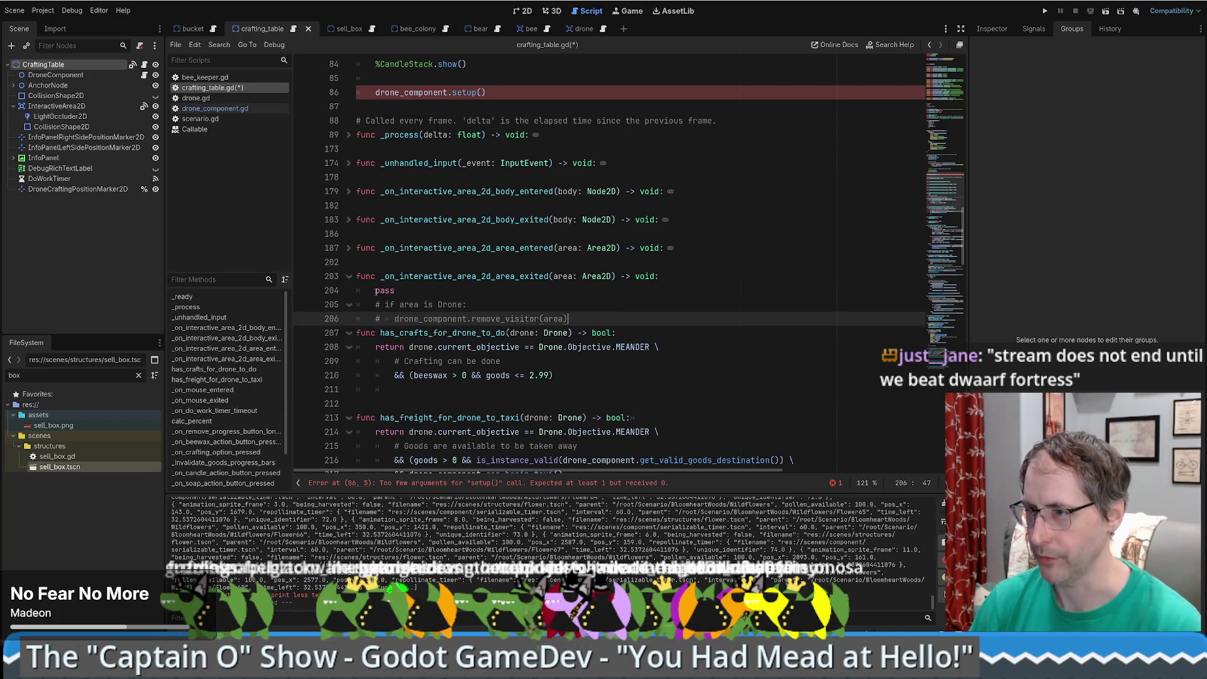
# - Insert blank lines and start a func declaration for drone_component_can_accept_freight on line 208
pyautogui.hotkey('ctrl', 'z')
pyautogui.hotkey('ctrl', 'z')
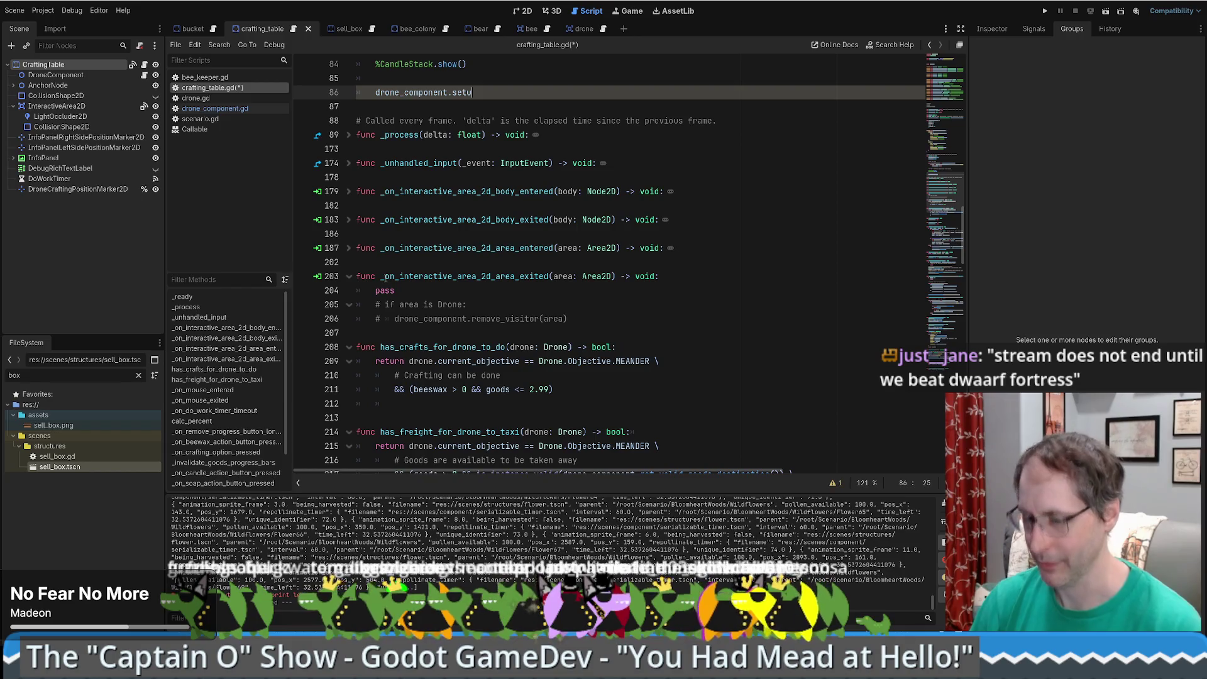
pyautogui.hotkey('ctrl', 'y')
pyautogui.hotkey('ctrl', 'y')
pyautogui.hotkey('ctrl', 'z')
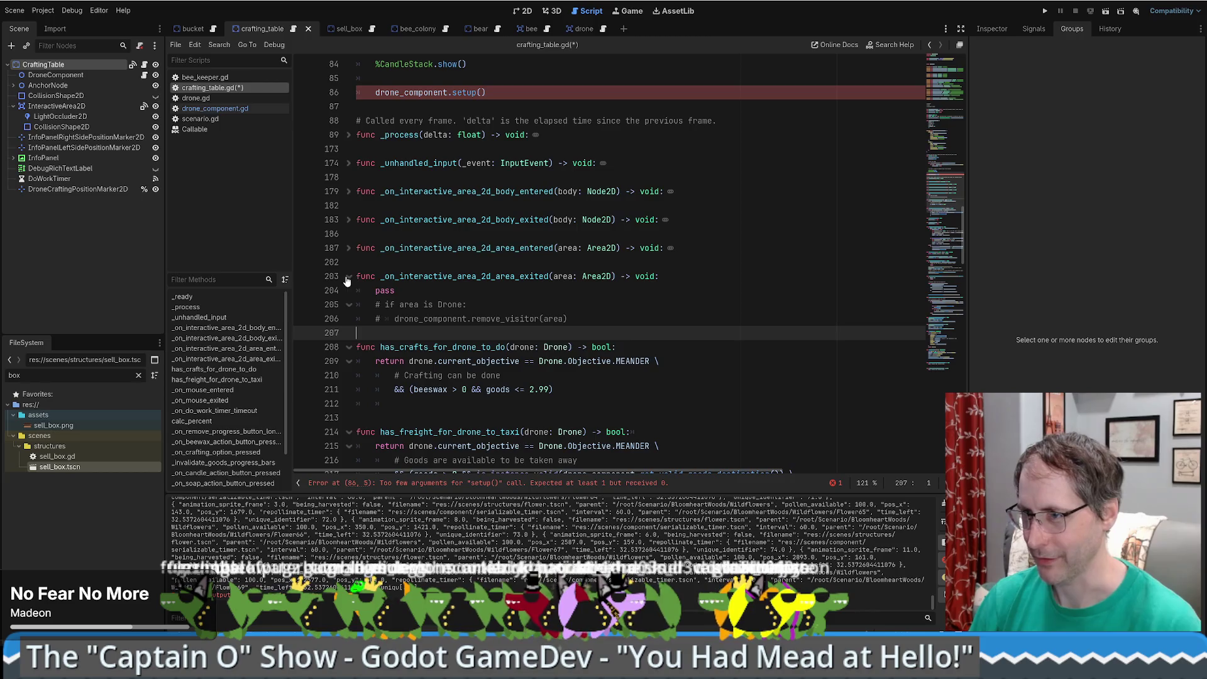
pyautogui.press('Return')
pyautogui.press('Return')
pyautogui.press('Up')
pyautogui.write('func')
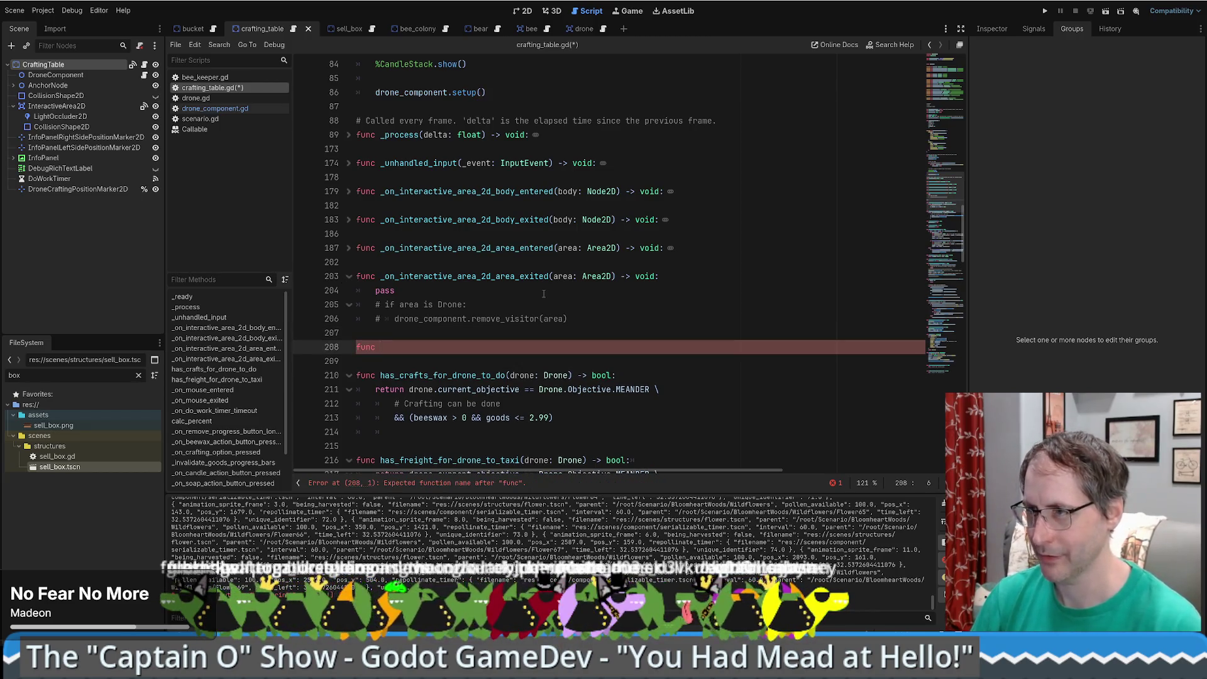
pyautogui.scroll(5, 544, 294)
pyautogui.scroll(-6, 544, 294)
pyautogui.write('doneone_')
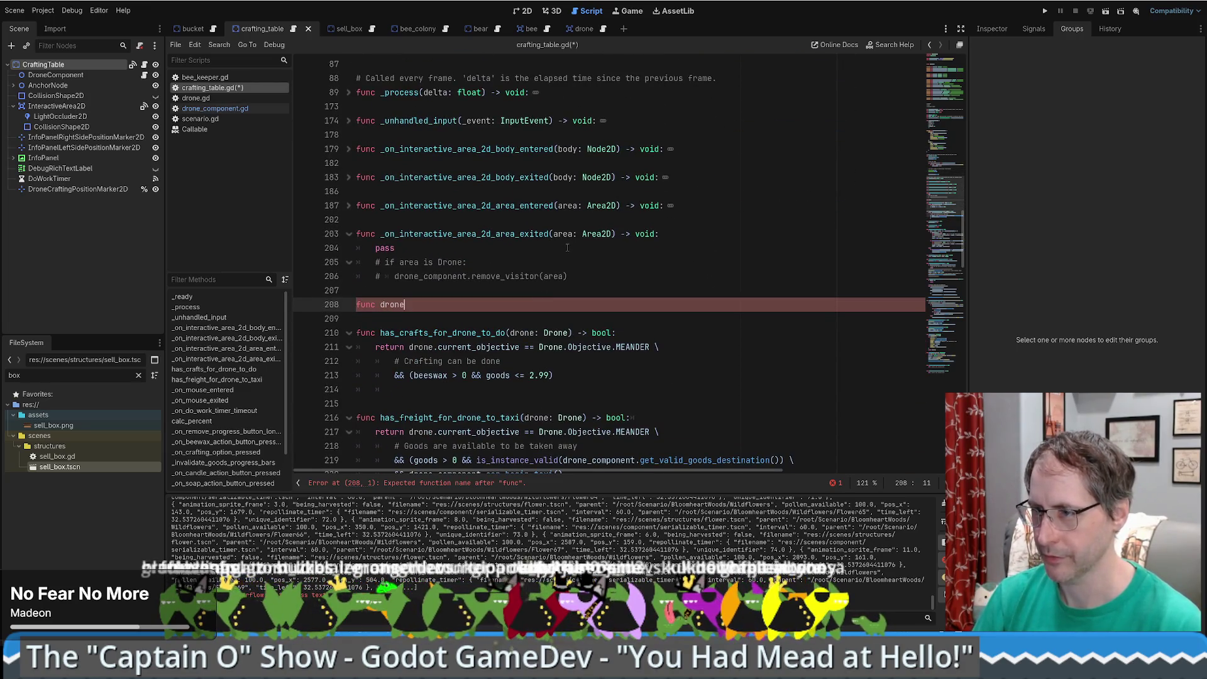
pyautogui.write('nent')
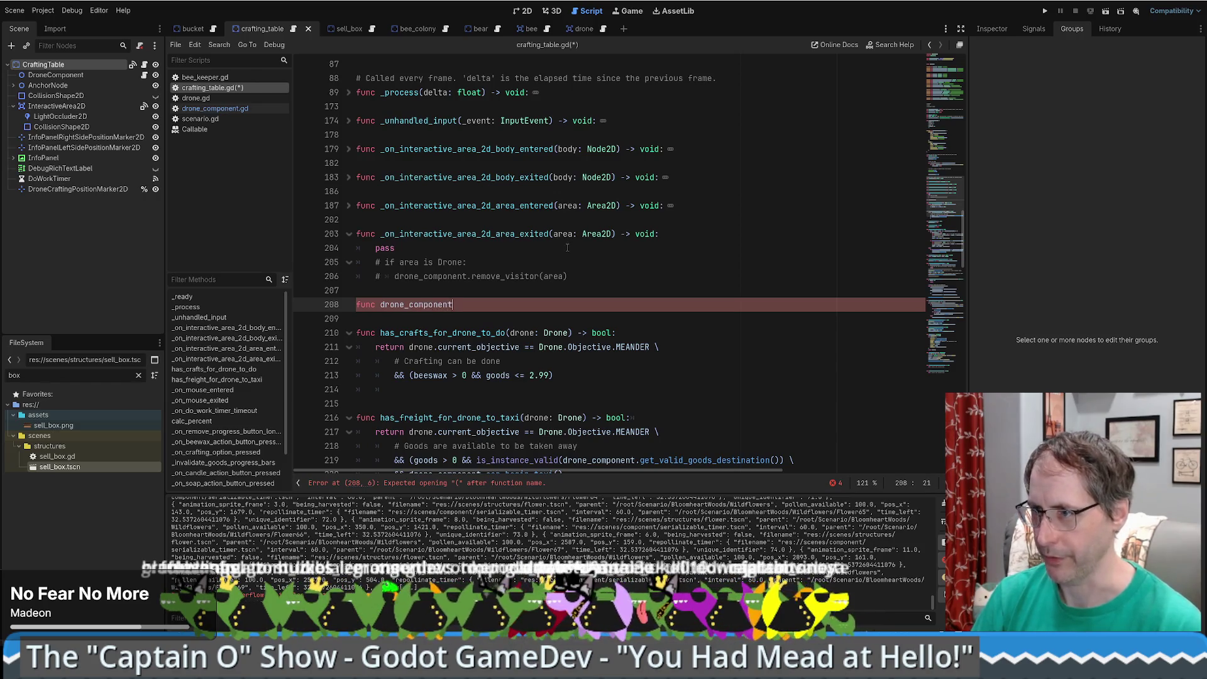
pyautogui.write('_can_accept')
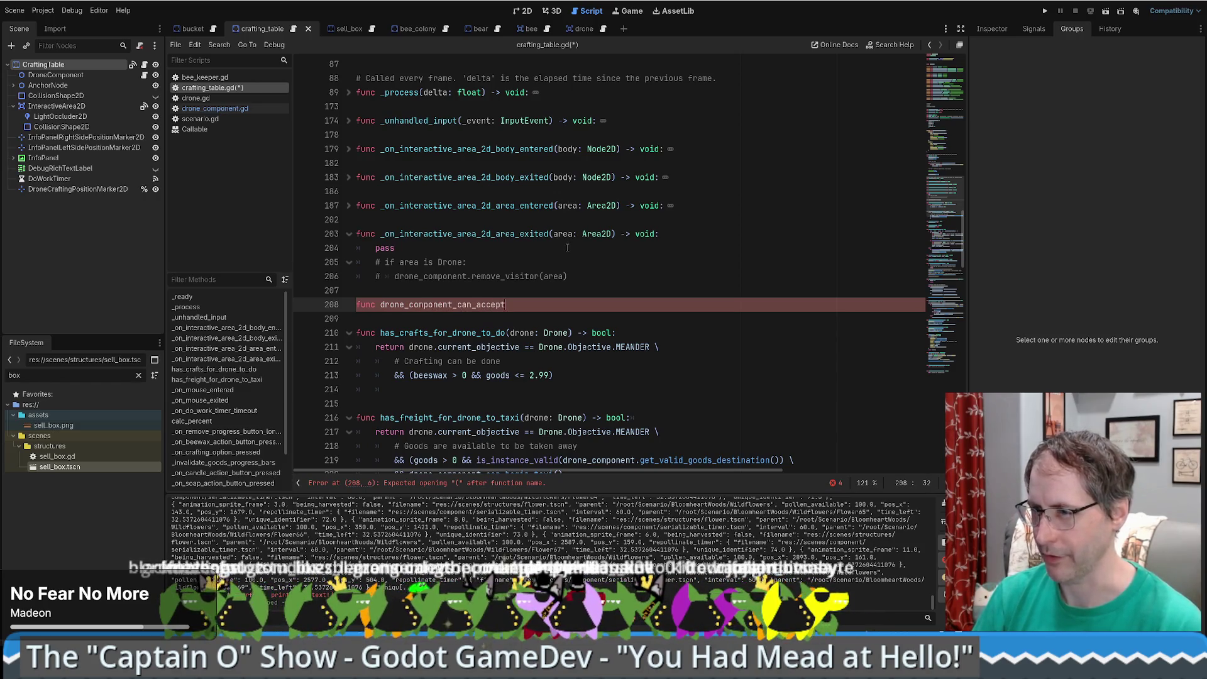
pyautogui.write('_visitor')
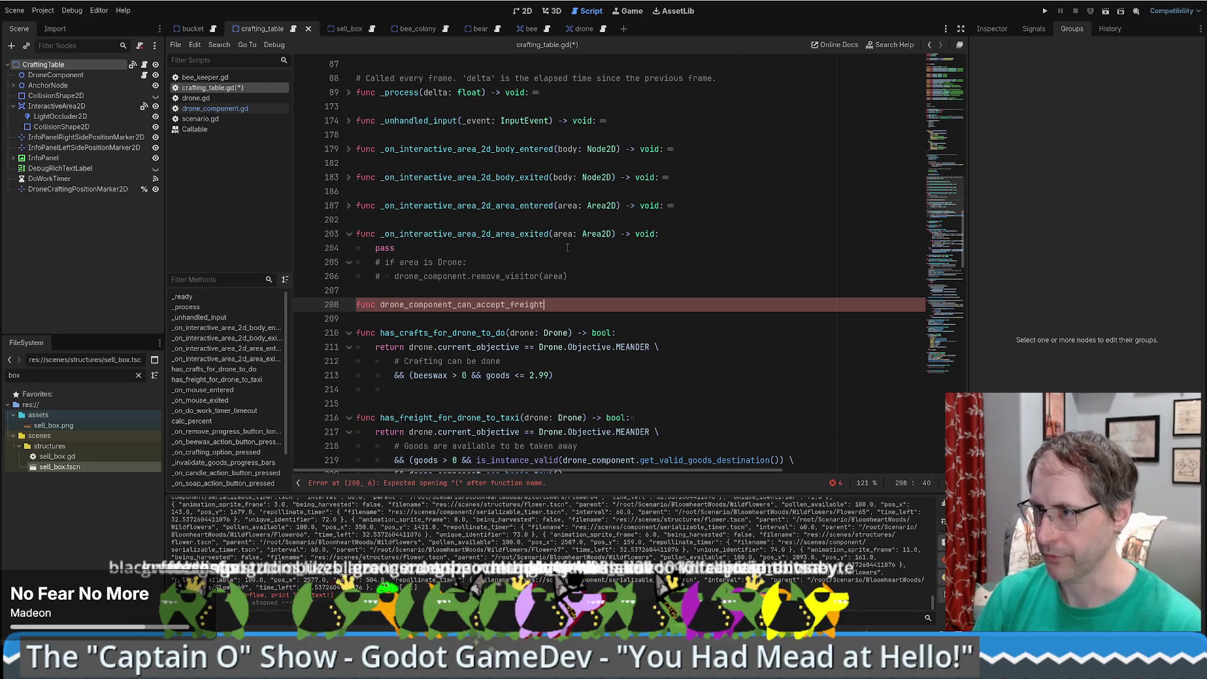
# - Jump to the setup function's definition in drone_component.gd
pyautogui.scroll(5, 567, 247)
pyautogui.scroll(2, 567, 247)
pyautogui.scroll(4, 567, 250)
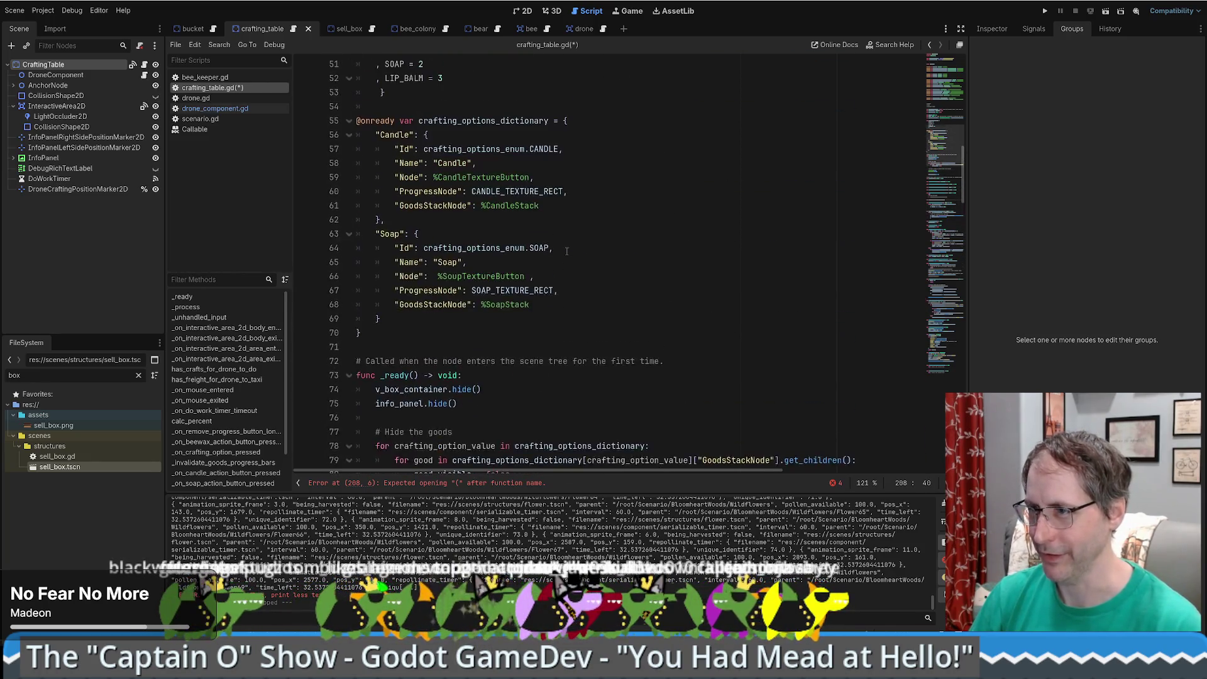
pyautogui.scroll(-7, 549, 265)
pyautogui.keyDown('ctrl'); pyautogui.click(463, 262); pyautogui.keyUp('ctrl')
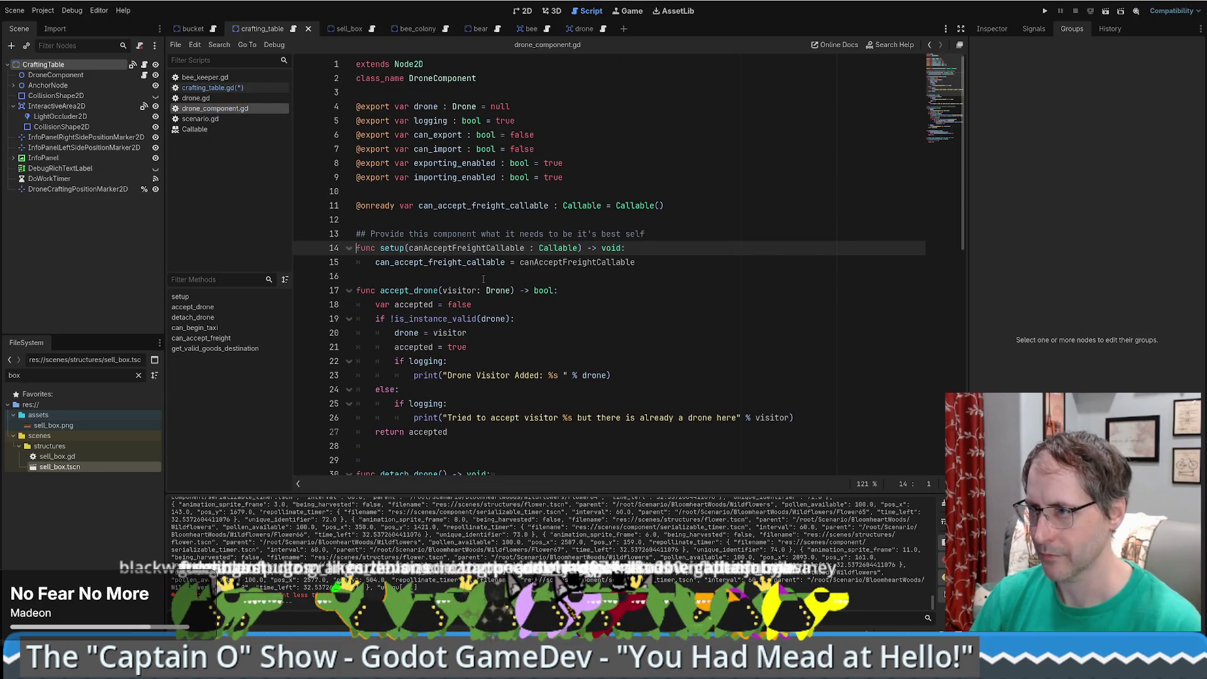
pyautogui.hotkey('alt', 'Left')
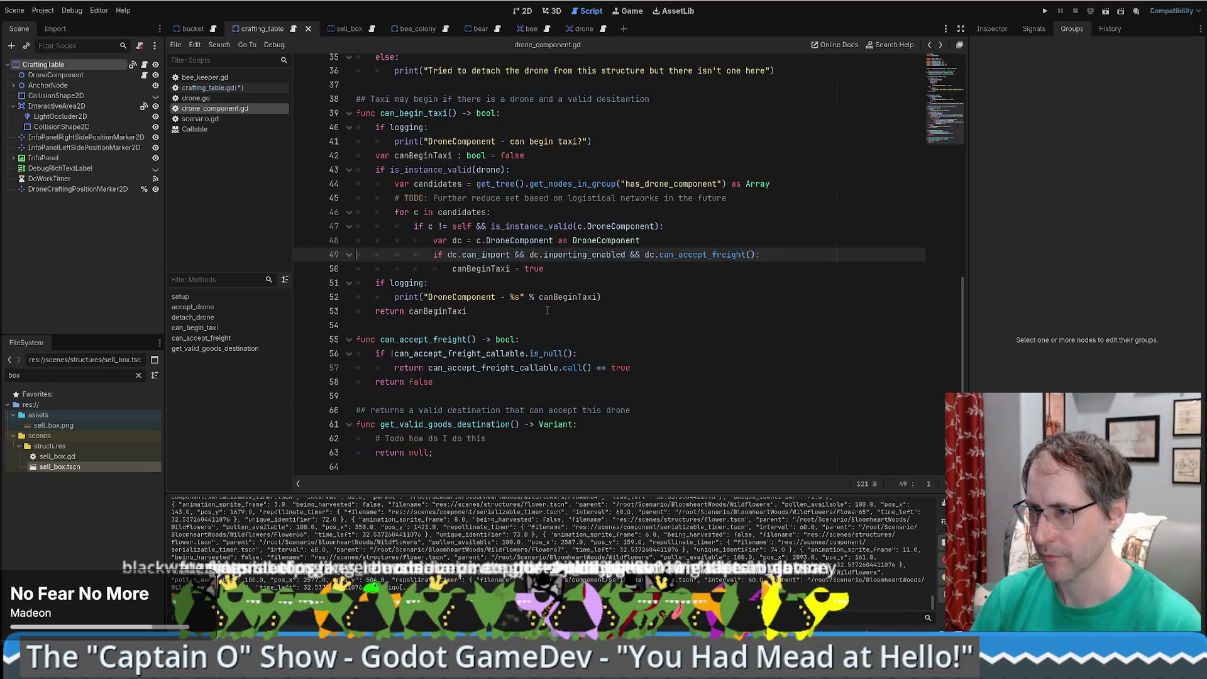
pyautogui.hotkey('alt', 'Right')
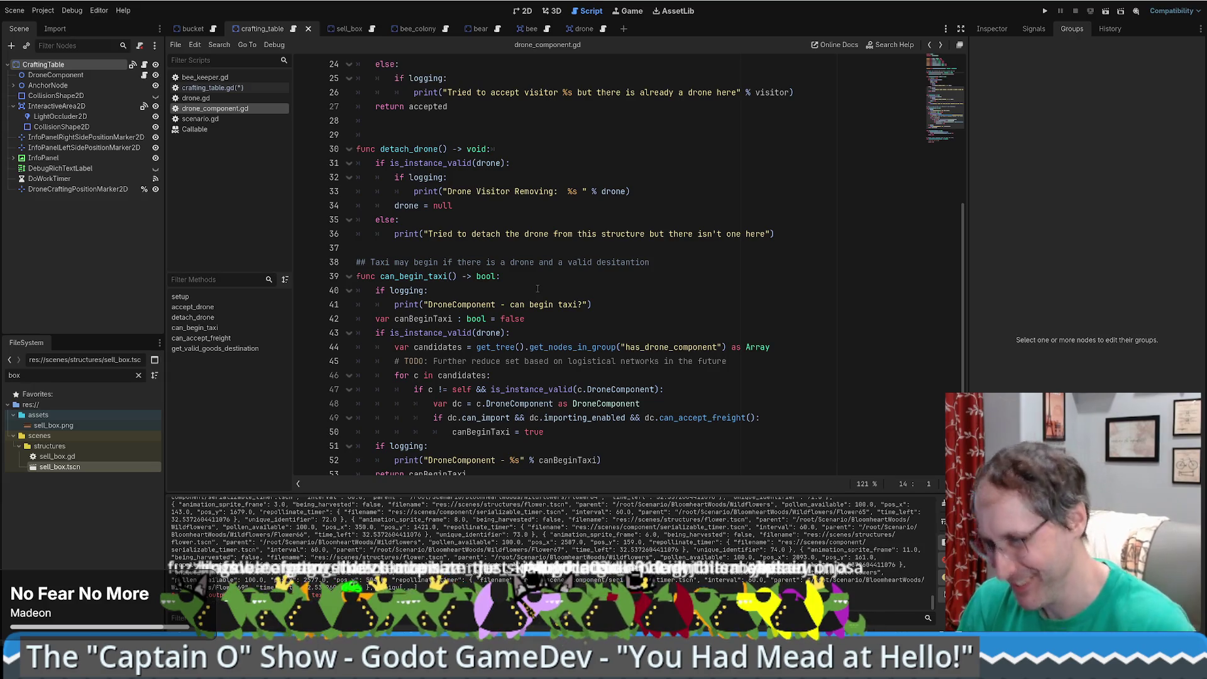
pyautogui.scroll(-4, 532, 304)
pyautogui.scroll(7, 554, 302)
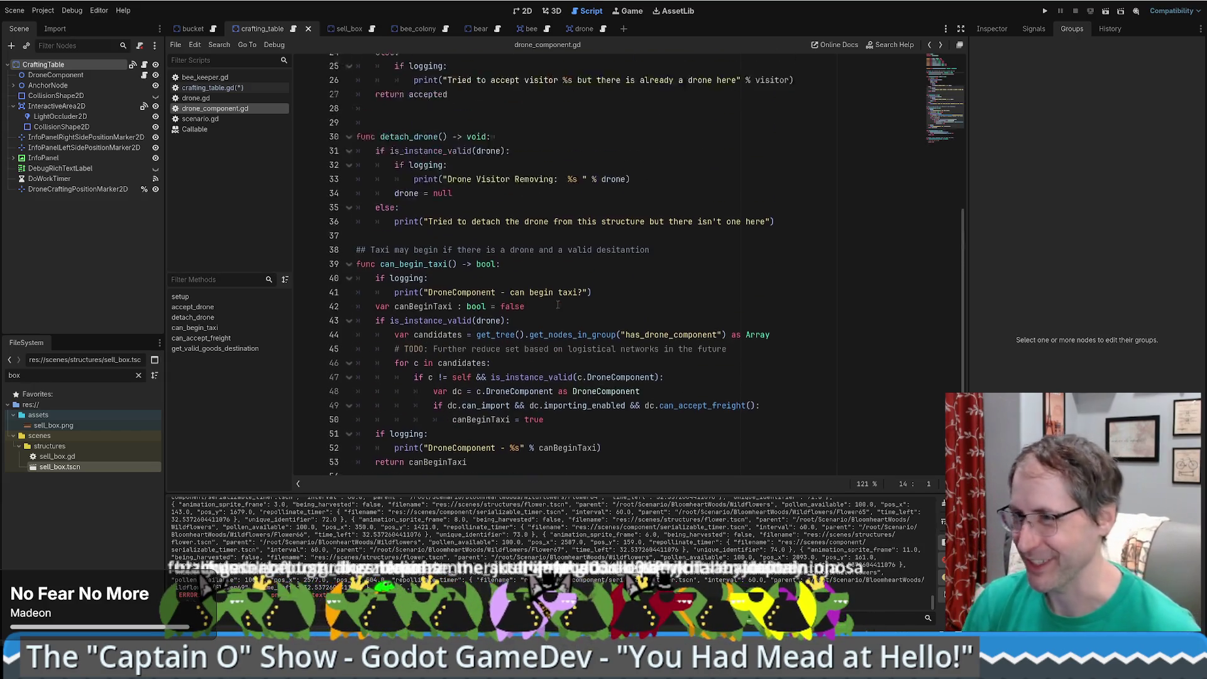
pyautogui.click(524, 268)
pyautogui.hotkey('alt', 'Left')
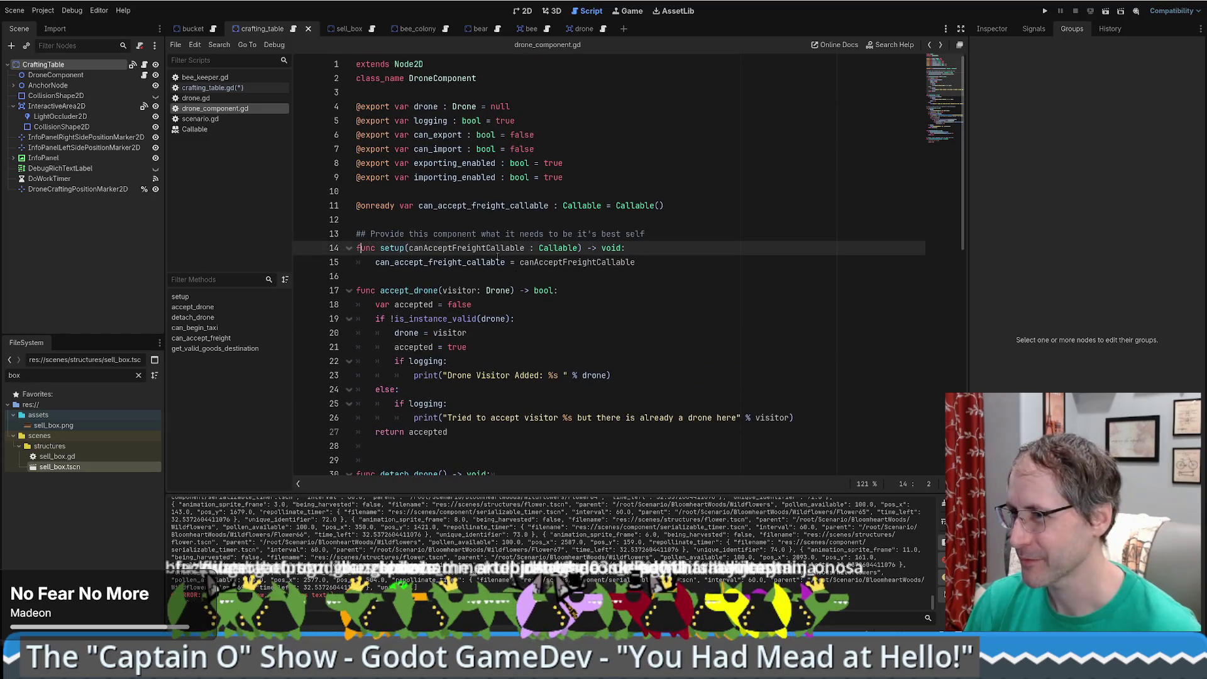
pyautogui.hotkey('alt', 'Right')
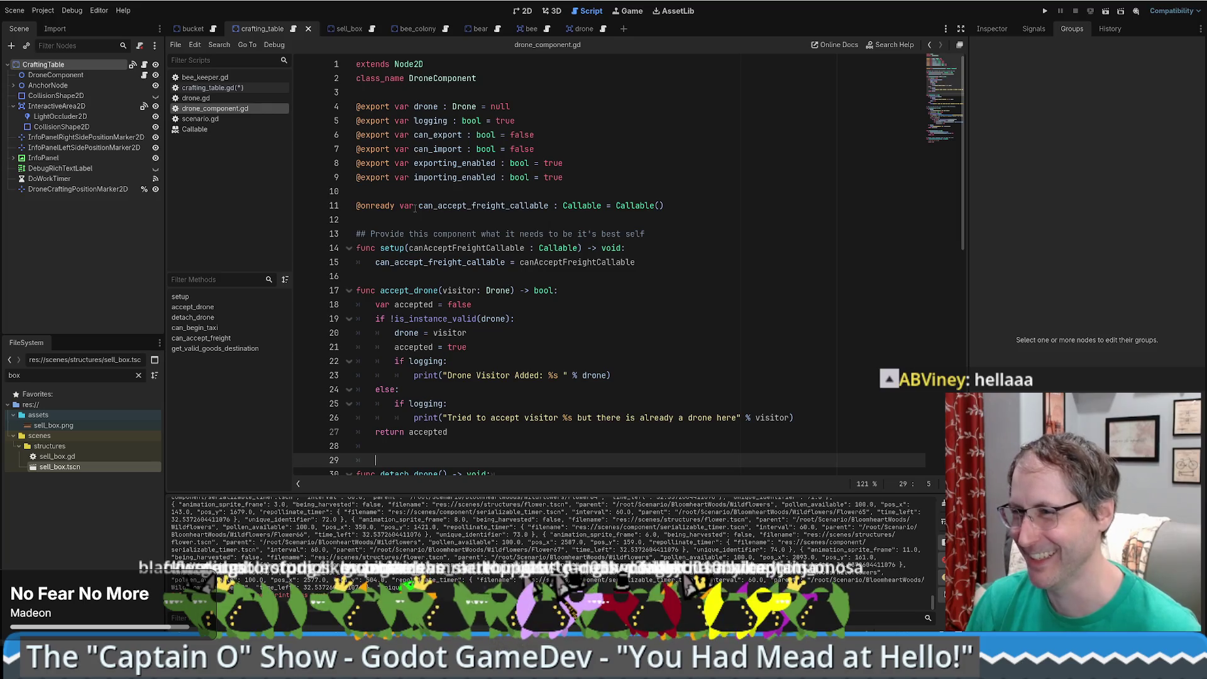
pyautogui.hotkey('alt', 'Left')
pyautogui.hotkey('alt', 'Right')
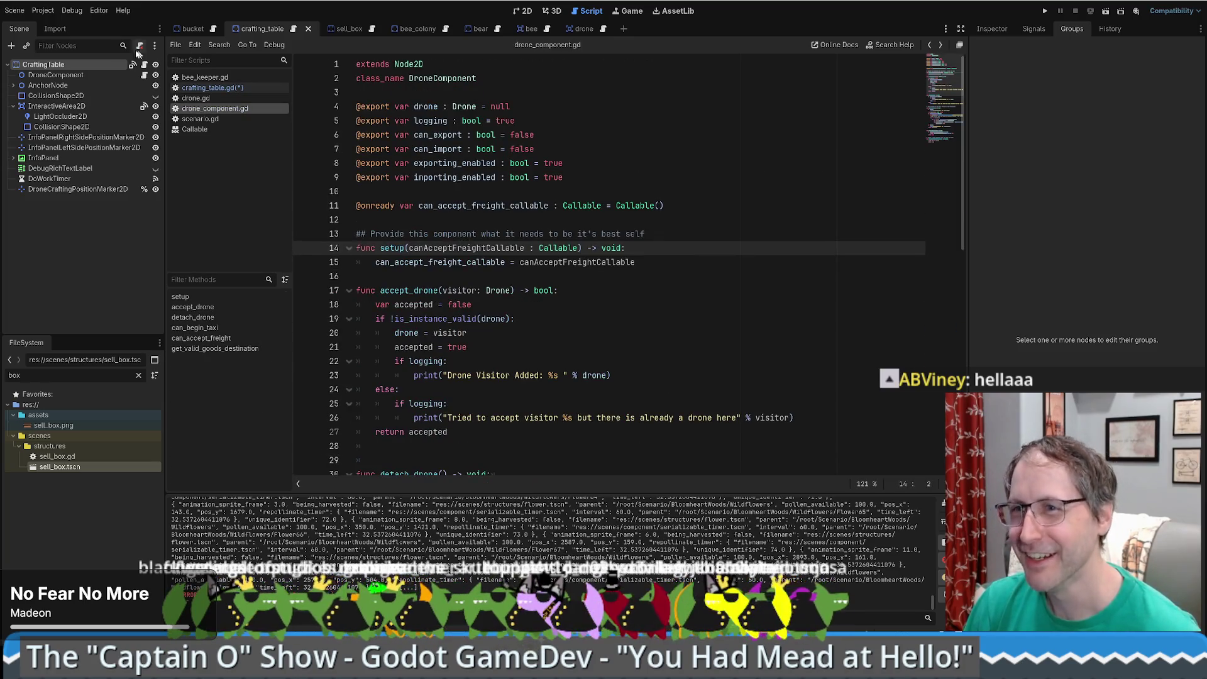
pyautogui.hotkey('alt', 'Left')
pyautogui.scroll(-2, 629, 279)
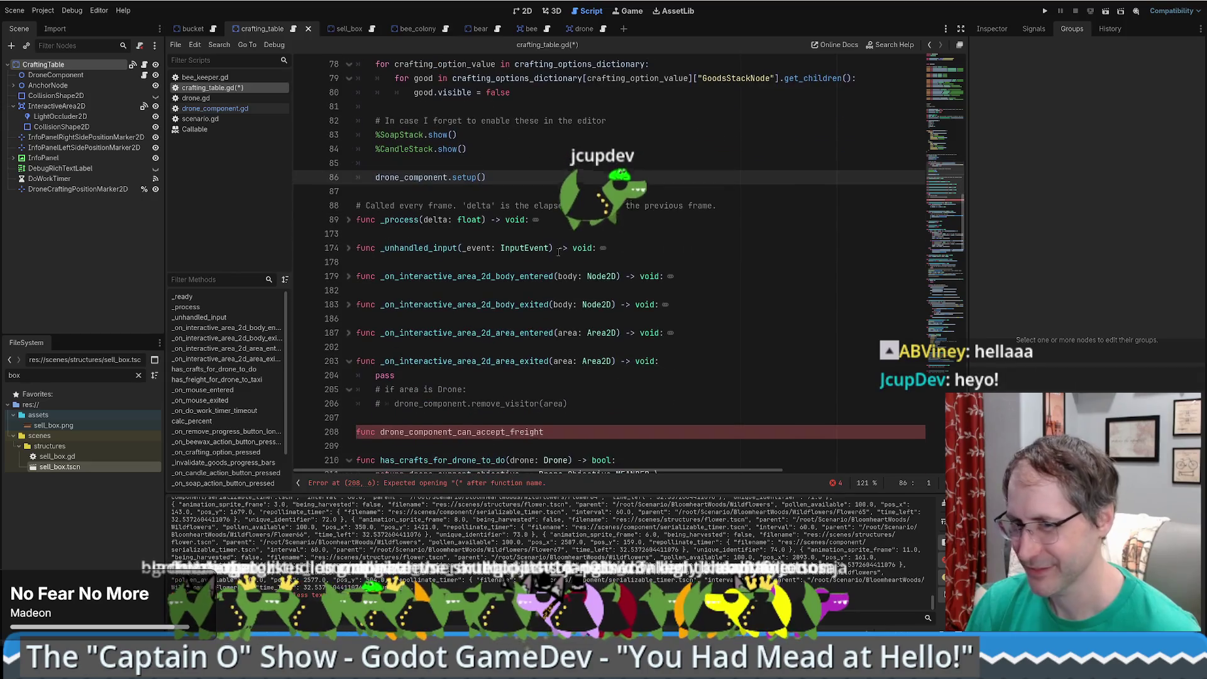
# - Complete drone_component_can_accept_freight() -> bool so it returns beeswax < 2.99
pyautogui.scroll(-3, 548, 231)
pyautogui.click(584, 310)
pyautogui.write('() ->')
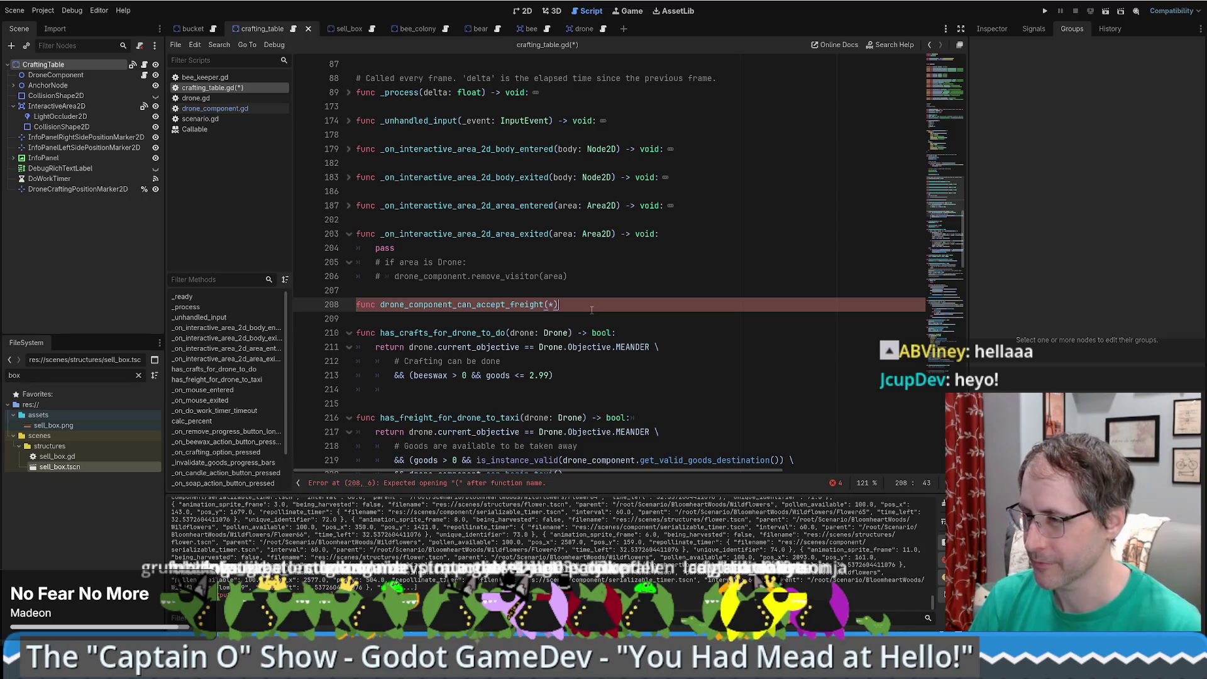
pyautogui.write(' bool:')
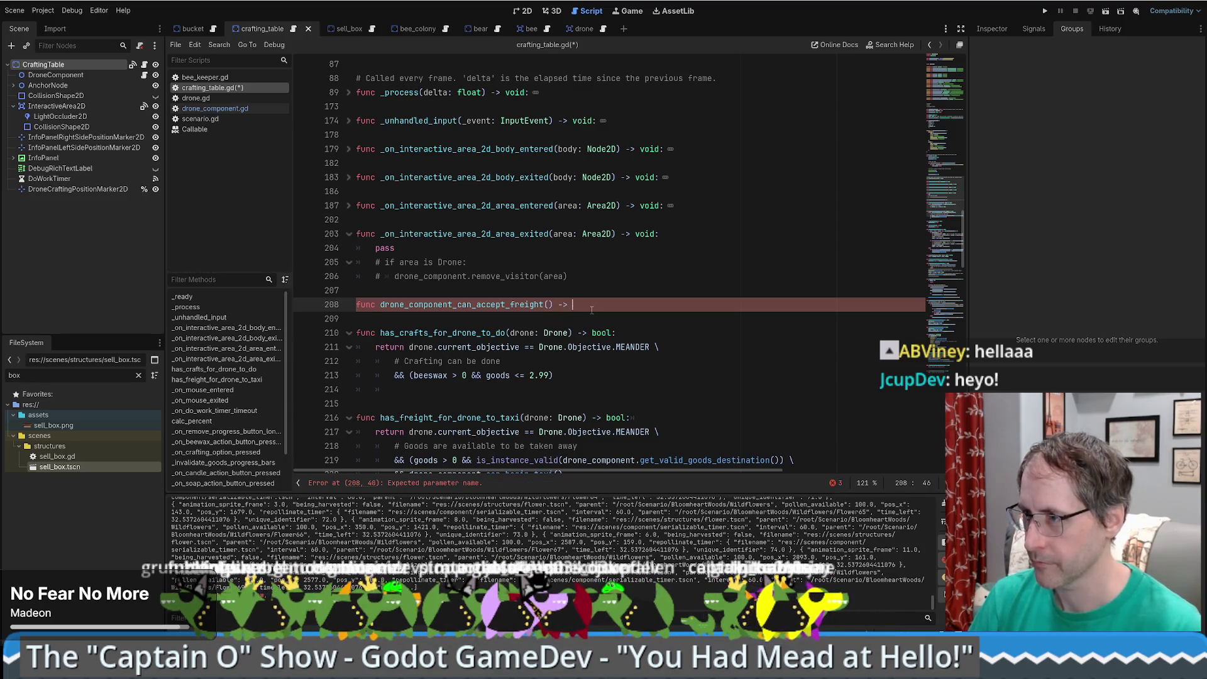
pyautogui.press('Return')
pyautogui.write('return true')
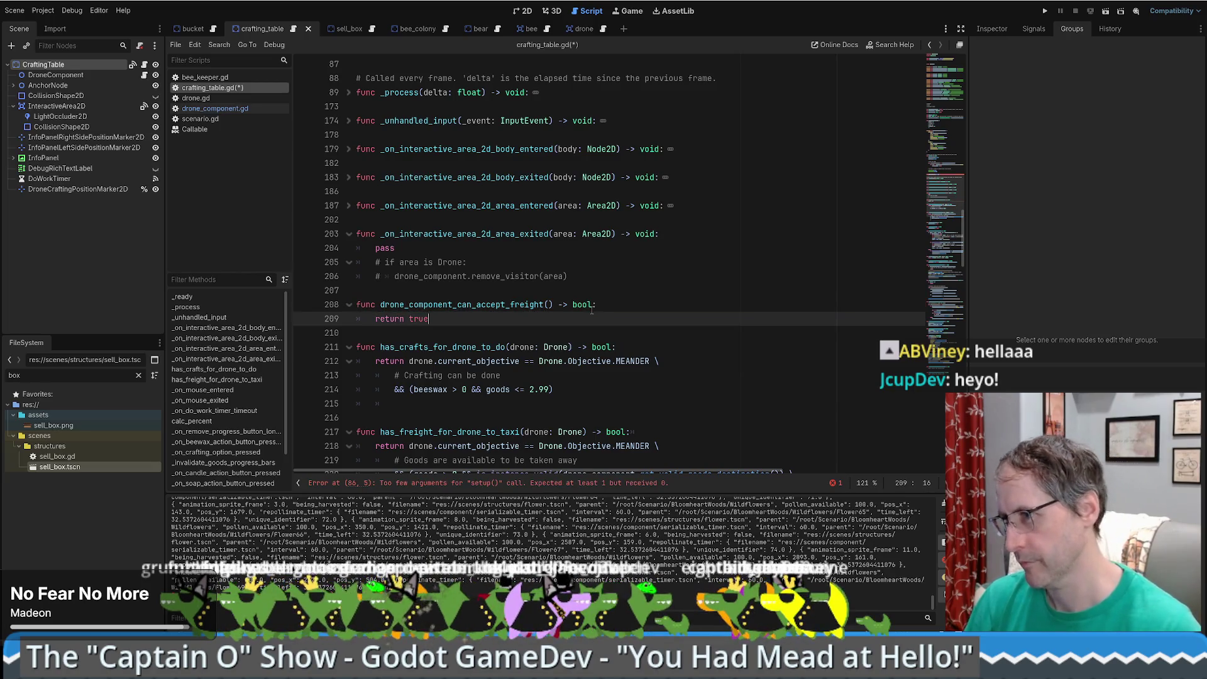
pyautogui.scroll(-2, 519, 261)
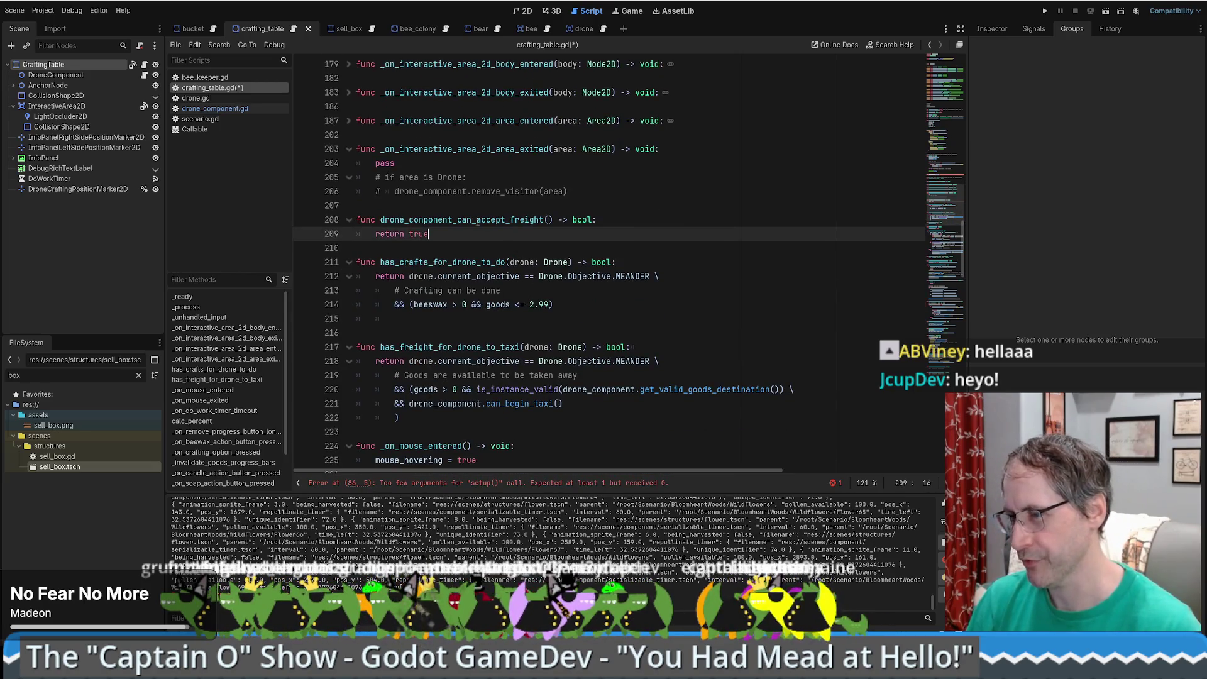
pyautogui.doubleClick(431, 304)
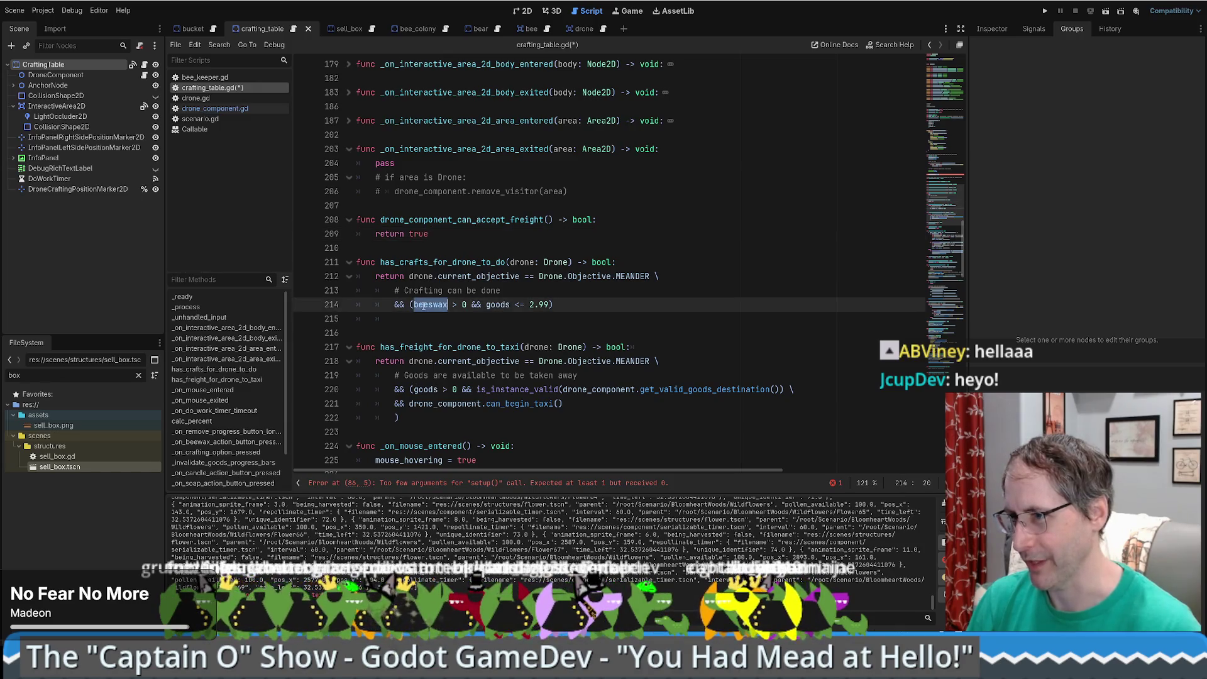
pyautogui.hotkey('ctrl', 'c')
pyautogui.doubleClick(416, 233)
pyautogui.hotkey('ctrl', 'v')
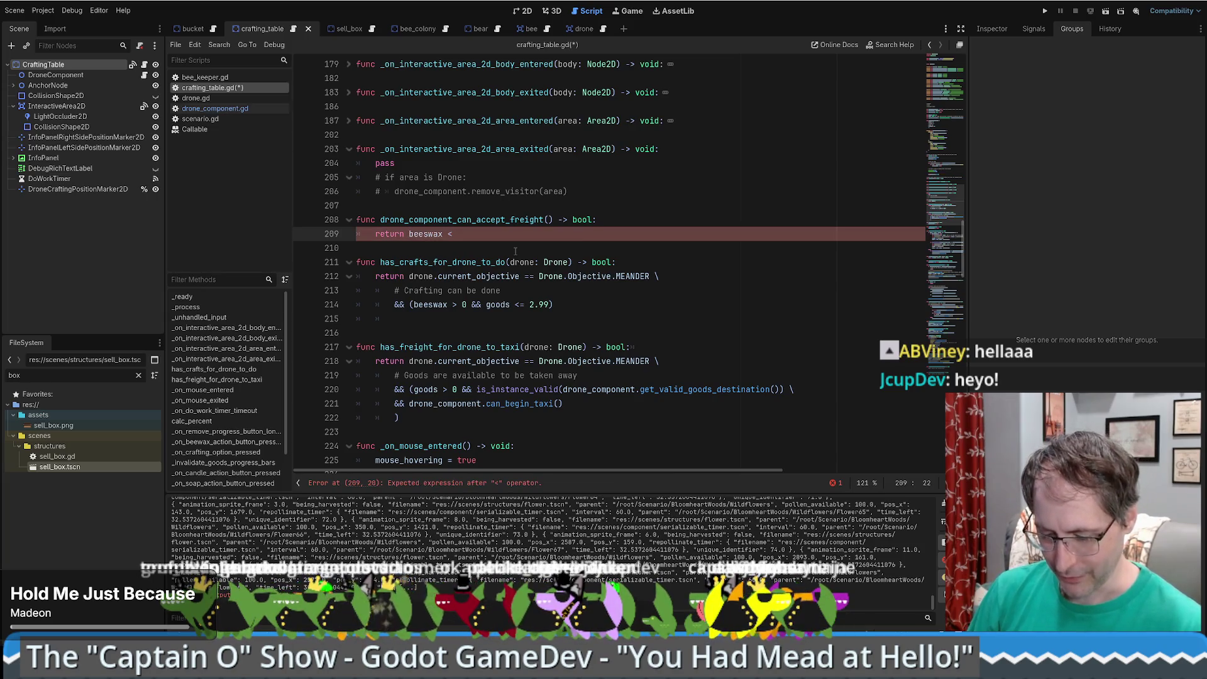
pyautogui.write('2.99')
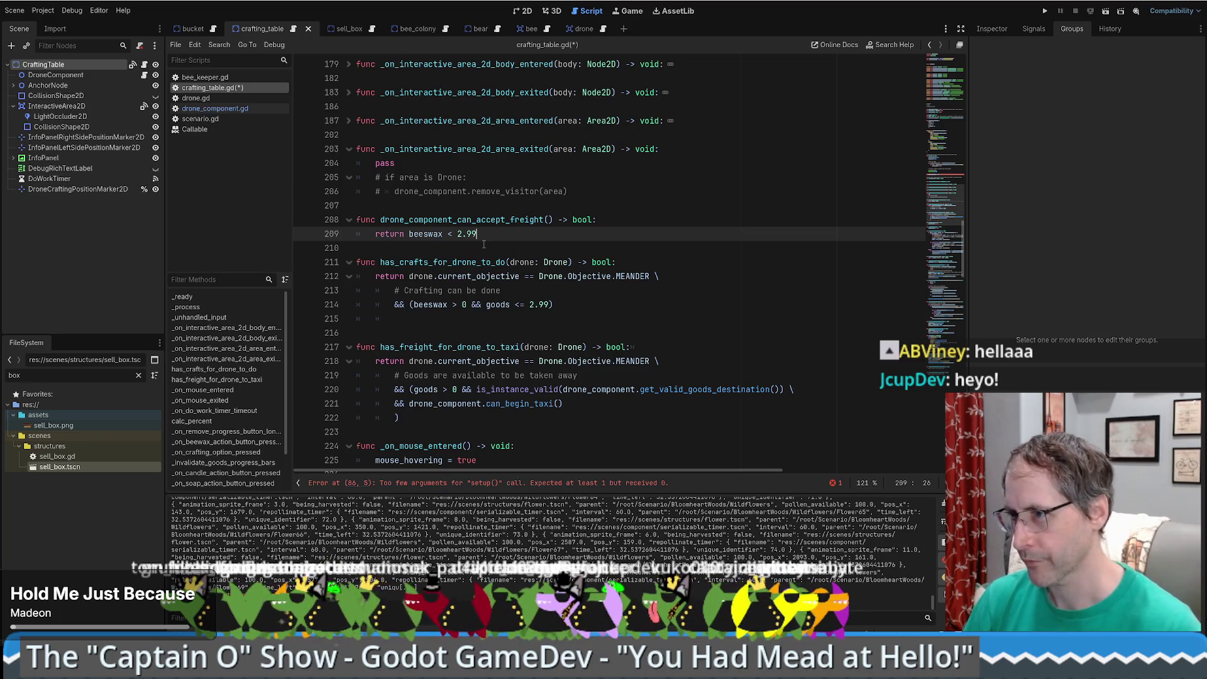
pyautogui.press('Up')
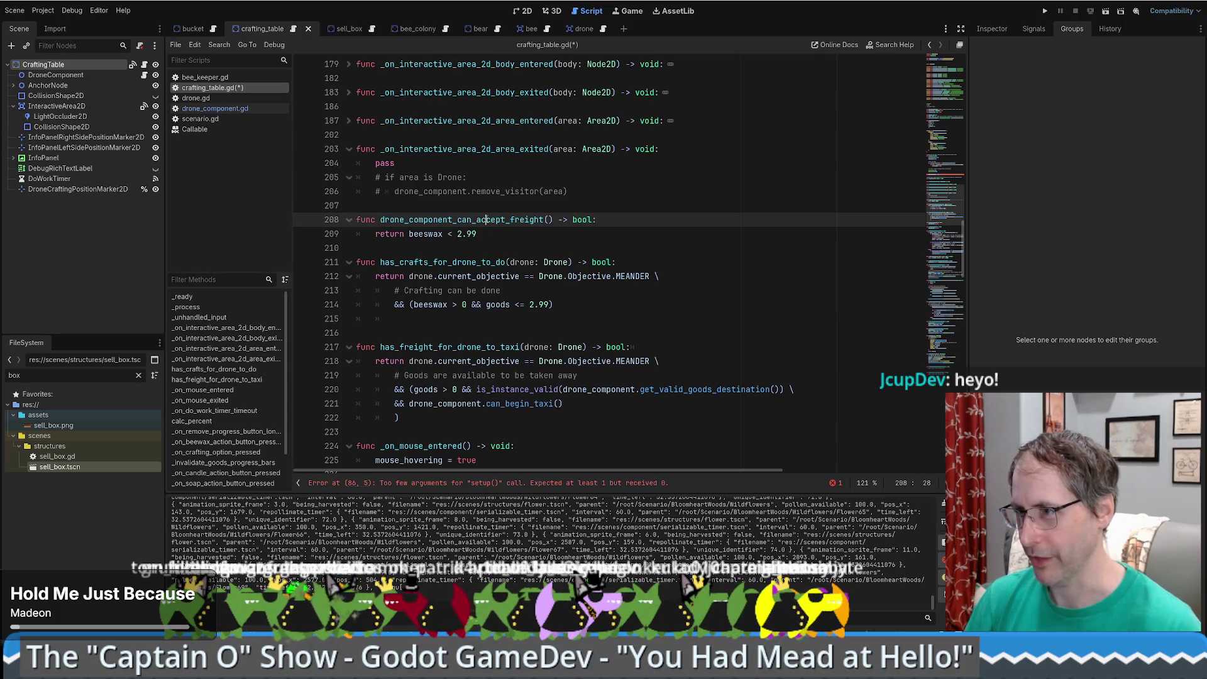
# - Pass drone_component_can_accept_freight into drone_component.setup() on line 86 and launch the game
pyautogui.doubleClick(488, 220)
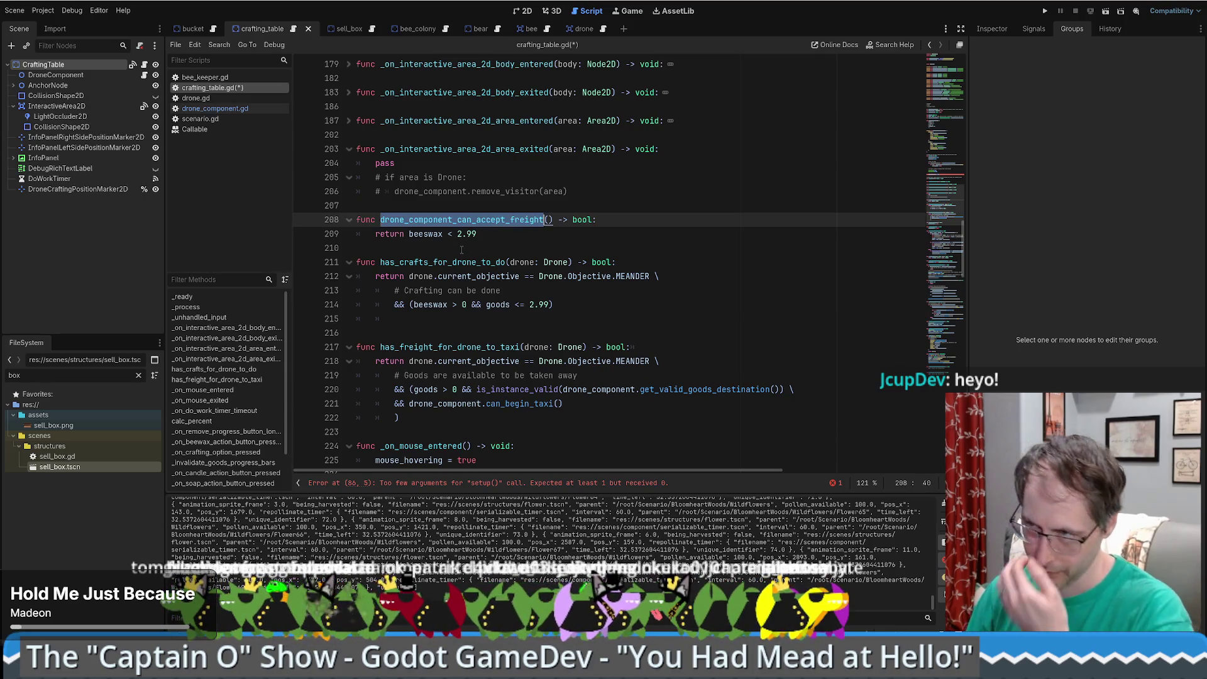
pyautogui.scroll(20, 494, 259)
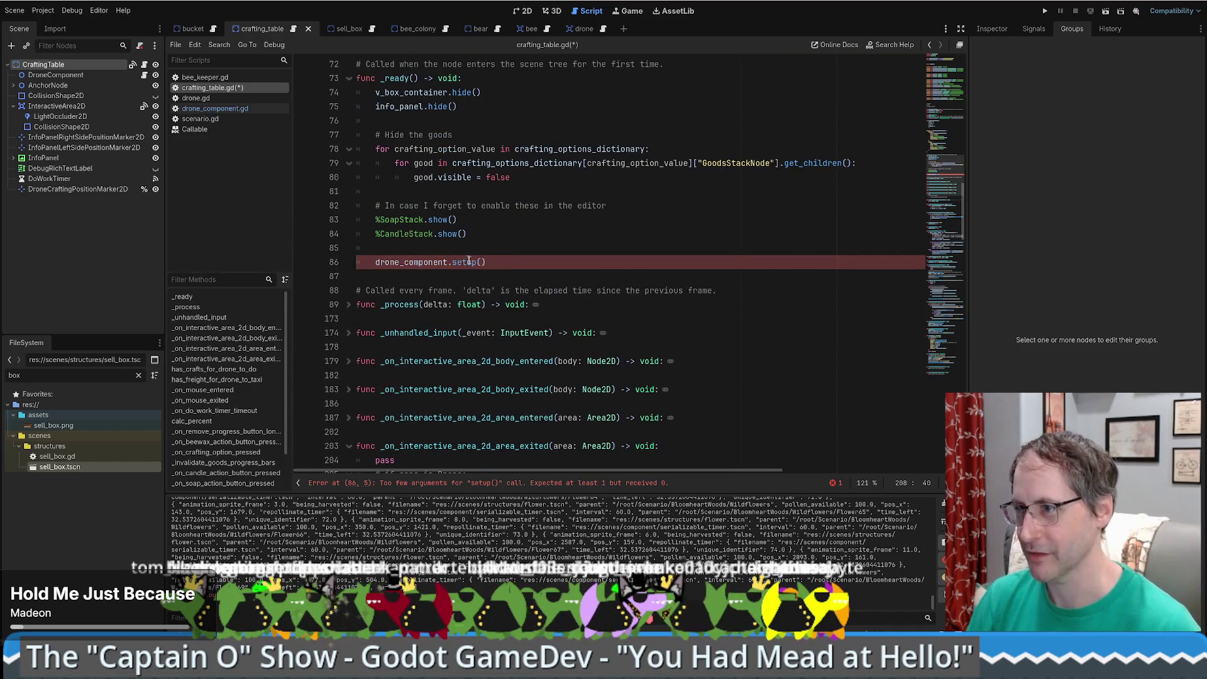
pyautogui.click(481, 262)
pyautogui.hotkey('ctrl', 'v')
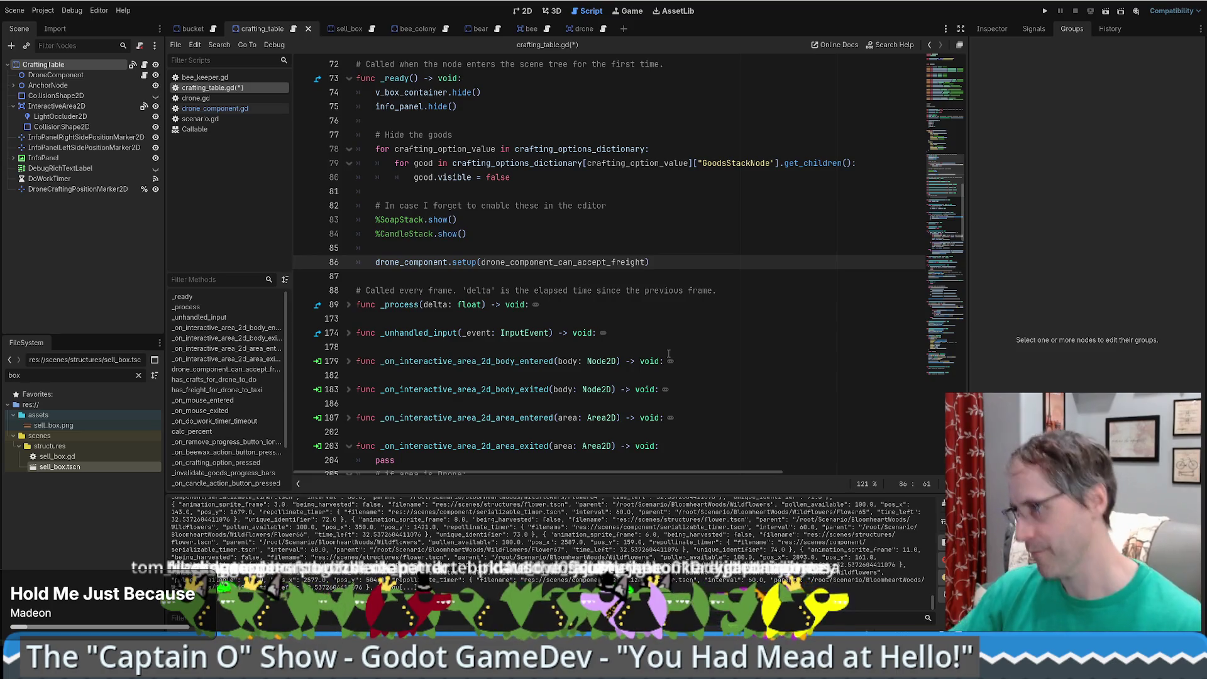
pyautogui.click(1045, 10)
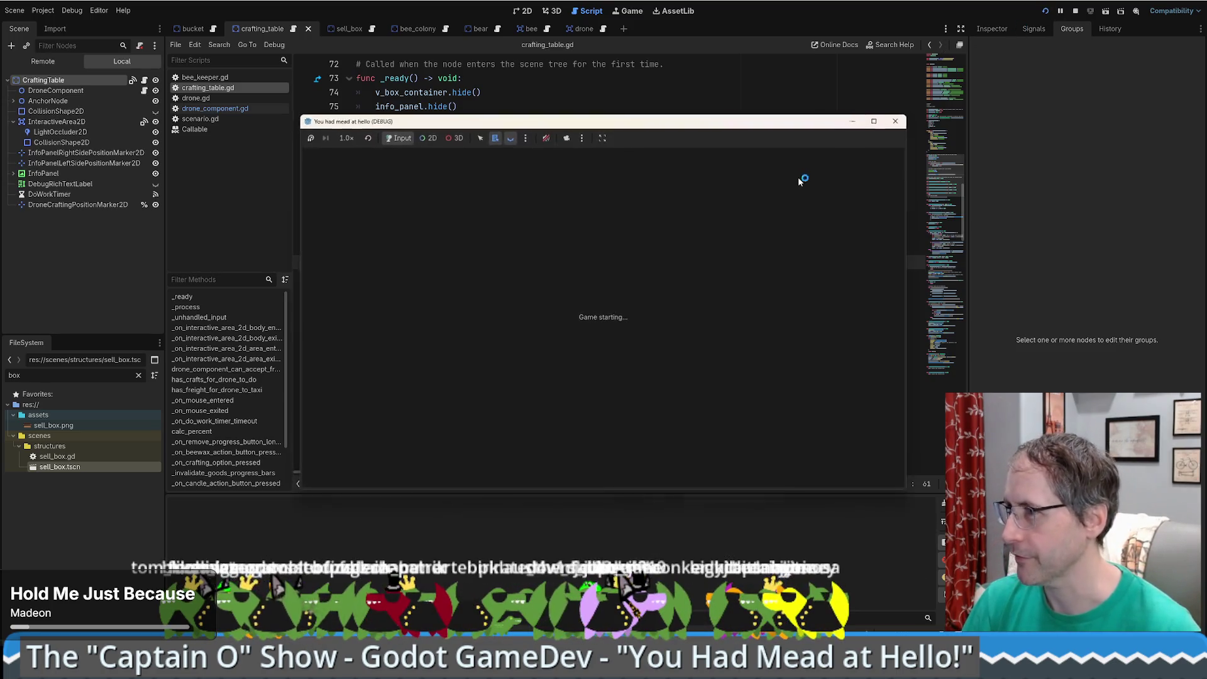
# - Start play, buy and place a crafting table for $200, walk to it and away, then close the game
pyautogui.click(591, 435)
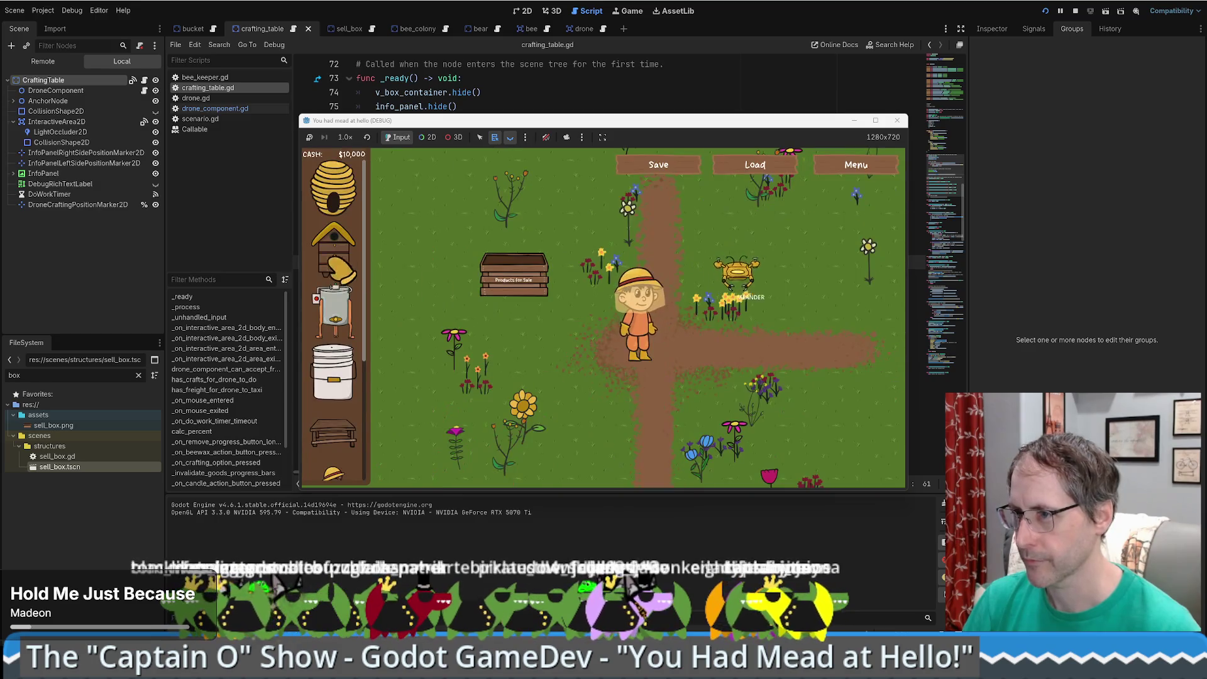
pyautogui.click(808, 374)
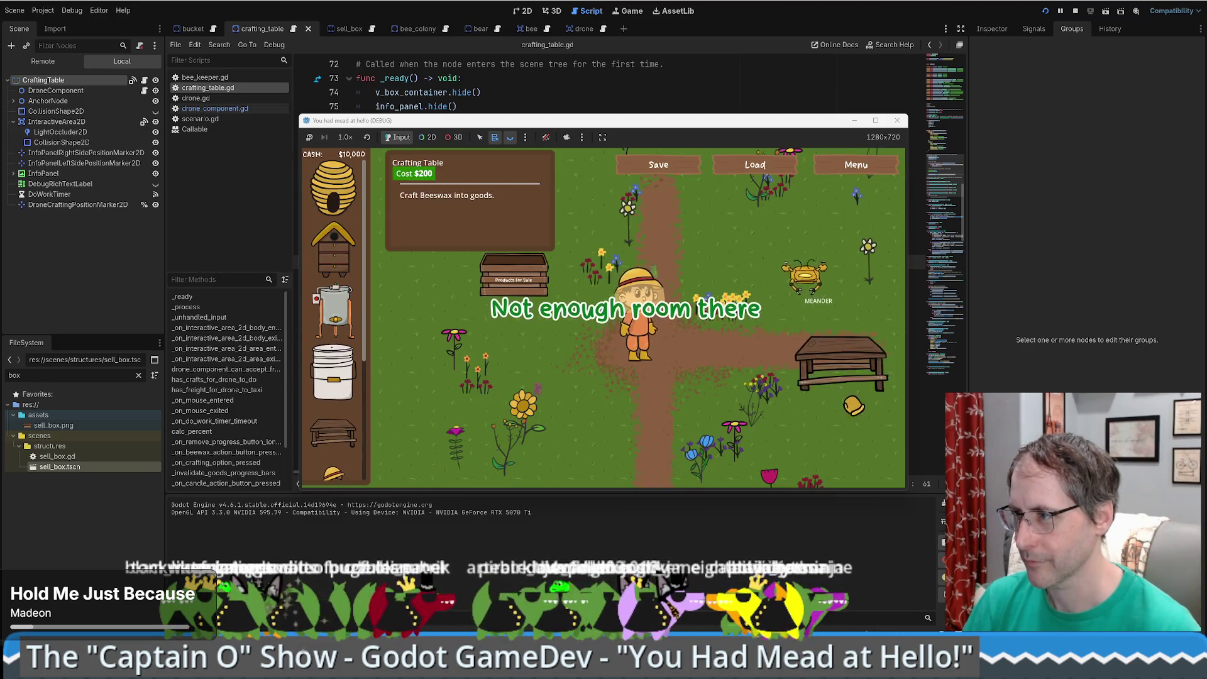
pyautogui.press('d')
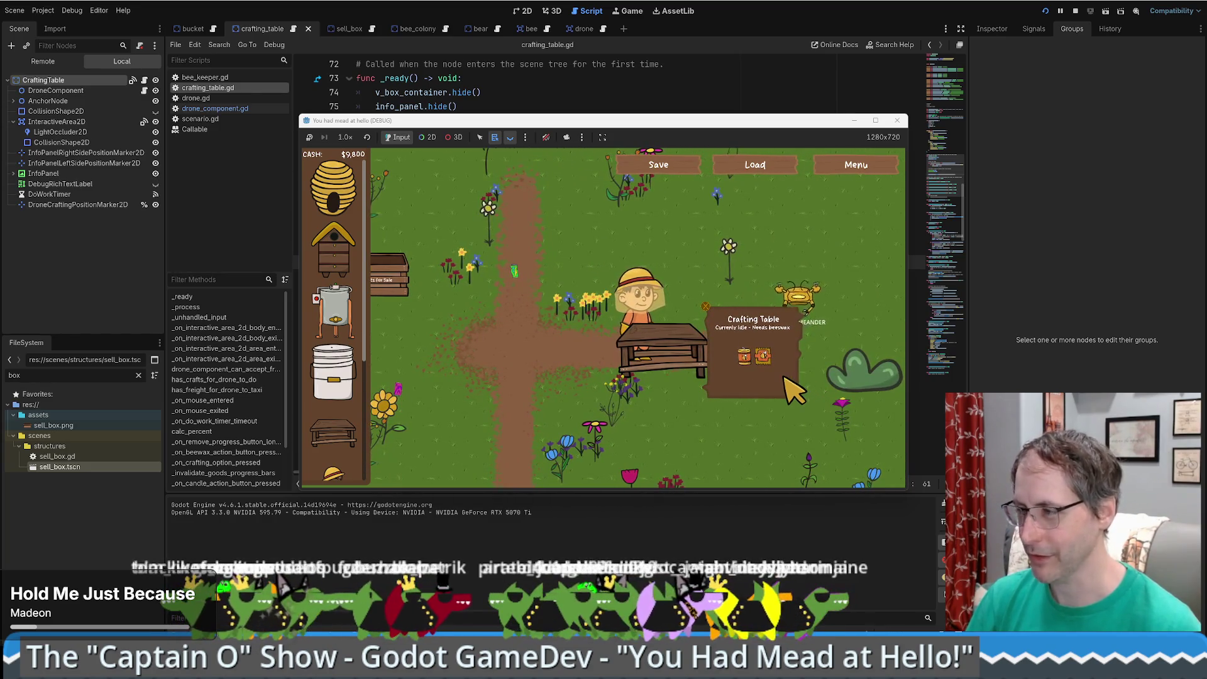
pyautogui.press('d')
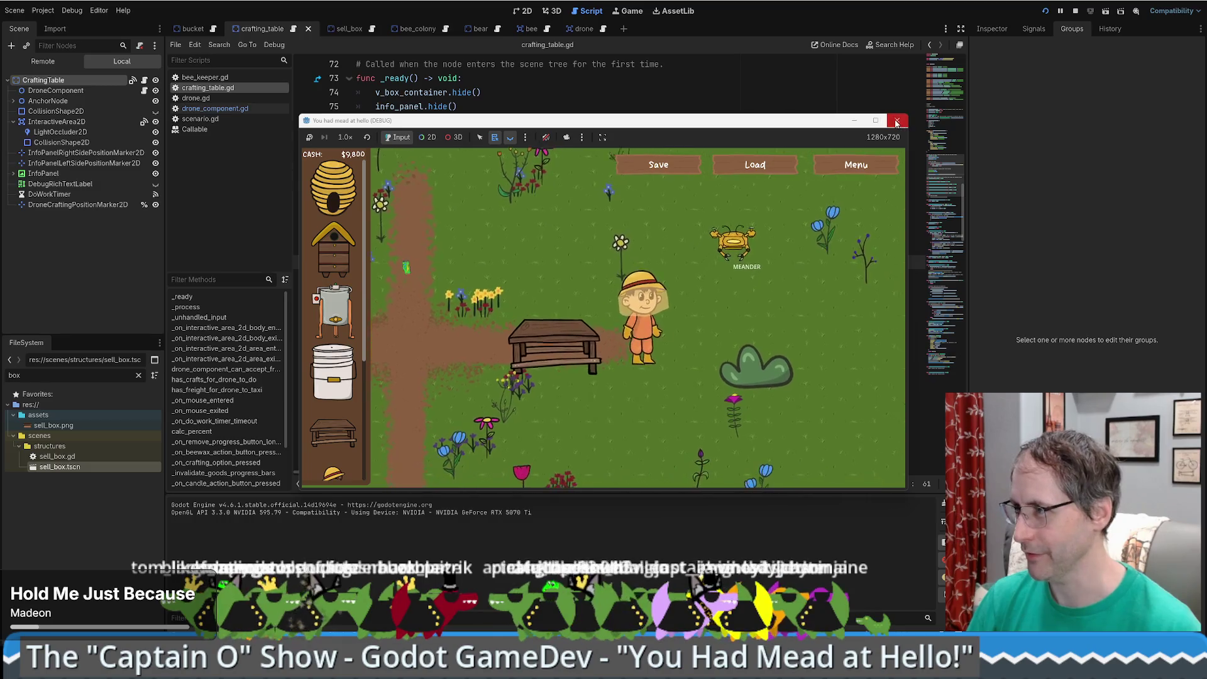
pyautogui.press('F8')
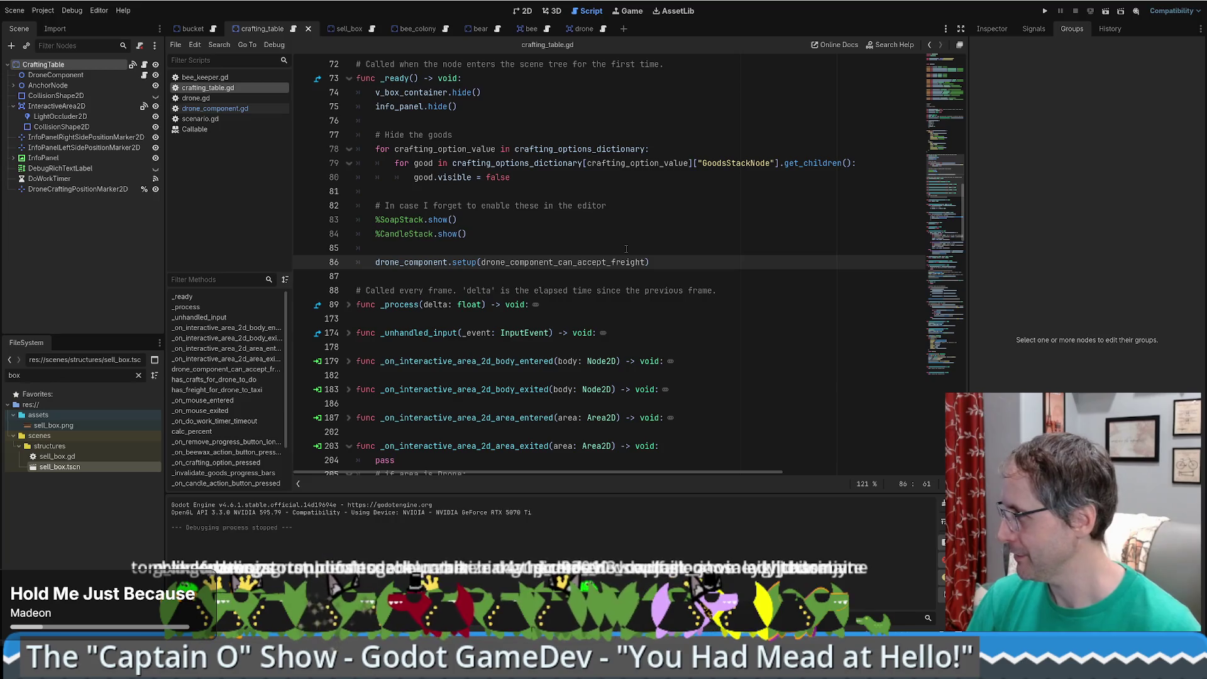
pyautogui.click(626, 249)
pyautogui.scroll(-1, 623, 250)
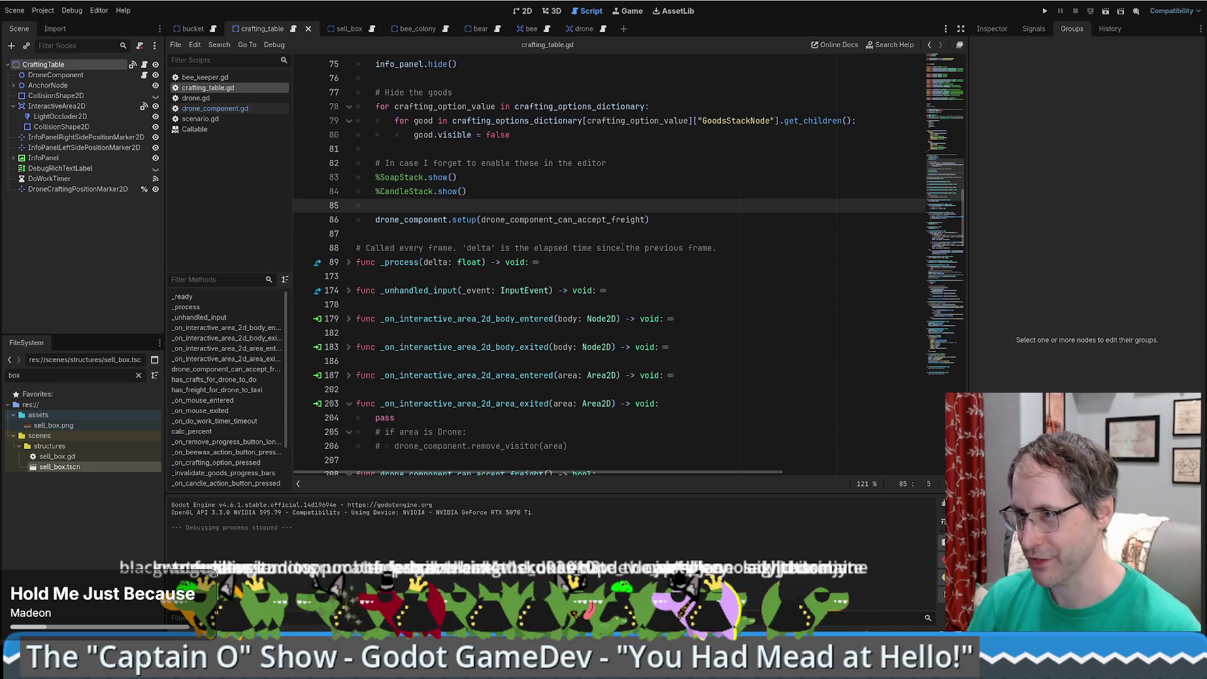
pyautogui.scroll(2, 619, 250)
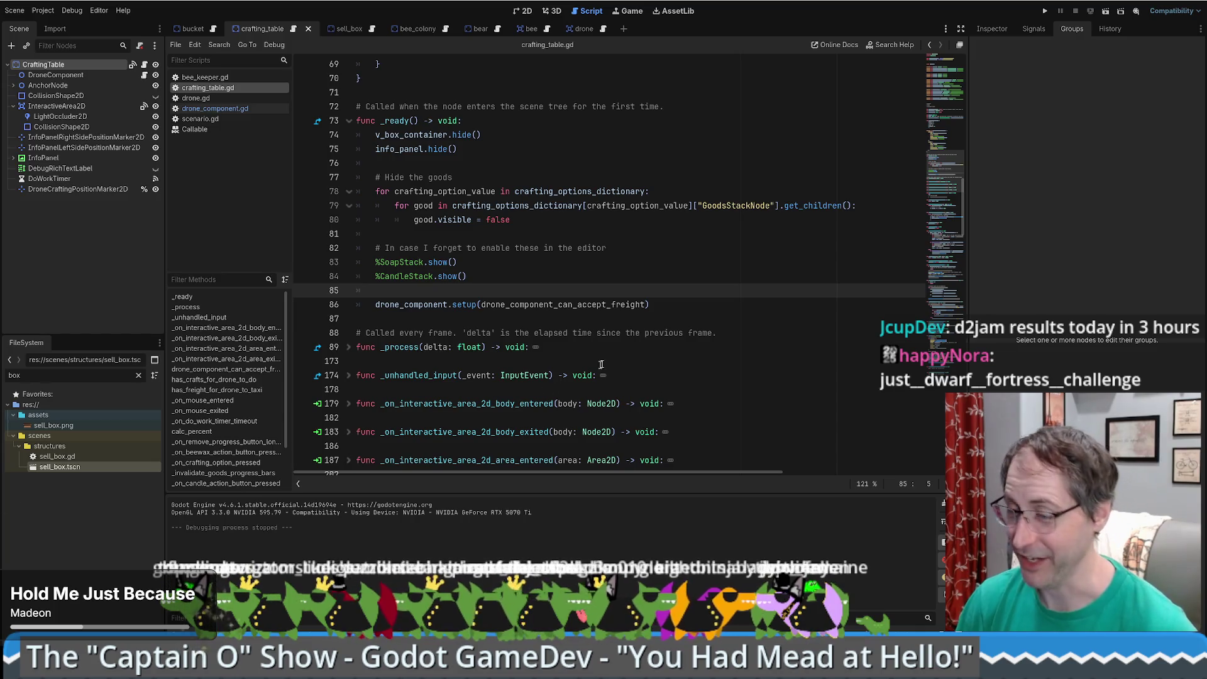
pyautogui.click(679, 302)
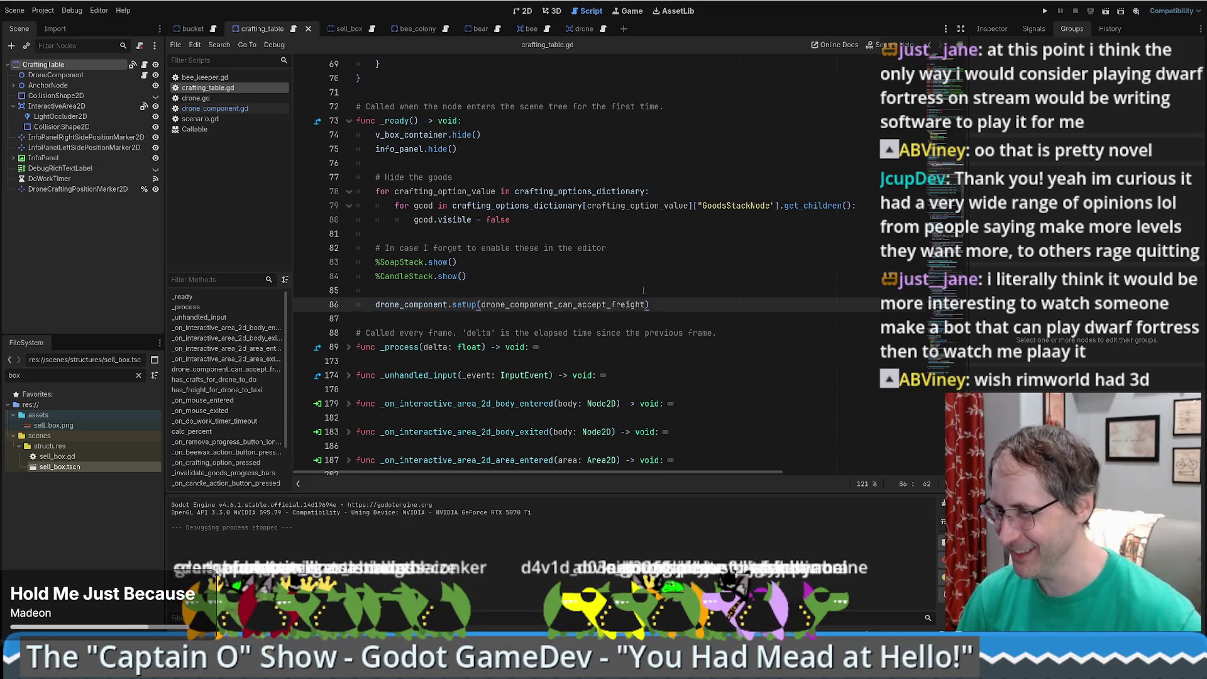
pyautogui.click(706, 293)
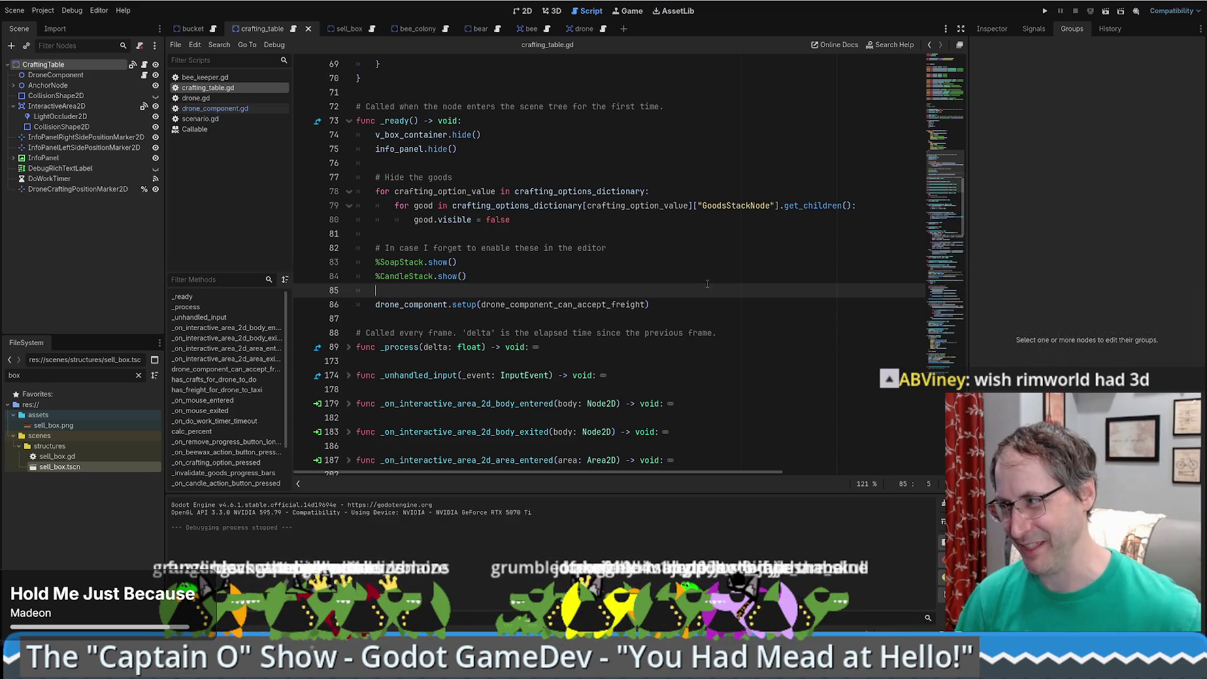
pyautogui.click(710, 279)
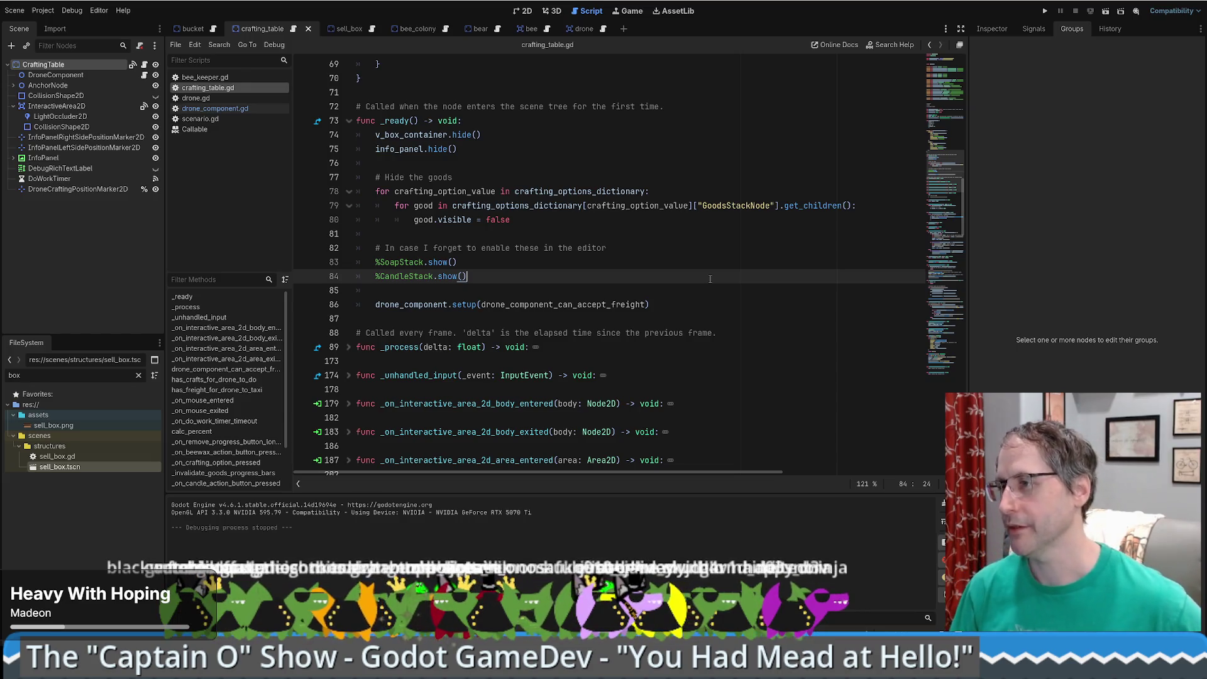
# - In crafting_table.gd, select the line 86 drone_component.setup(drone_component_can_accept_freight) call to copy it
pyautogui.scroll(1, 697, 278)
pyautogui.scroll(-1, 693, 279)
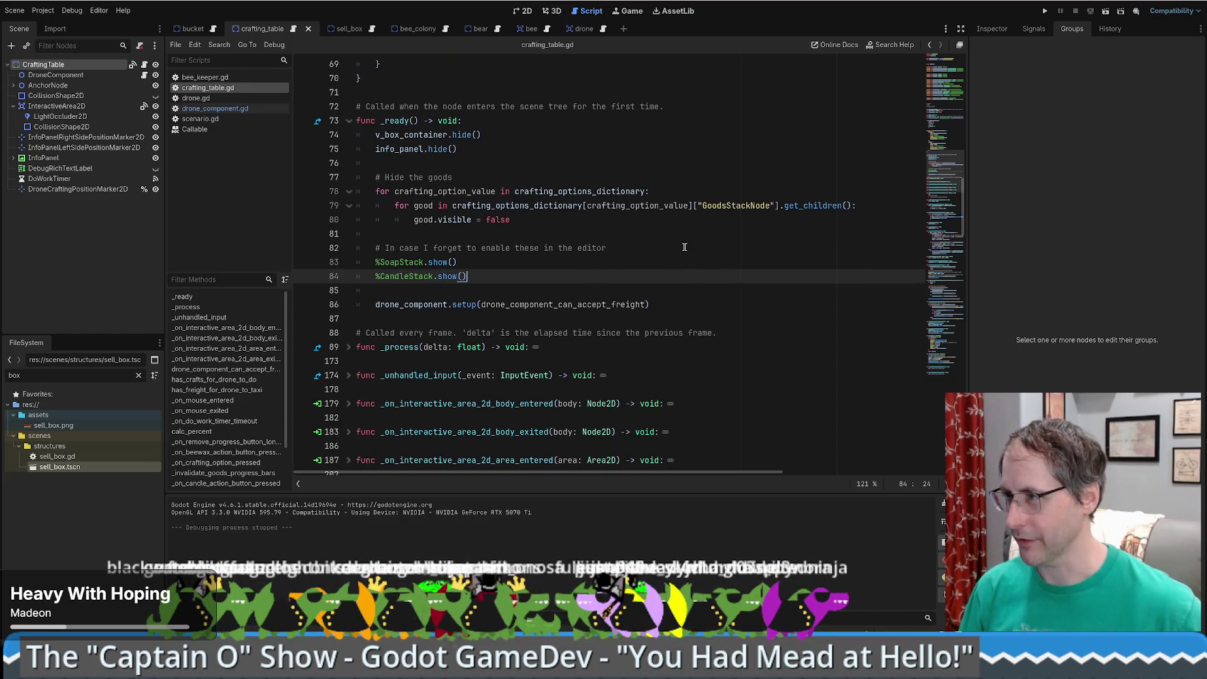
pyautogui.scroll(2, 676, 264)
pyautogui.scroll(-3, 681, 264)
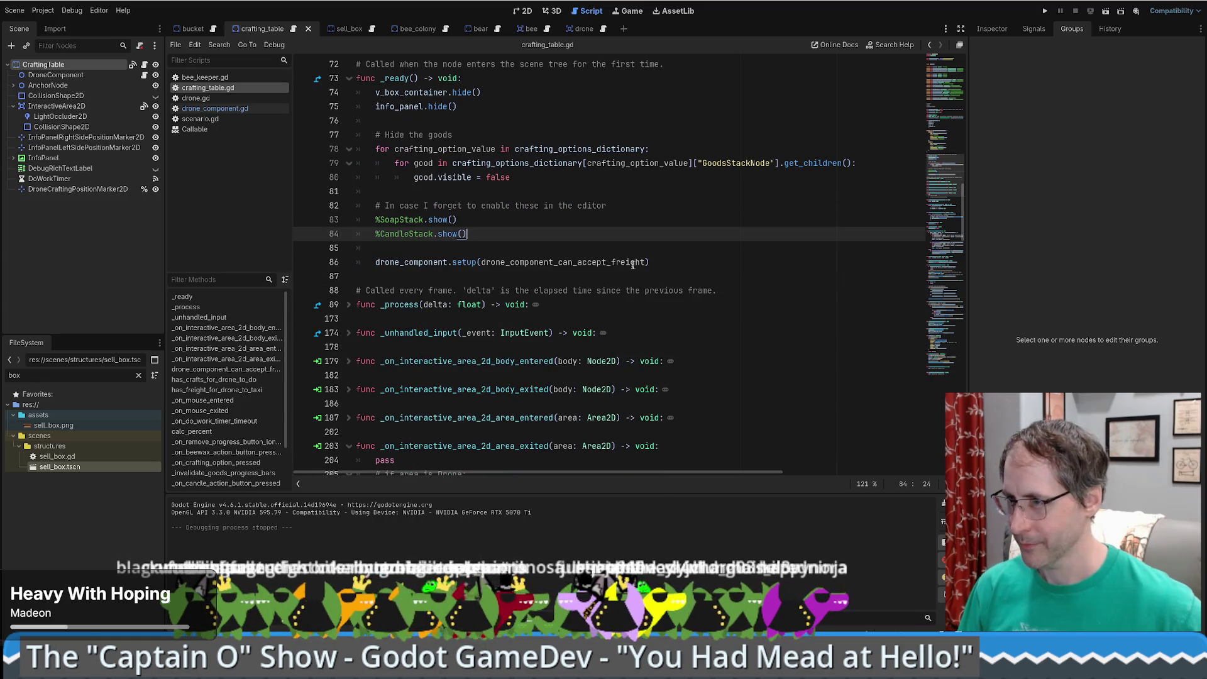
pyautogui.scroll(-3, 670, 268)
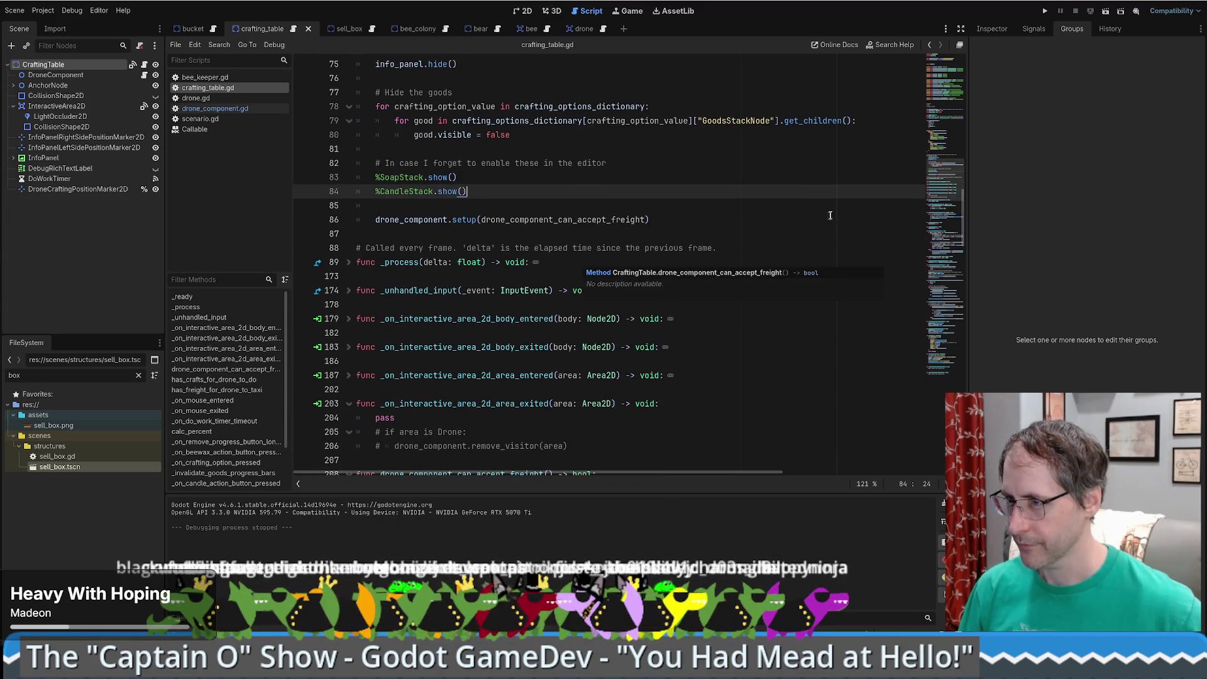
pyautogui.scroll(1, 819, 209)
pyautogui.scroll(-3, 817, 209)
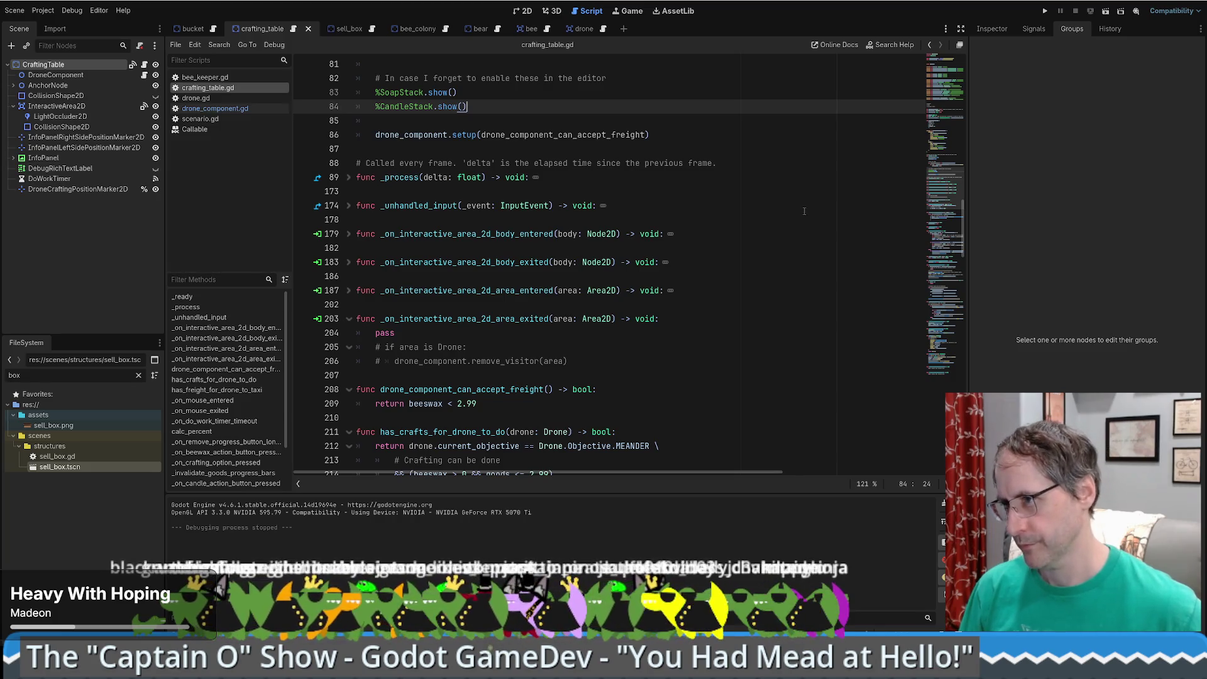
pyautogui.scroll(3, 803, 211)
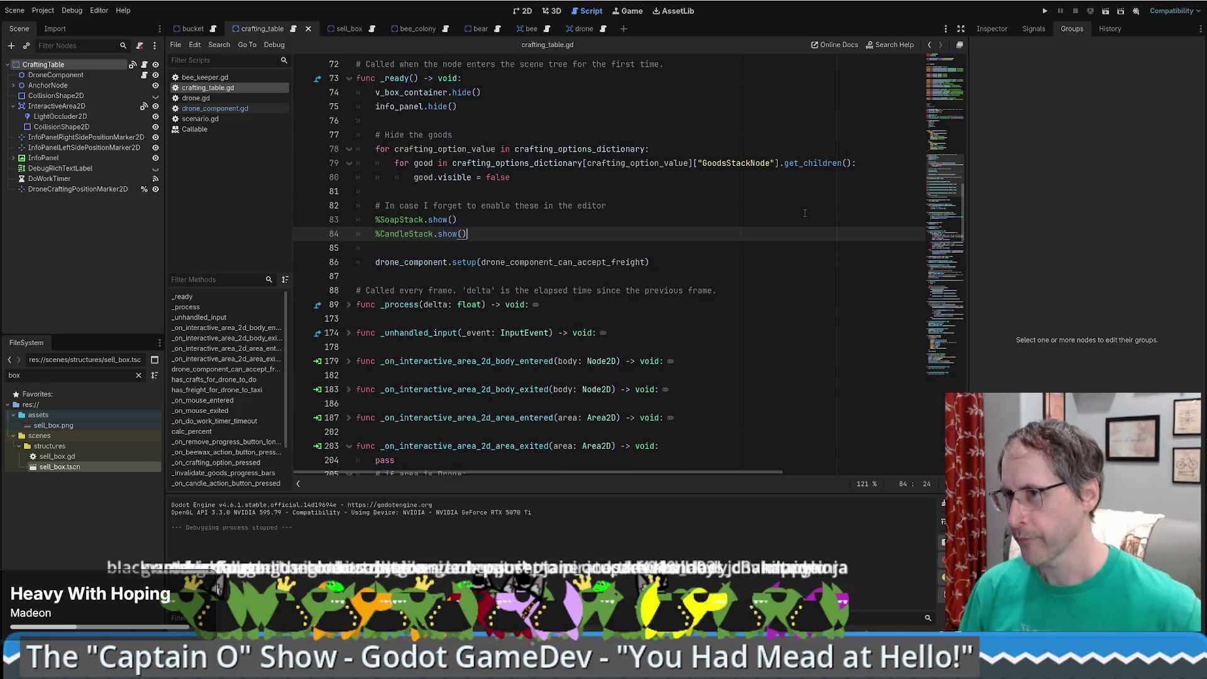
pyautogui.moveTo(514, 254); pyautogui.dragTo(654, 262)
pyautogui.hotkey('ctrl', 'c')
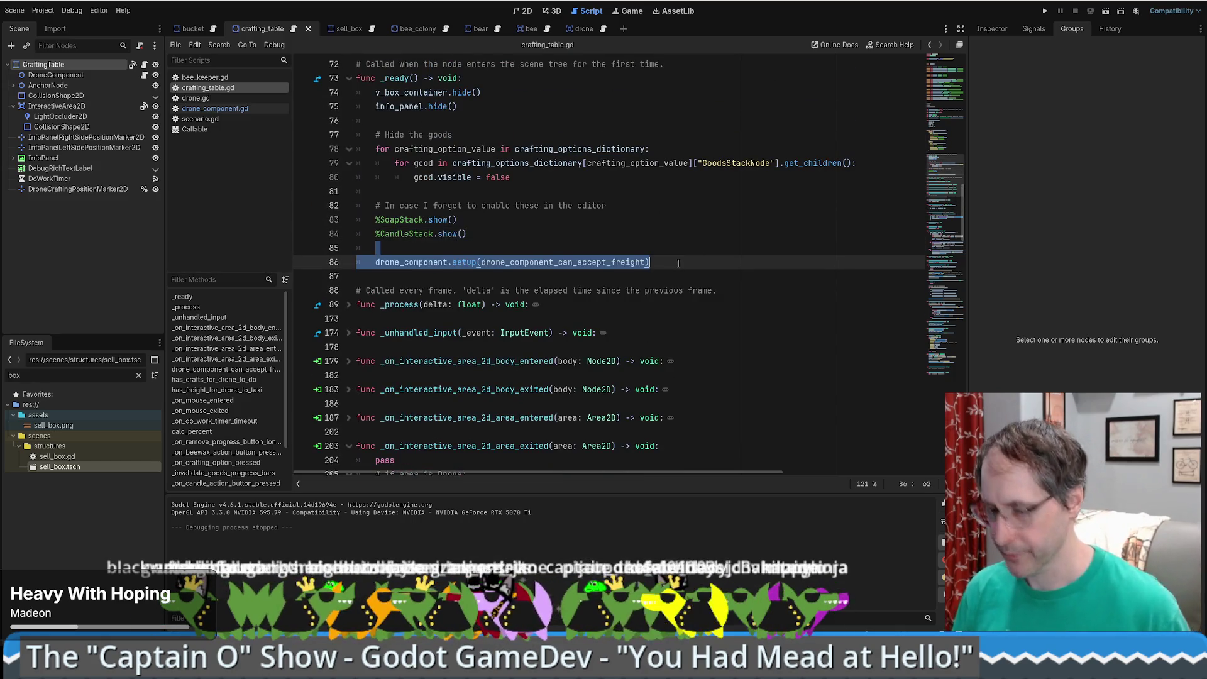
# - Paste the drone_component.setup(drone_component_can_accept_freight) call into sell_box.gd's _ready function
pyautogui.click(348, 29)
pyautogui.scroll(20, 528, 242)
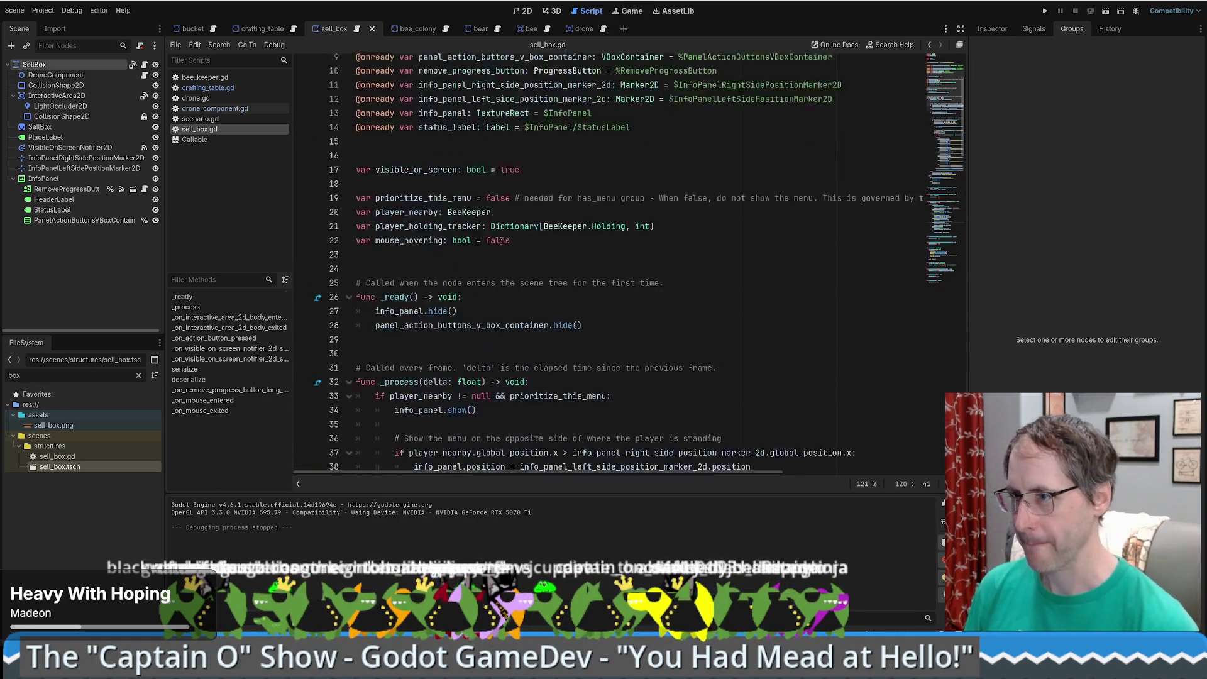
pyautogui.scroll(-2, 579, 410)
pyautogui.click(591, 319)
pyautogui.hotkey('ctrl', 'v')
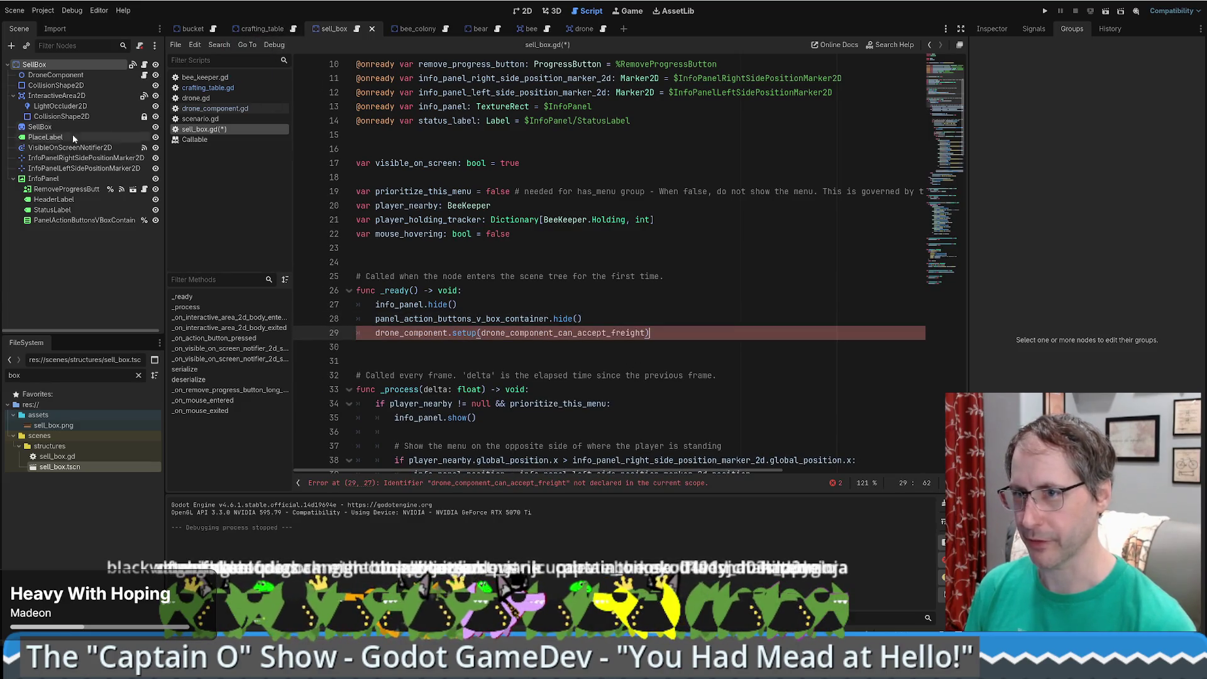
# - Add a drone_component onready variable from the DroneComponent node, save, and select the callback name
pyautogui.moveTo(55, 75); pyautogui.dragTo(475, 134)
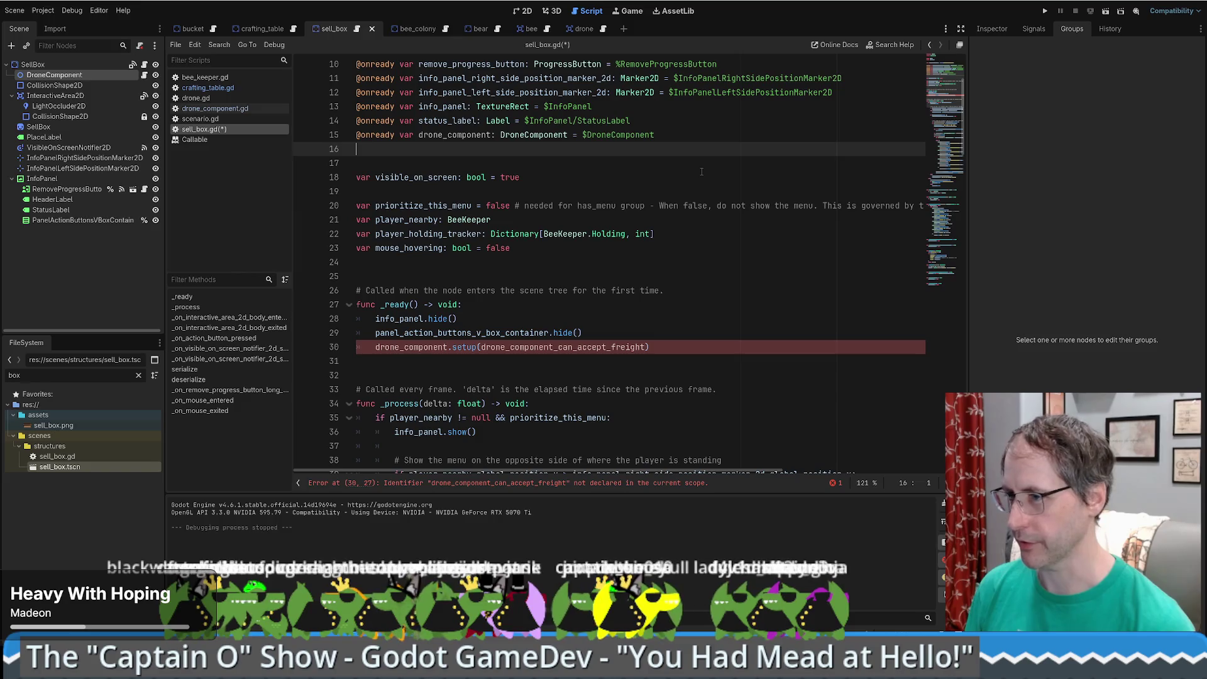
pyautogui.hotkey('ctrl', 's')
pyautogui.click(613, 332)
pyautogui.scroll(-1, 615, 321)
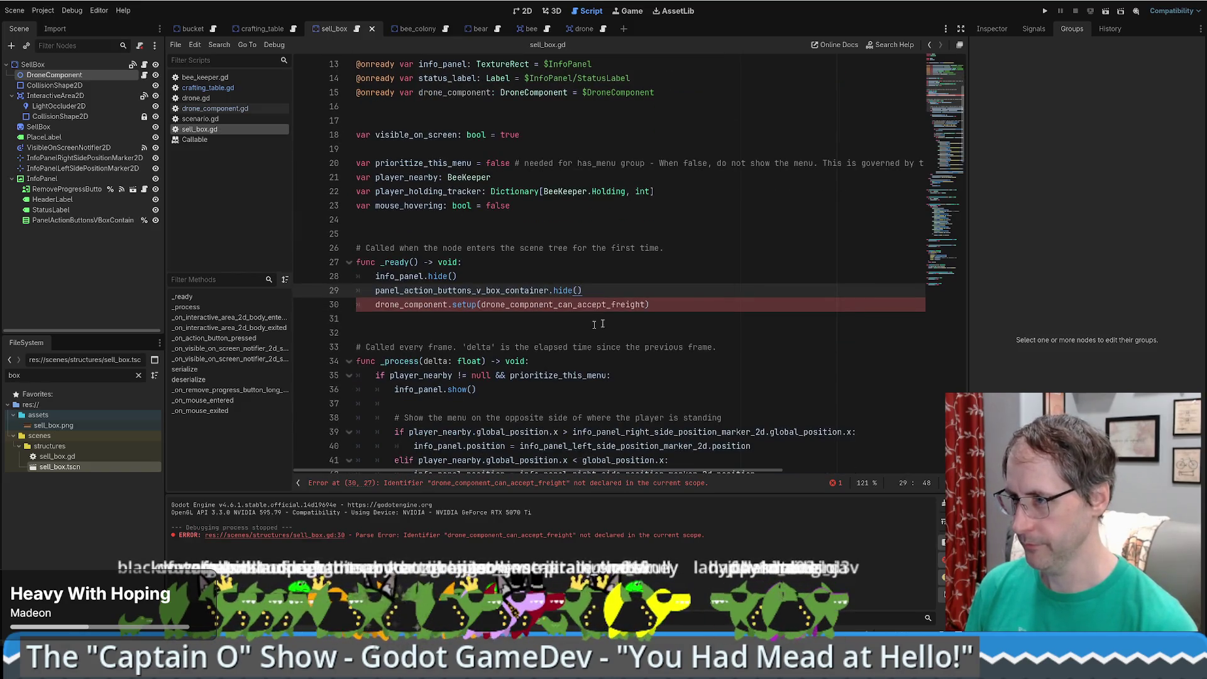
pyautogui.doubleClick(593, 304)
pyautogui.hotkey('ctrl', 'c')
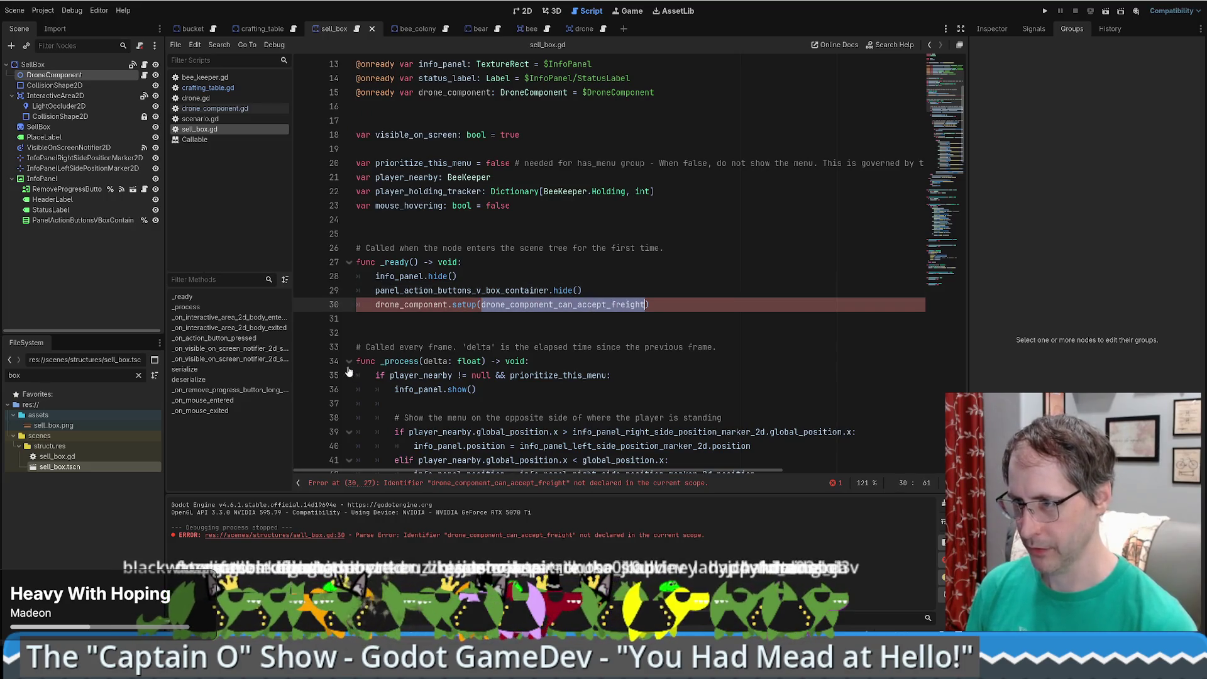
# - Collapse the _process, signal handler and serialize functions in sell_box.gd
pyautogui.click(349, 362)
pyautogui.click(349, 404)
pyautogui.click(350, 446)
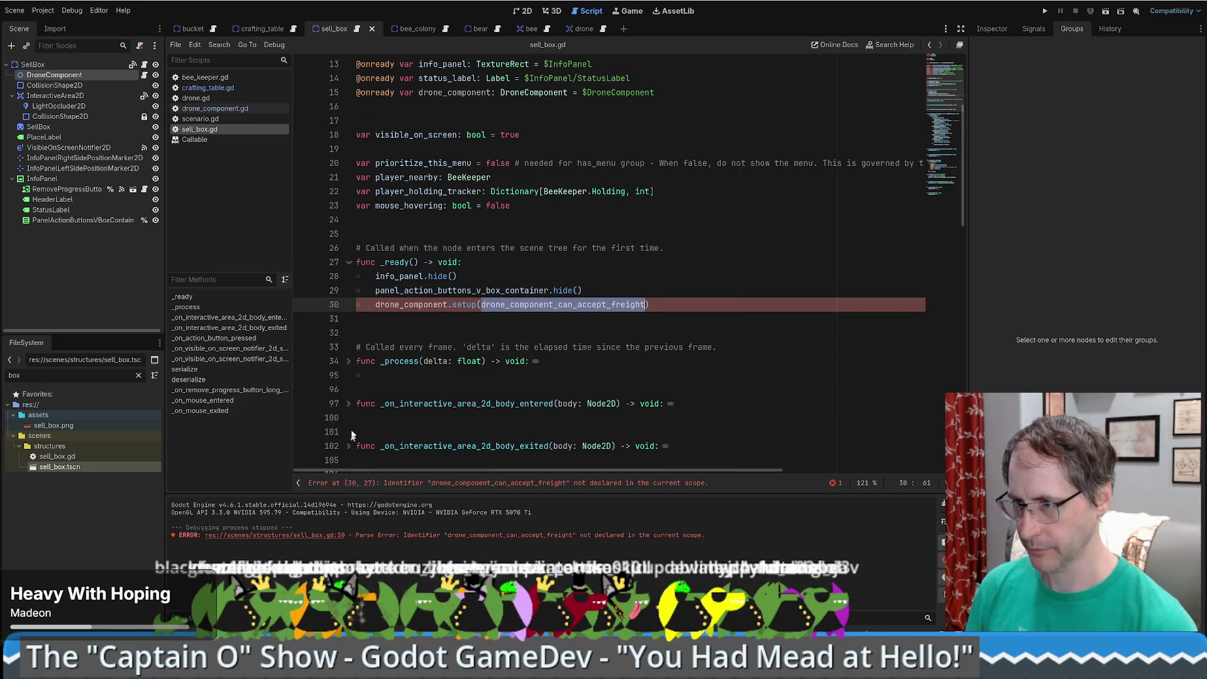
pyautogui.scroll(-8, 365, 408)
pyautogui.click(349, 149)
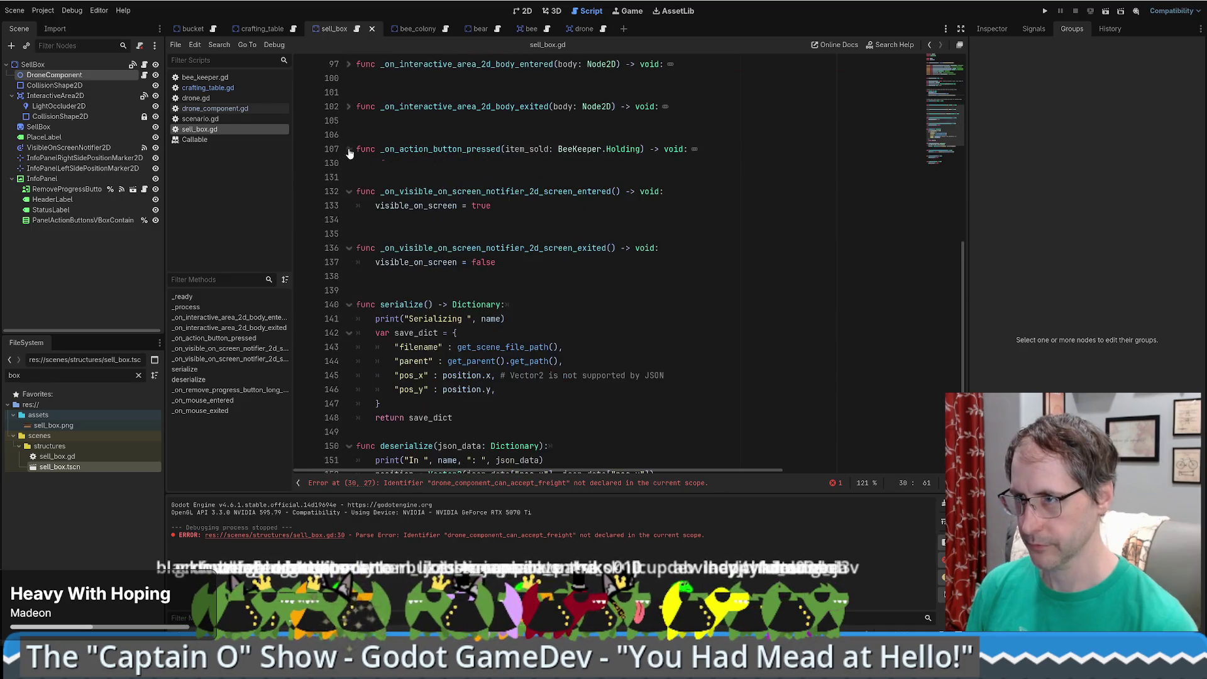
pyautogui.click(349, 191)
pyautogui.click(349, 234)
pyautogui.click(350, 277)
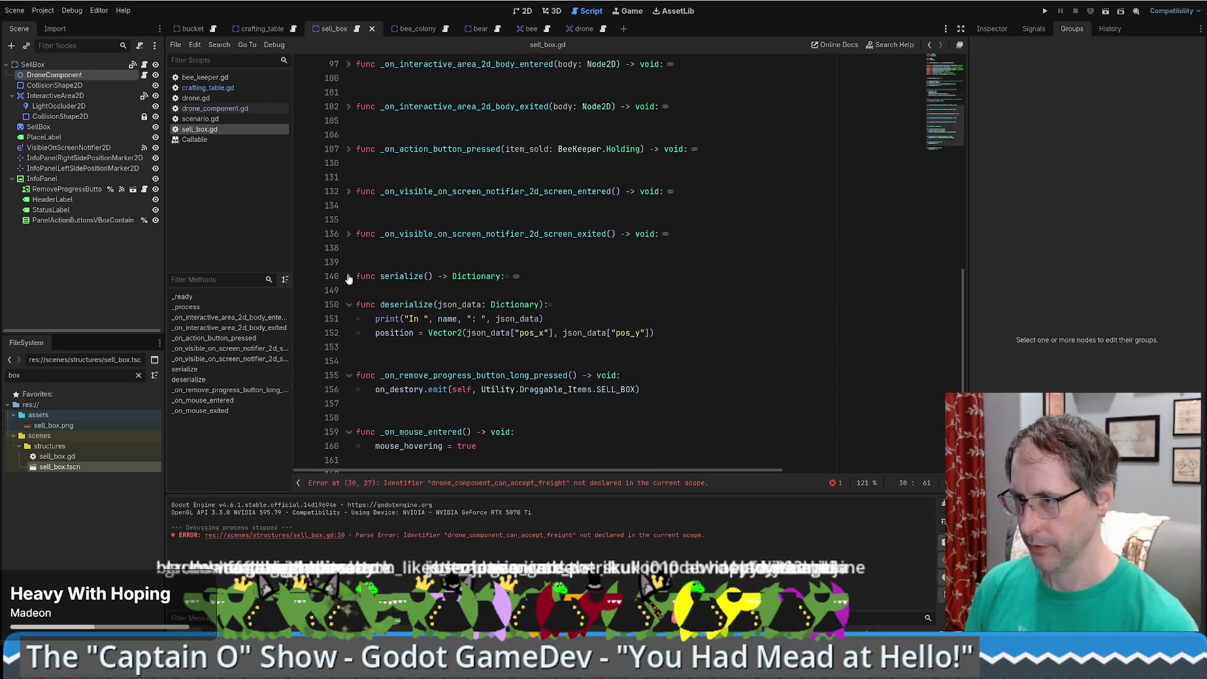
pyautogui.click(466, 260)
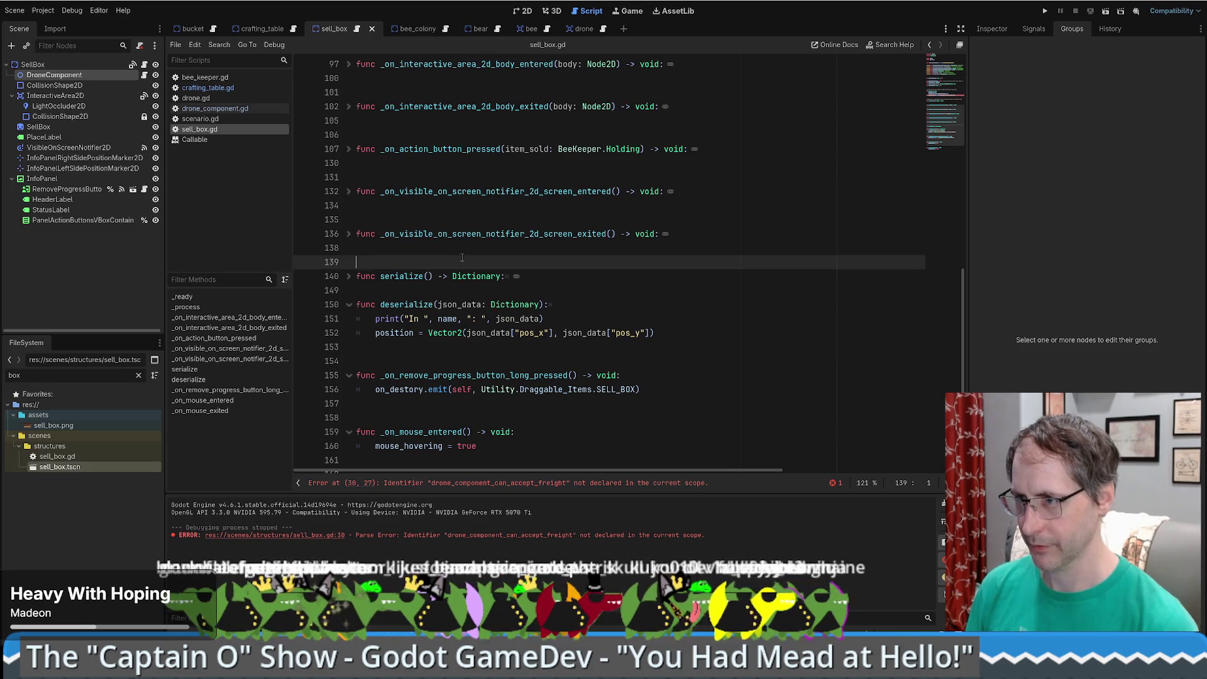
# - Above serialize, write func drone_component_can_accept_freight() whose body is return true
pyautogui.press('Return')
pyautogui.press('Return')
pyautogui.press('BackSpace')
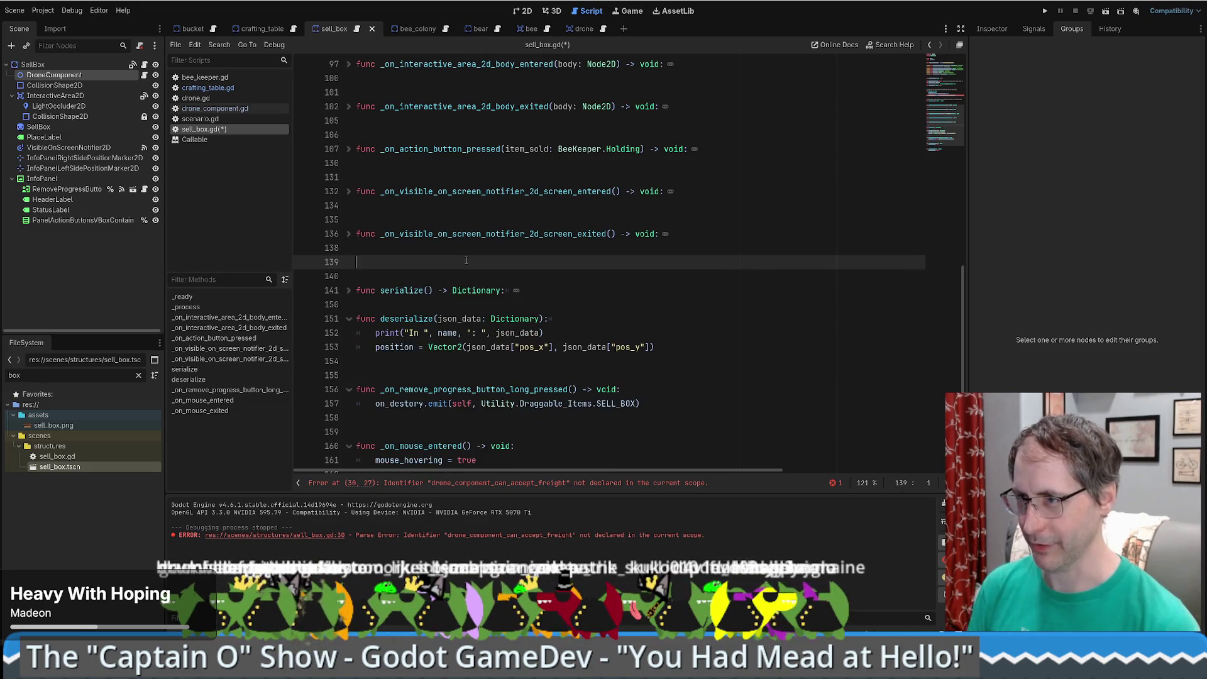
pyautogui.write('func')
pyautogui.hotkey('ctrl', 'v')
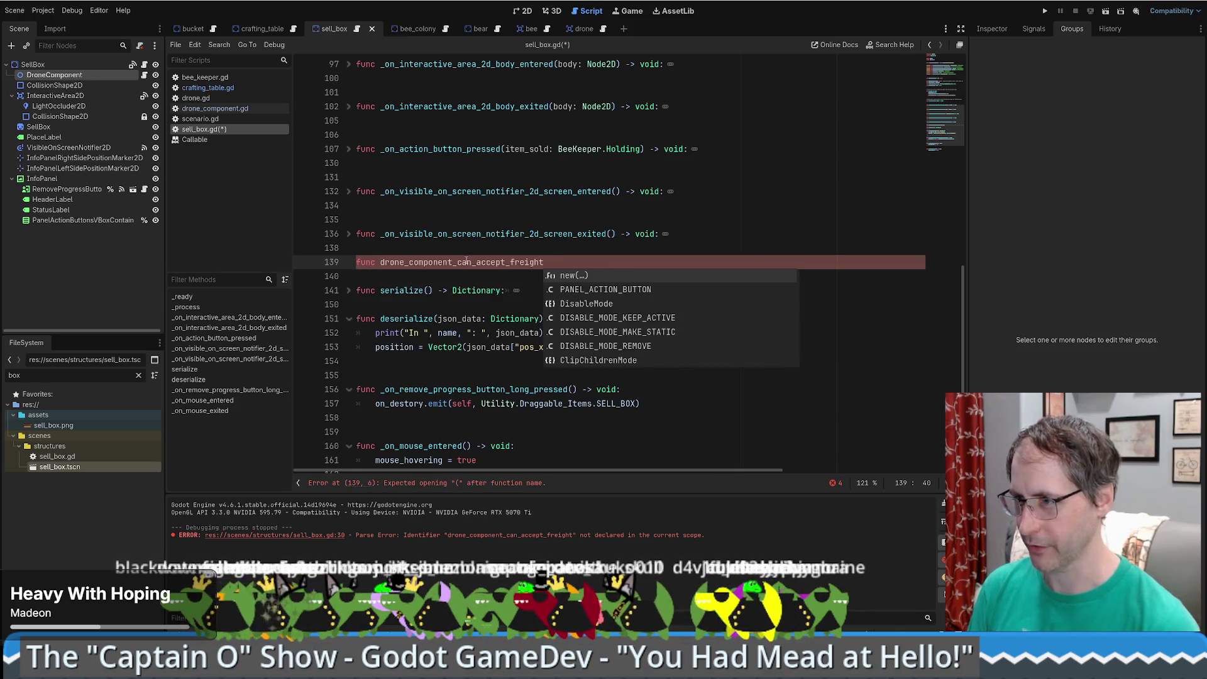
pyautogui.write('() -> void:')
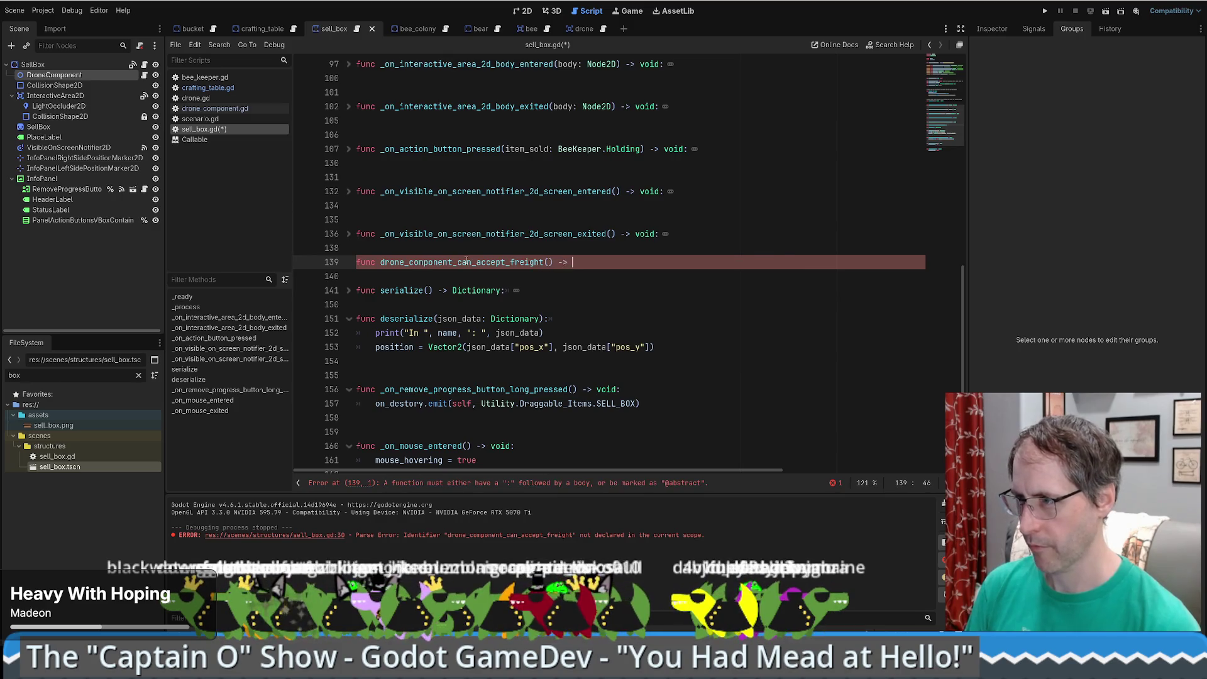
pyautogui.press('Return')
pyautogui.write('tru')
pyautogui.press('BackSpace')
pyautogui.press('BackSpace')
pyautogui.press('BackSpace')
pyautogui.write('return true;')
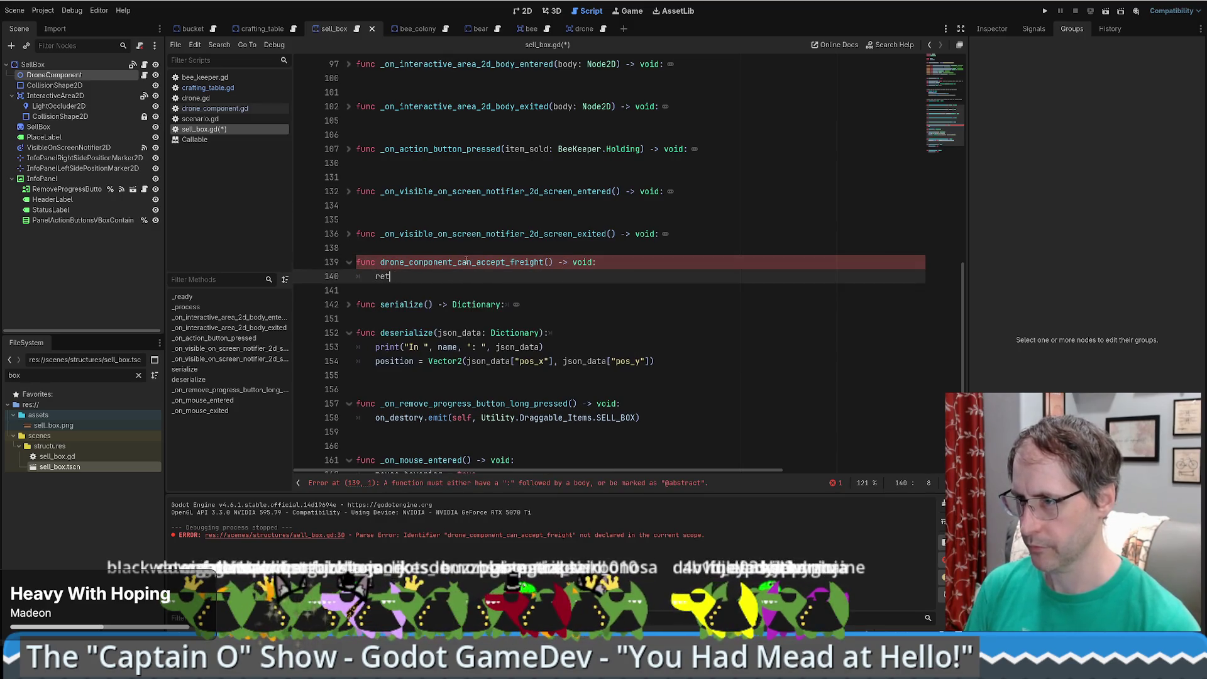
pyautogui.press('BackSpace')
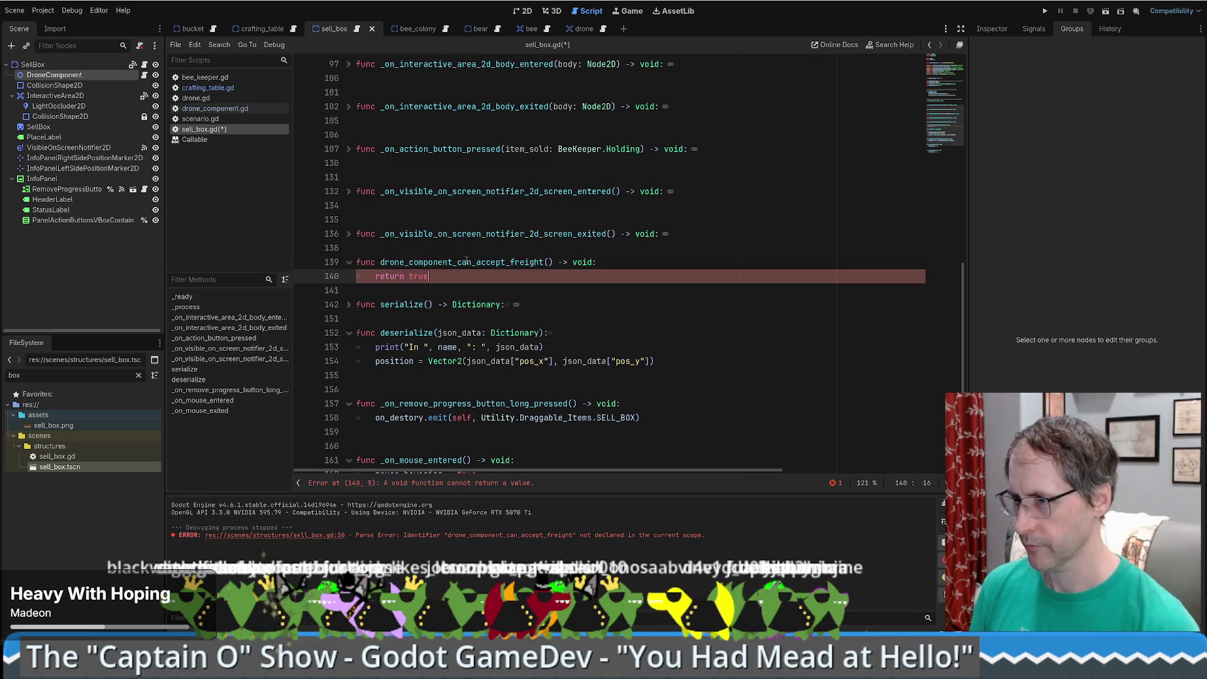
# - Change the new function's return type from void to bool and save sell_box.gd
pyautogui.click(616, 264)
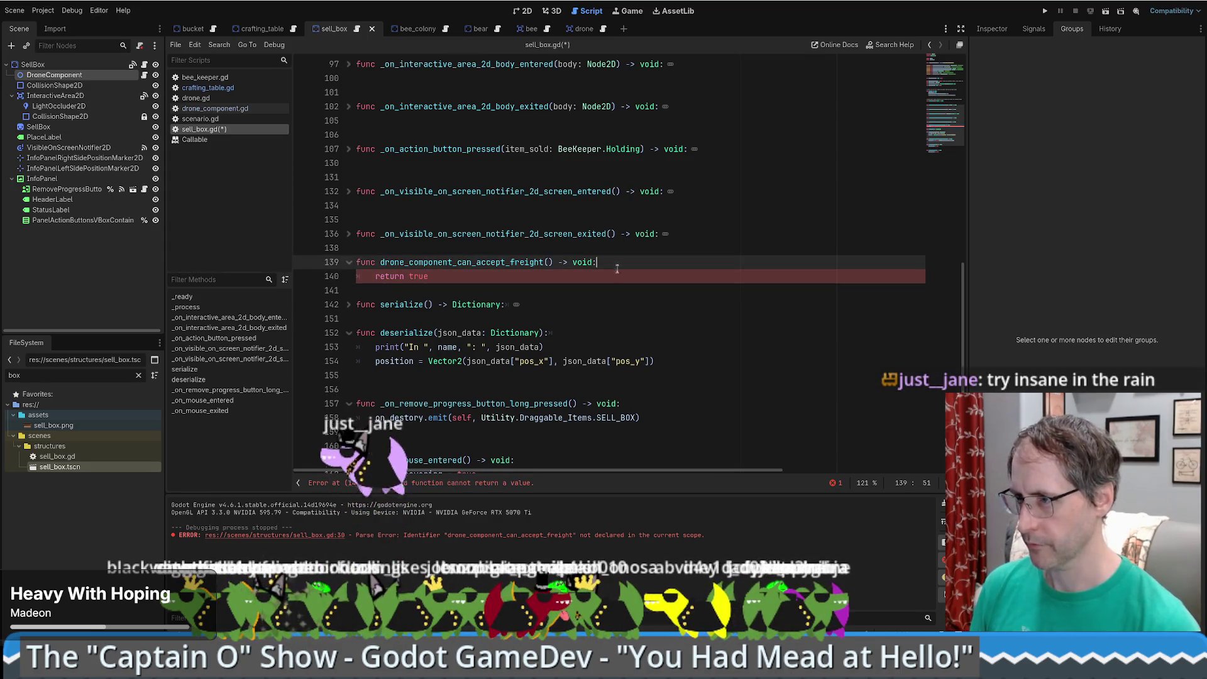
pyautogui.click(510, 279)
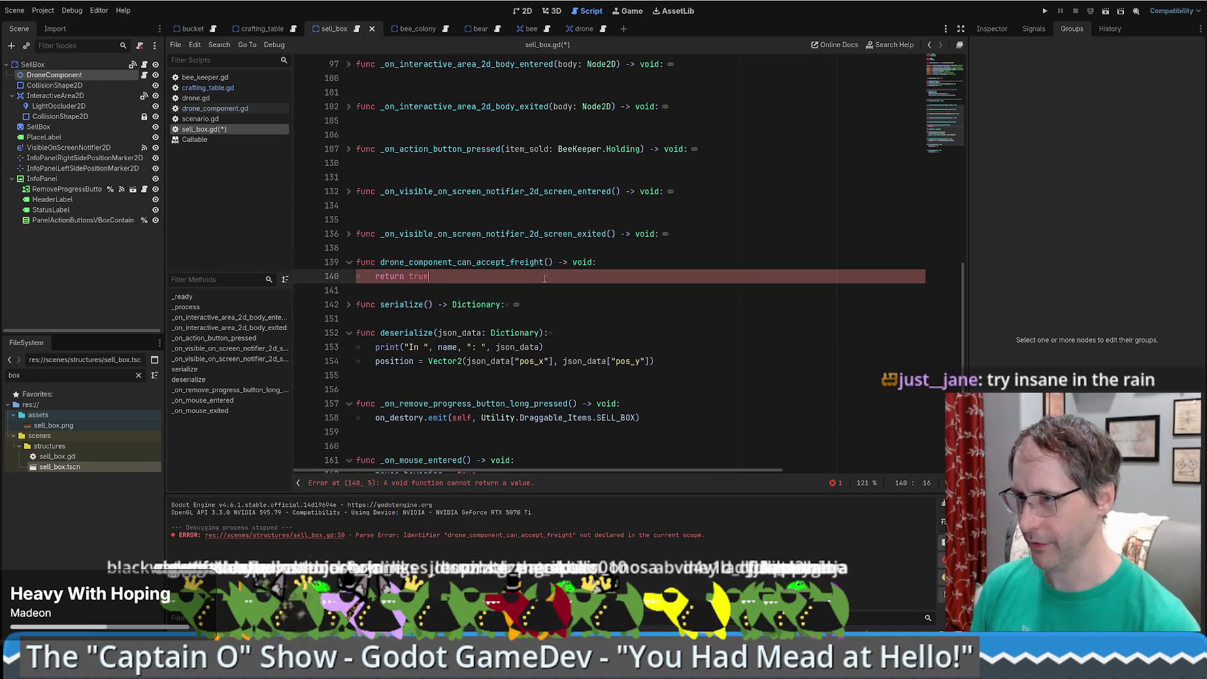
pyautogui.doubleClick(584, 262)
pyautogui.write('b')
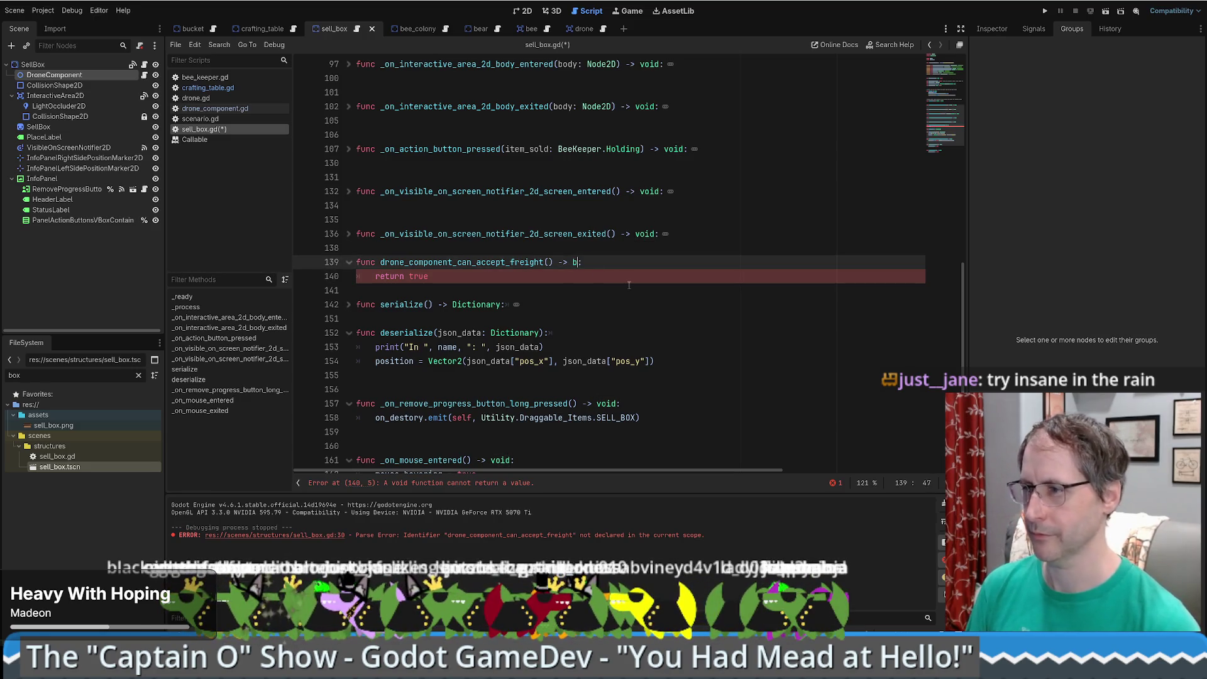
pyautogui.write('ool')
pyautogui.click(502, 276)
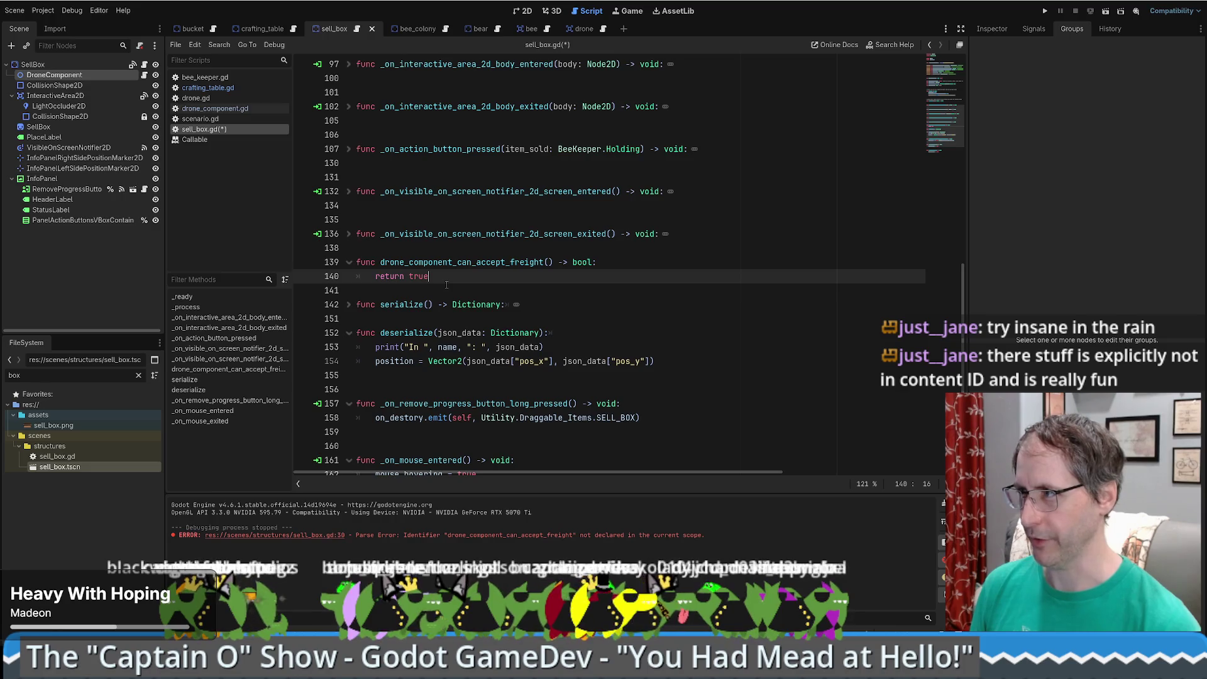
pyautogui.click(447, 285)
pyautogui.hotkey('ctrl', 's')
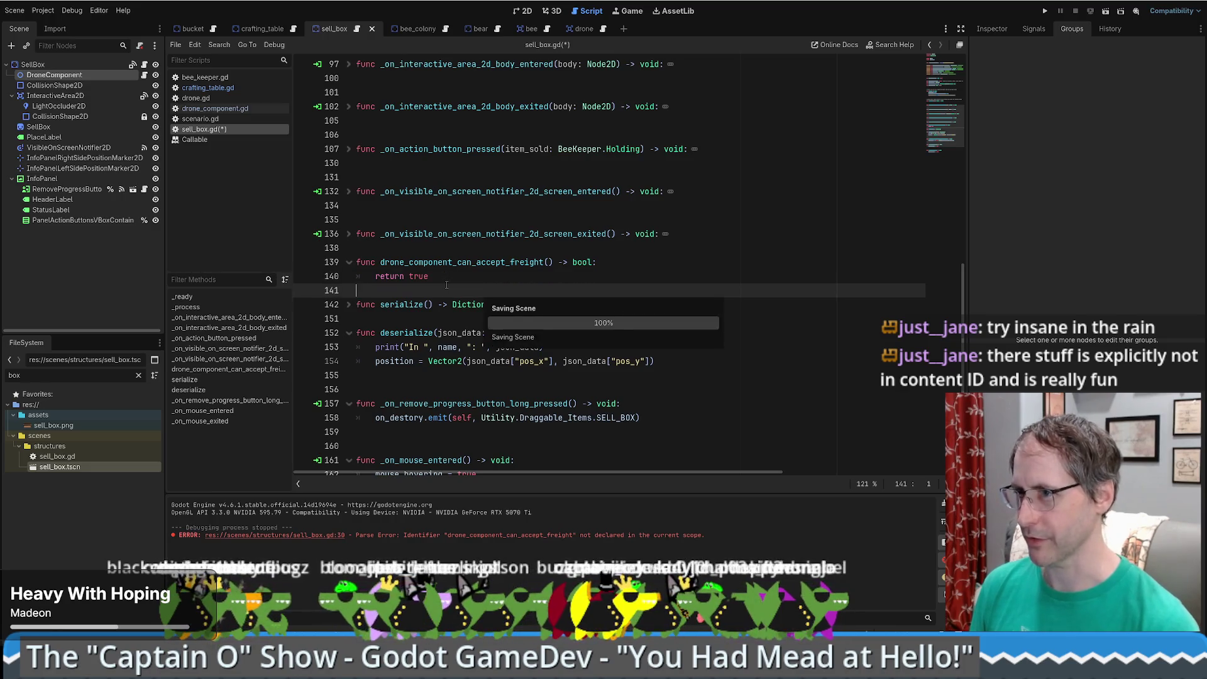
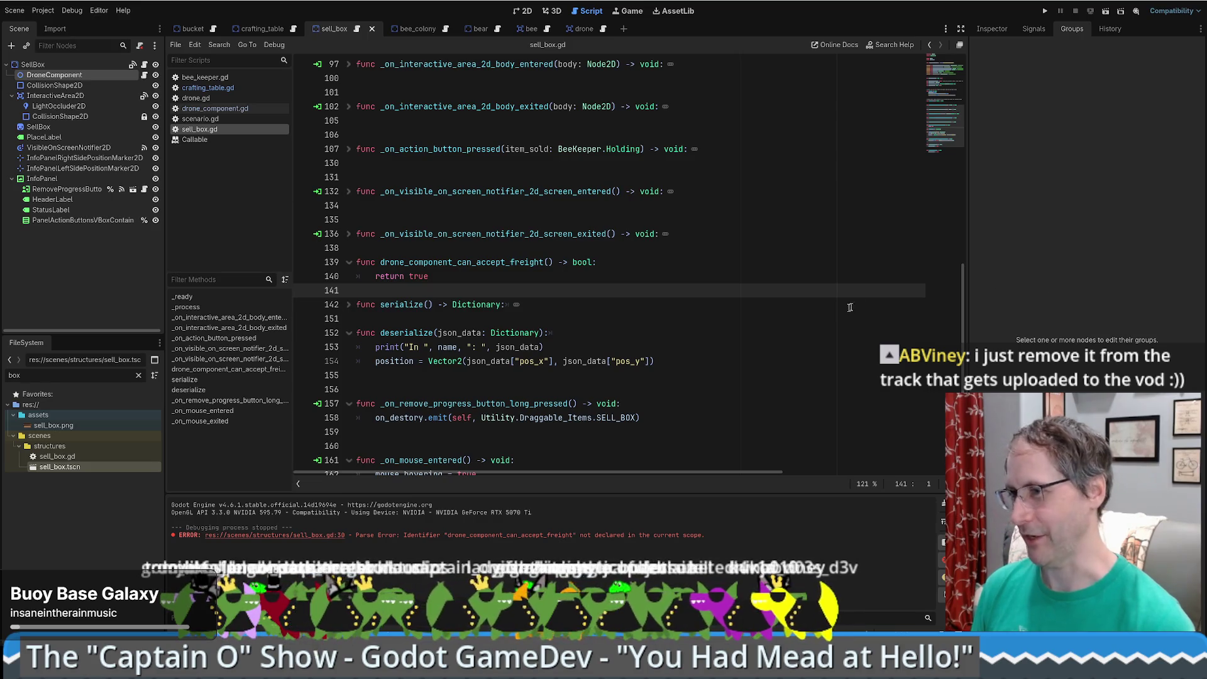
# - Unfold the serialize function in sell_box.gd and look through its body
pyautogui.click(356, 319)
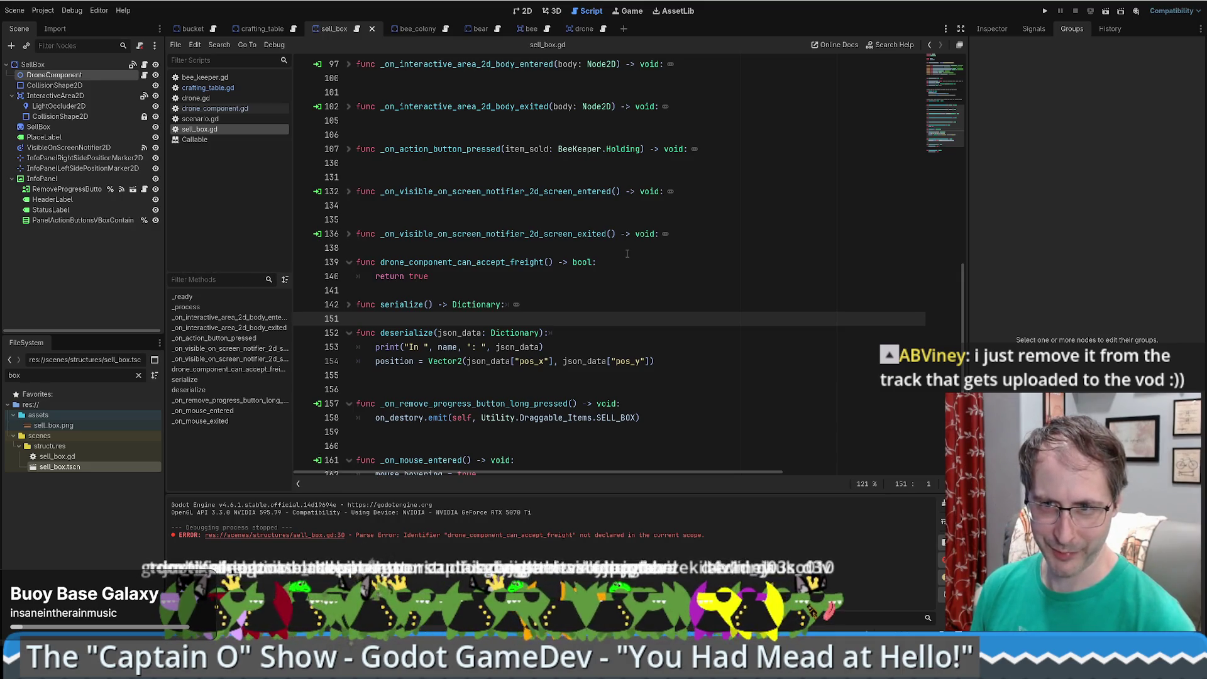
pyautogui.click(590, 307)
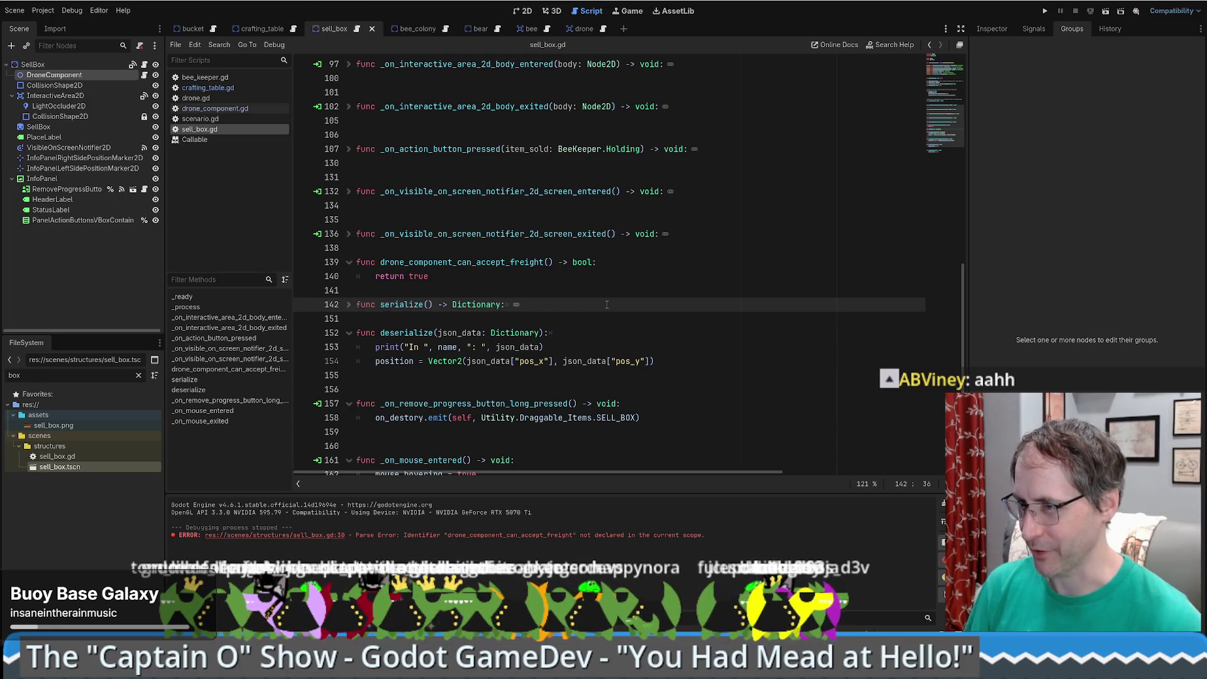
pyautogui.click(348, 305)
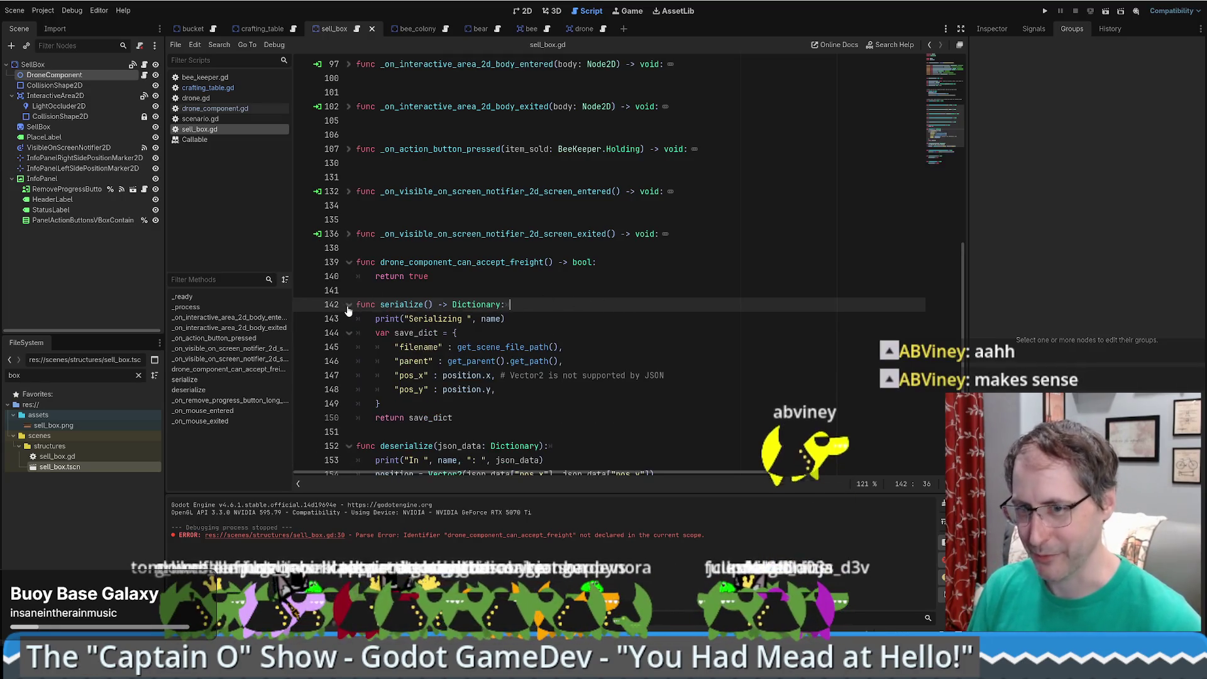
pyautogui.scroll(-4, 669, 347)
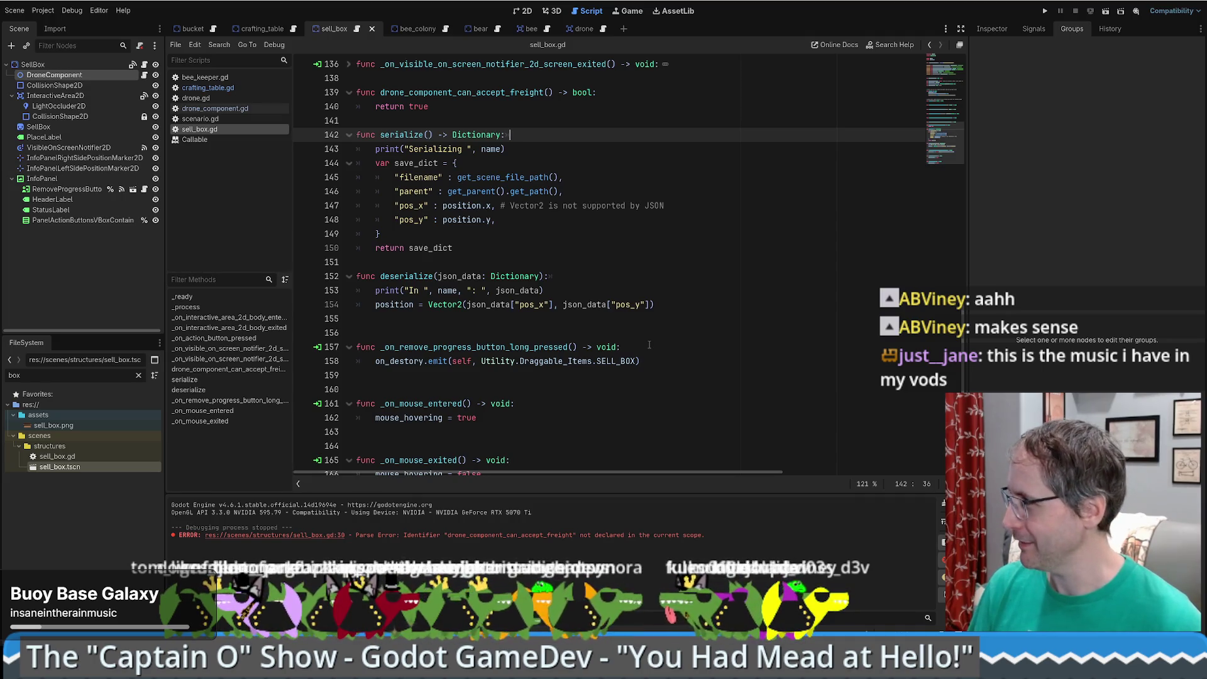
pyautogui.scroll(20, 648, 345)
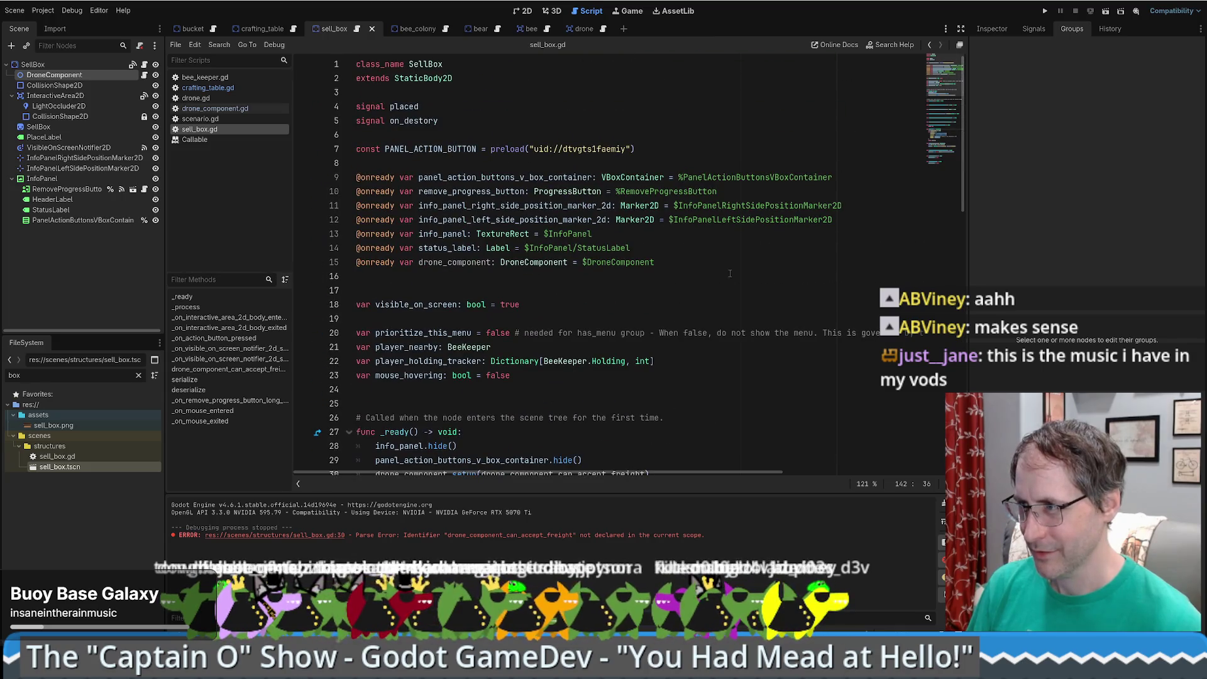
# - Select the drone_component_can_accept_freight name in sell_box.gd, then switch to the bucket scene
pyautogui.click(722, 262)
pyautogui.scroll(-5, 670, 222)
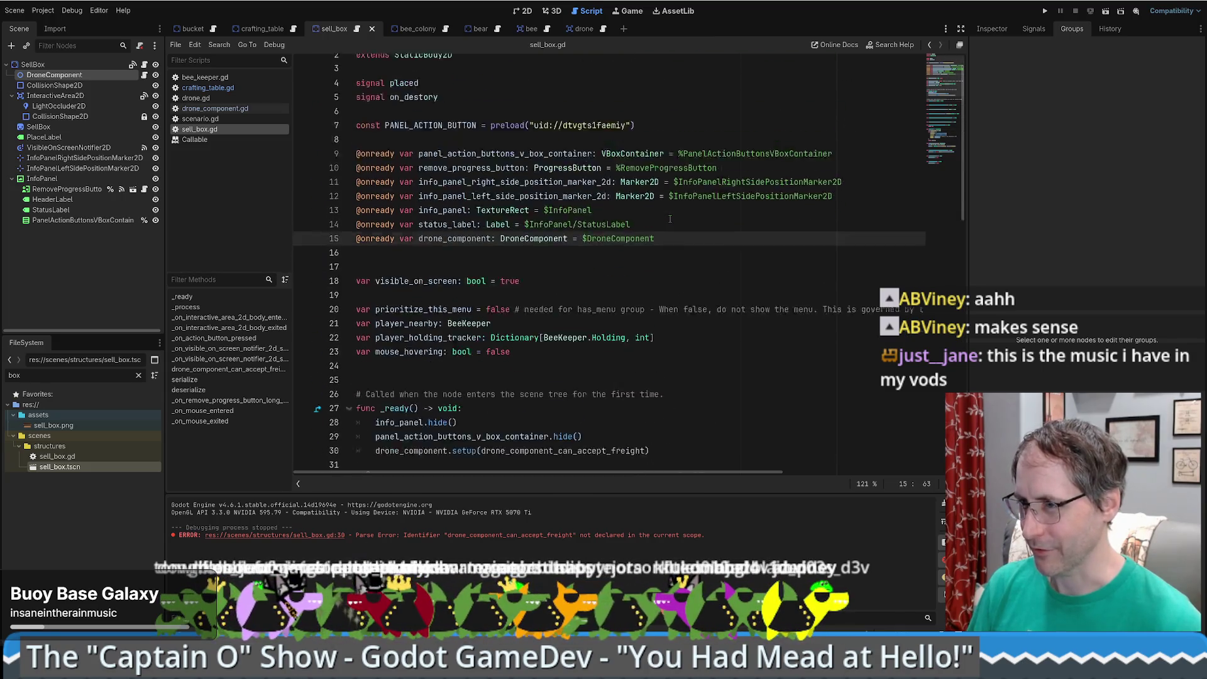
pyautogui.scroll(5, 670, 233)
pyautogui.scroll(-5, 669, 287)
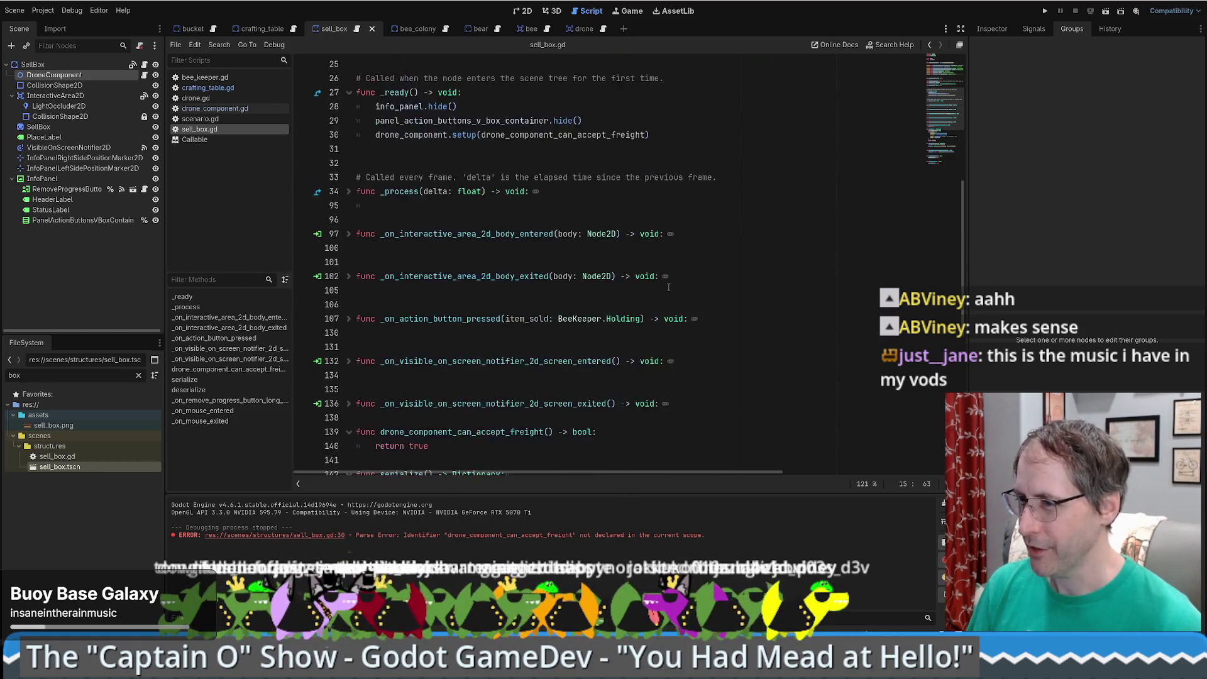
pyautogui.scroll(-4, 667, 291)
pyautogui.doubleClick(462, 262)
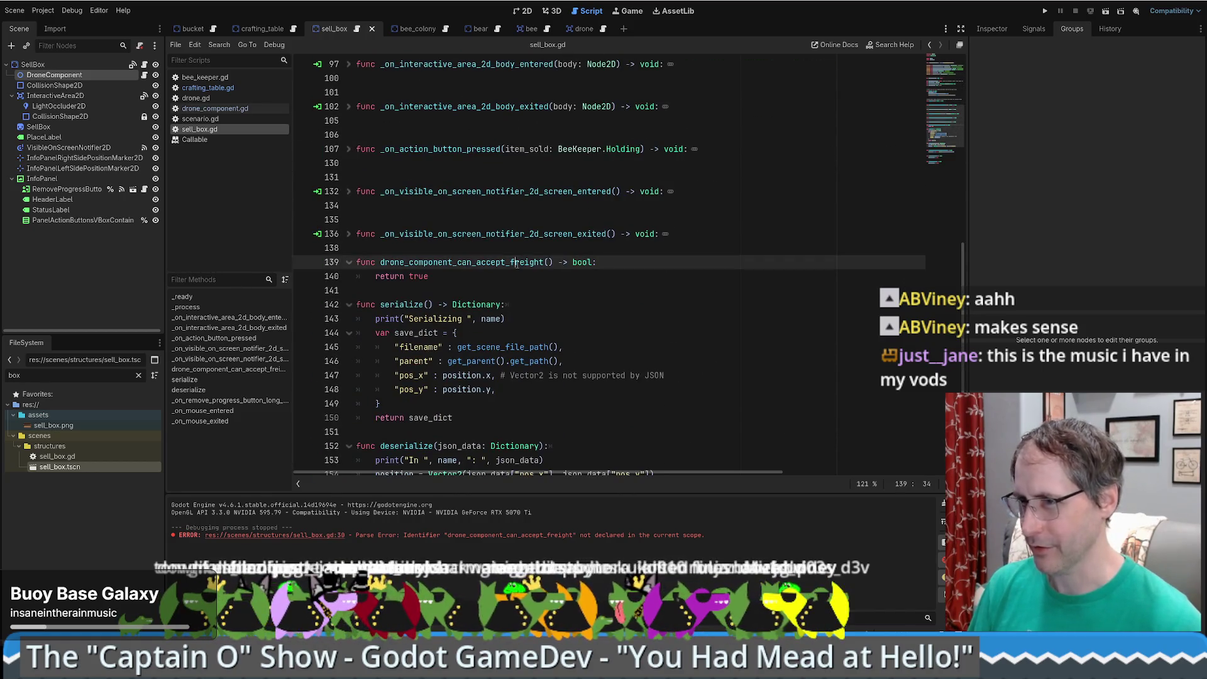
pyautogui.click(212, 30)
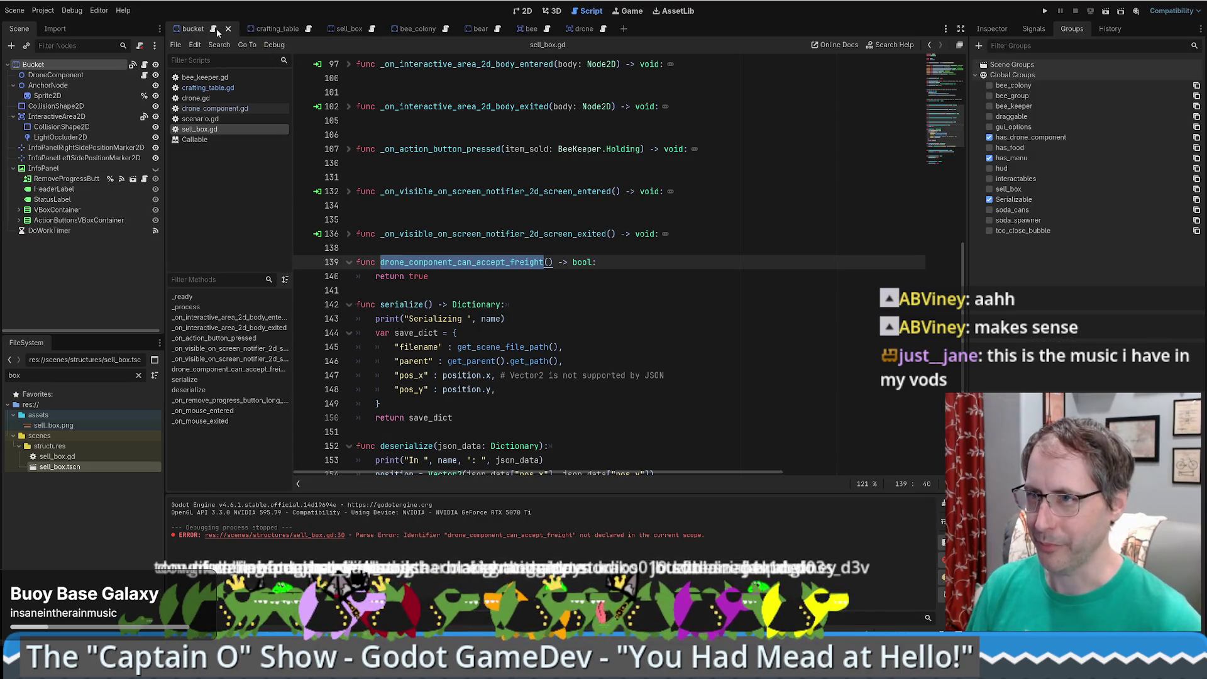
pyautogui.click(213, 29)
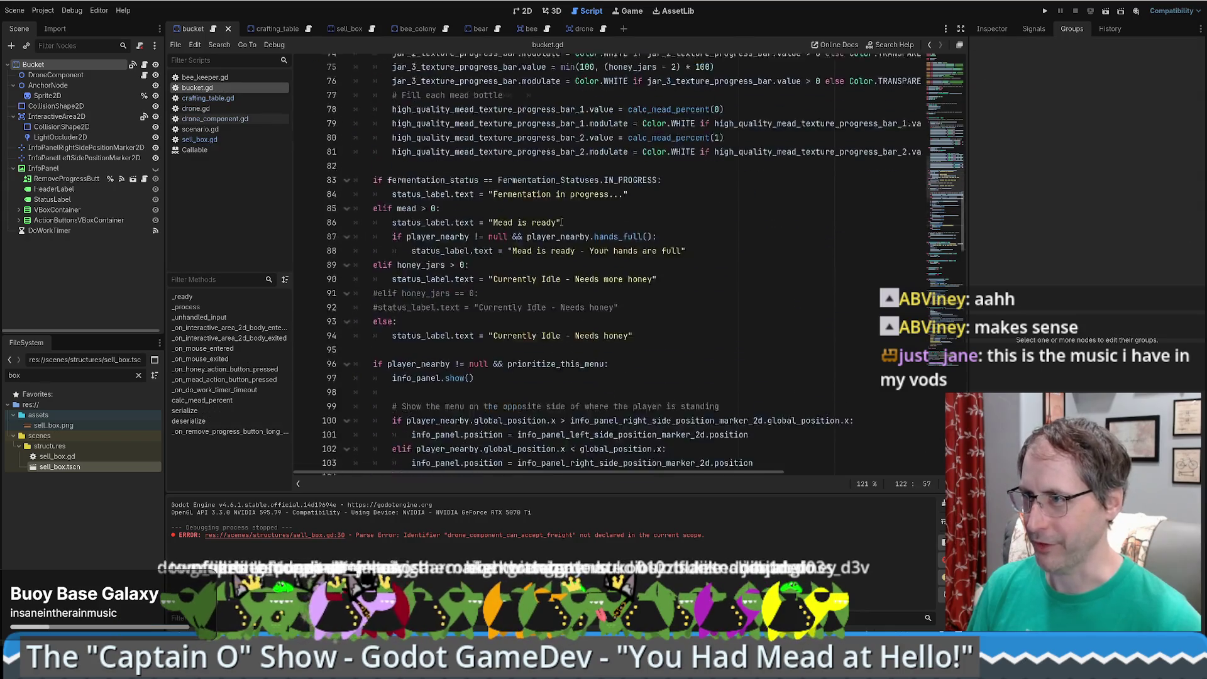
pyautogui.scroll(20, 562, 222)
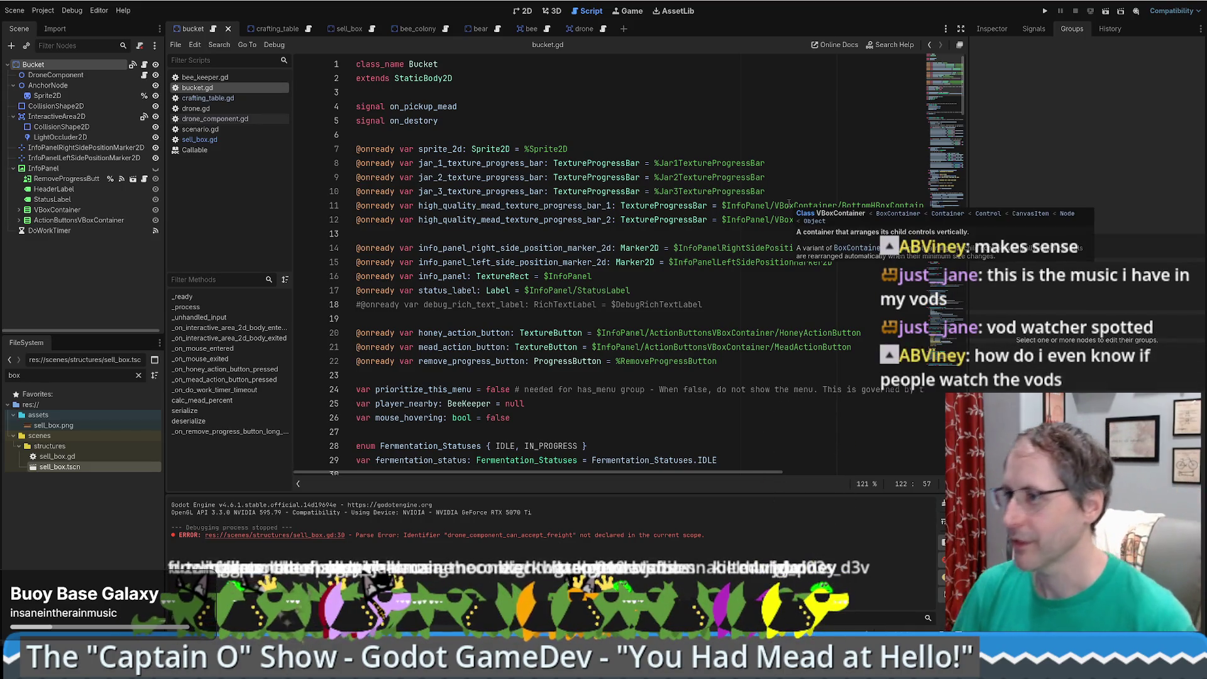
pyautogui.scroll(-7, 773, 213)
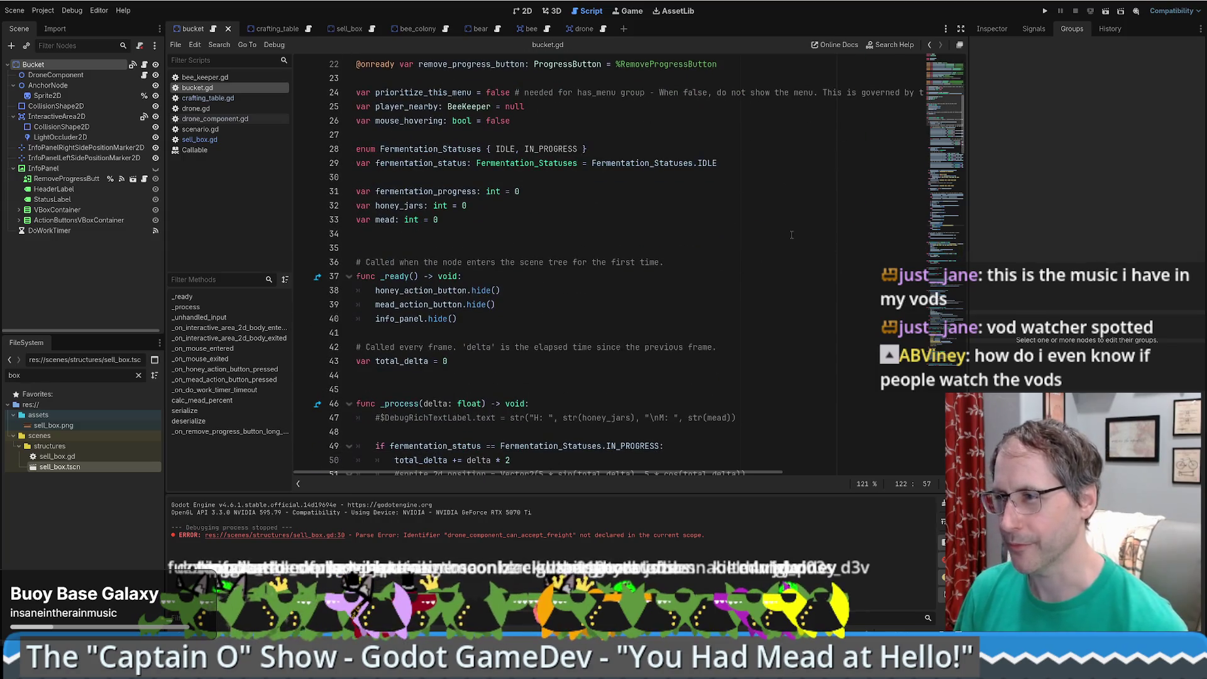
pyautogui.scroll(-2, 763, 224)
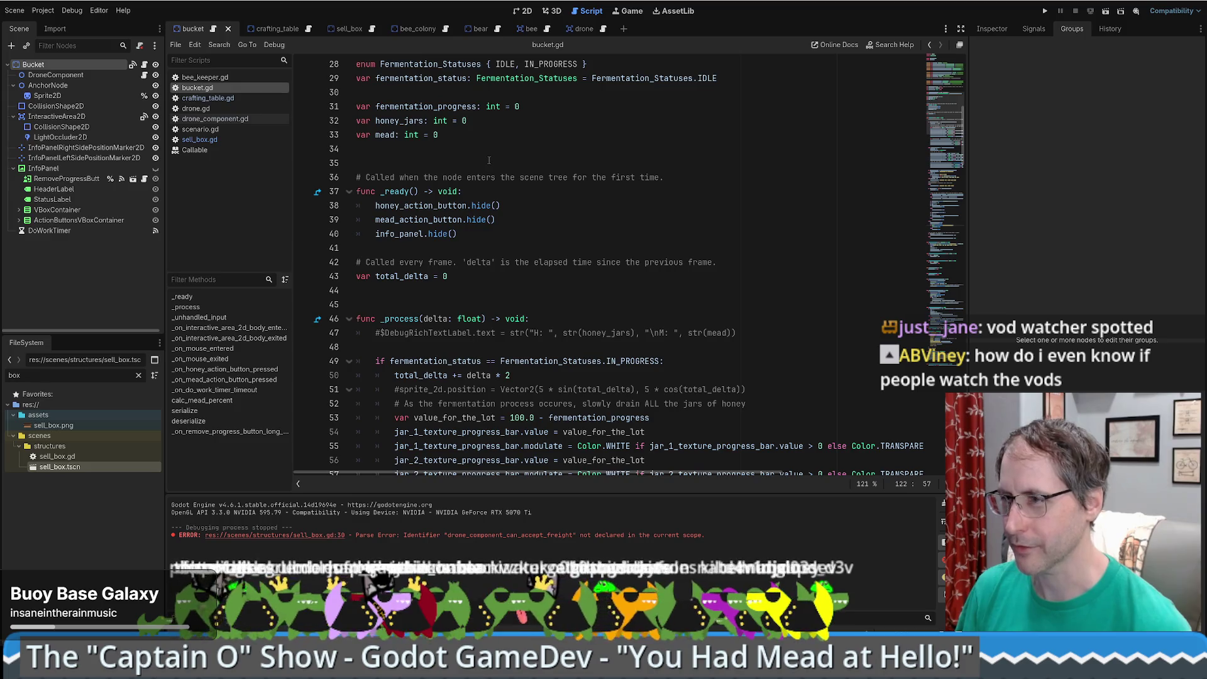
pyautogui.scroll(5, 507, 168)
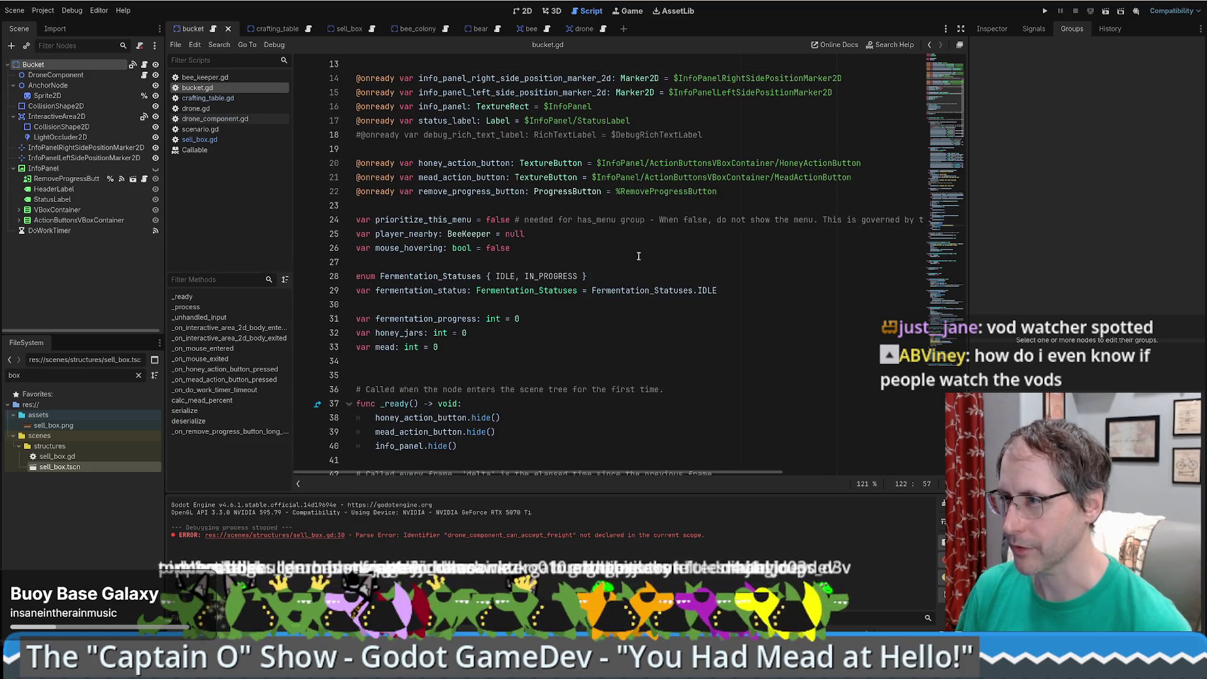
pyautogui.scroll(-3, 639, 256)
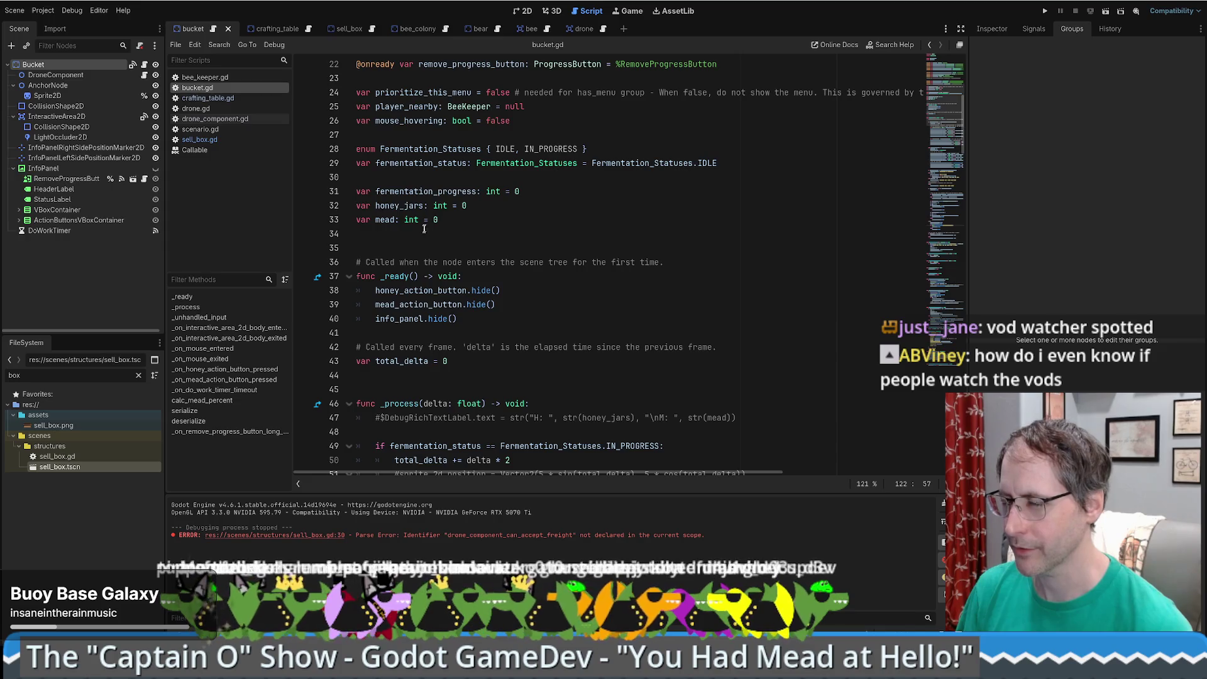
pyautogui.click(428, 247)
pyautogui.scroll(-1, 427, 247)
pyautogui.scroll(8, 413, 265)
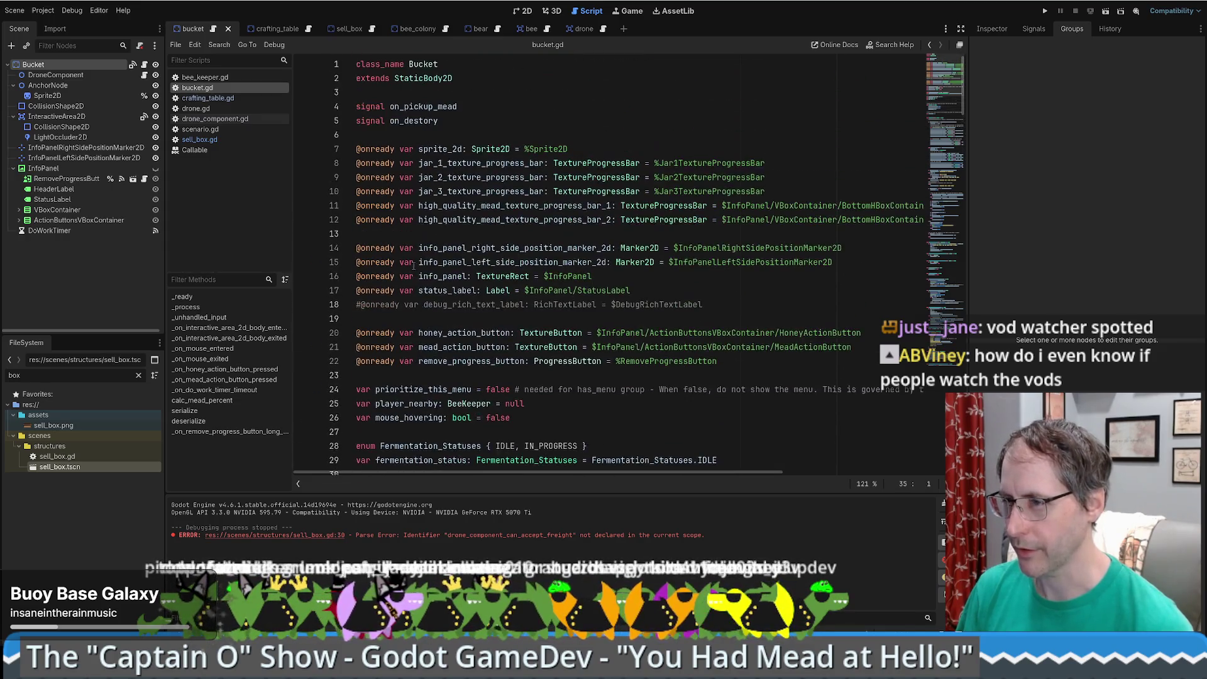
pyautogui.scroll(-4, 424, 266)
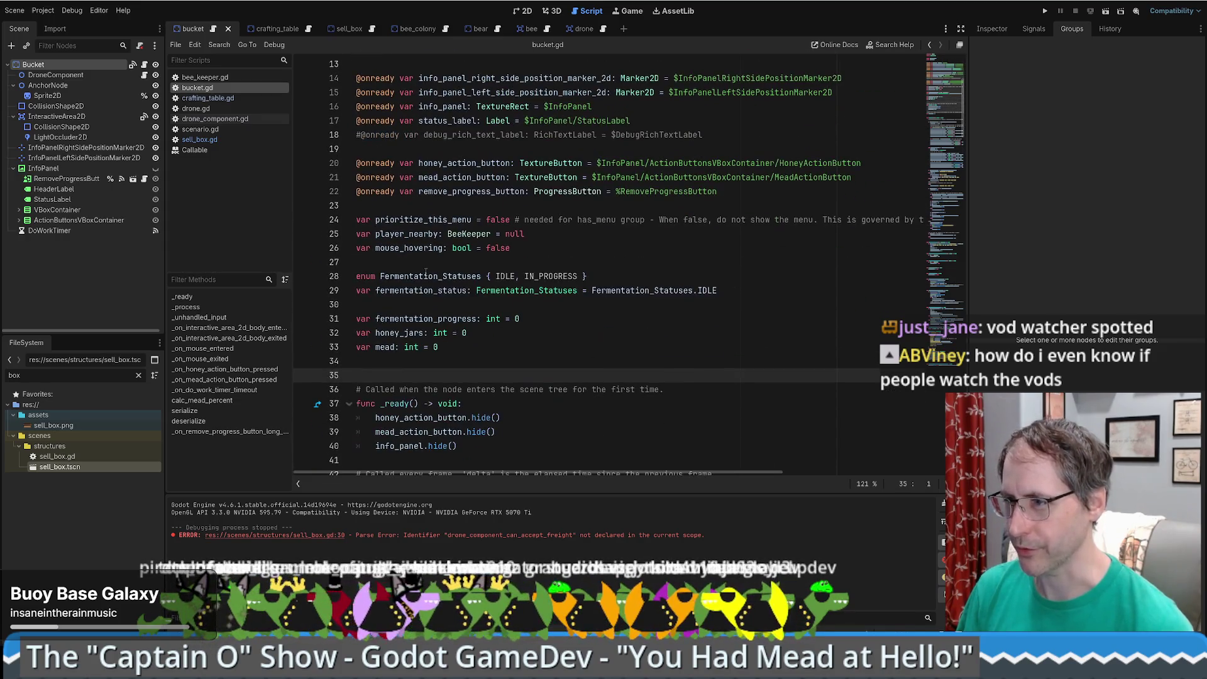
pyautogui.click(449, 206)
pyautogui.press('Return')
pyautogui.press('Up')
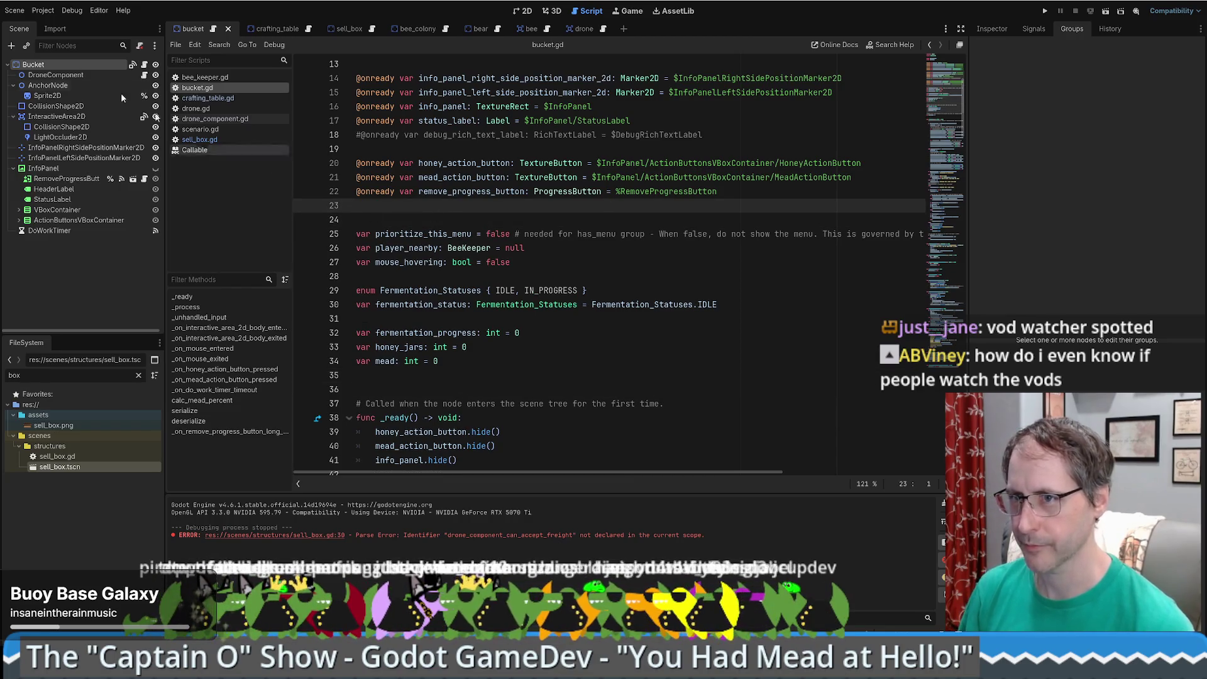
pyautogui.moveTo(53, 75)
pyautogui.mouseDown()
pyautogui.moveTo(389, 183)
pyautogui.moveTo(387, 216)
pyautogui.mouseUp()
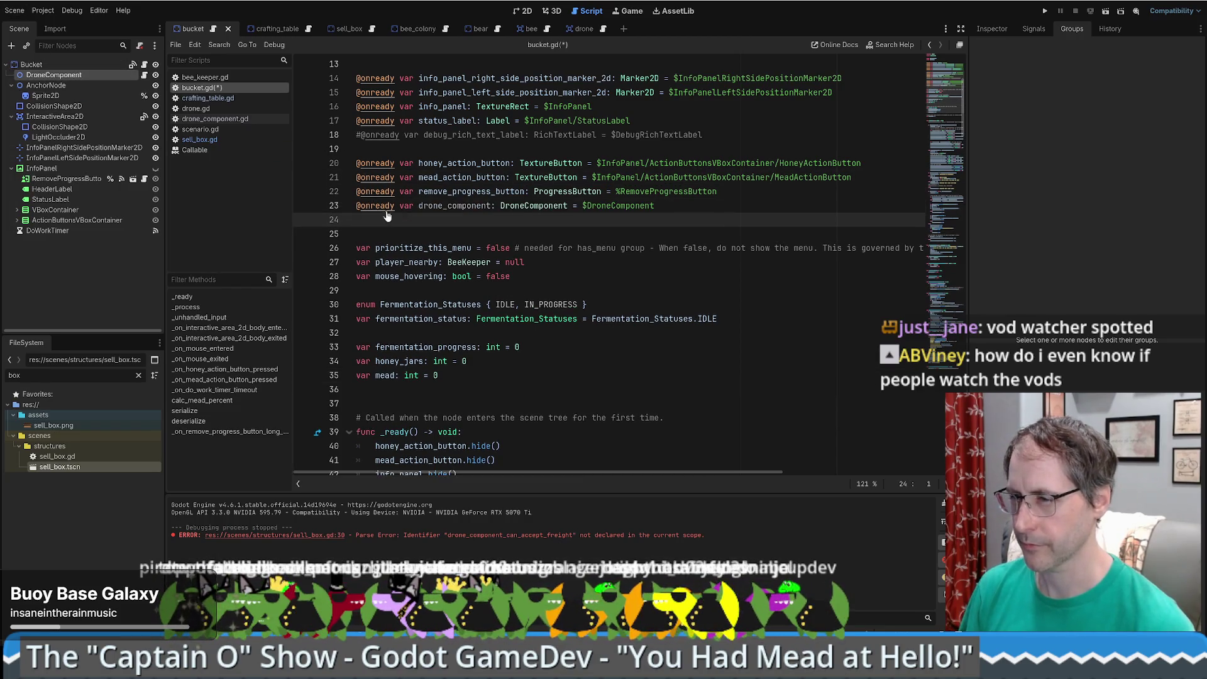
pyautogui.doubleClick(453, 206)
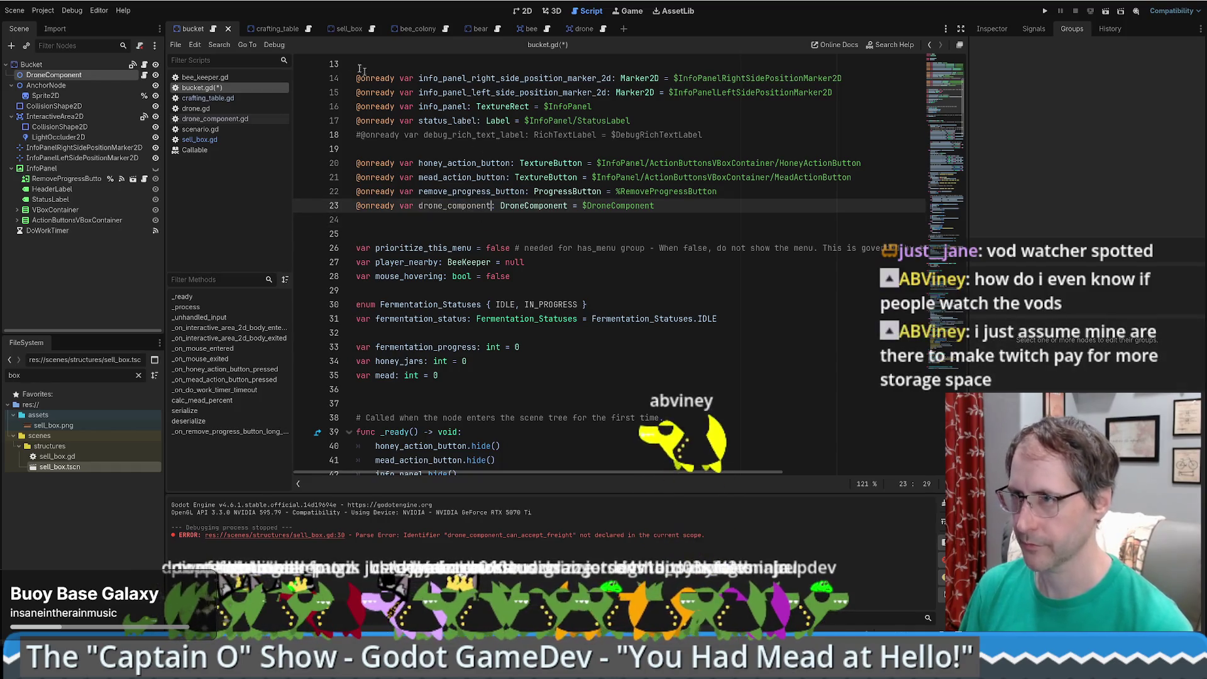
pyautogui.click(277, 29)
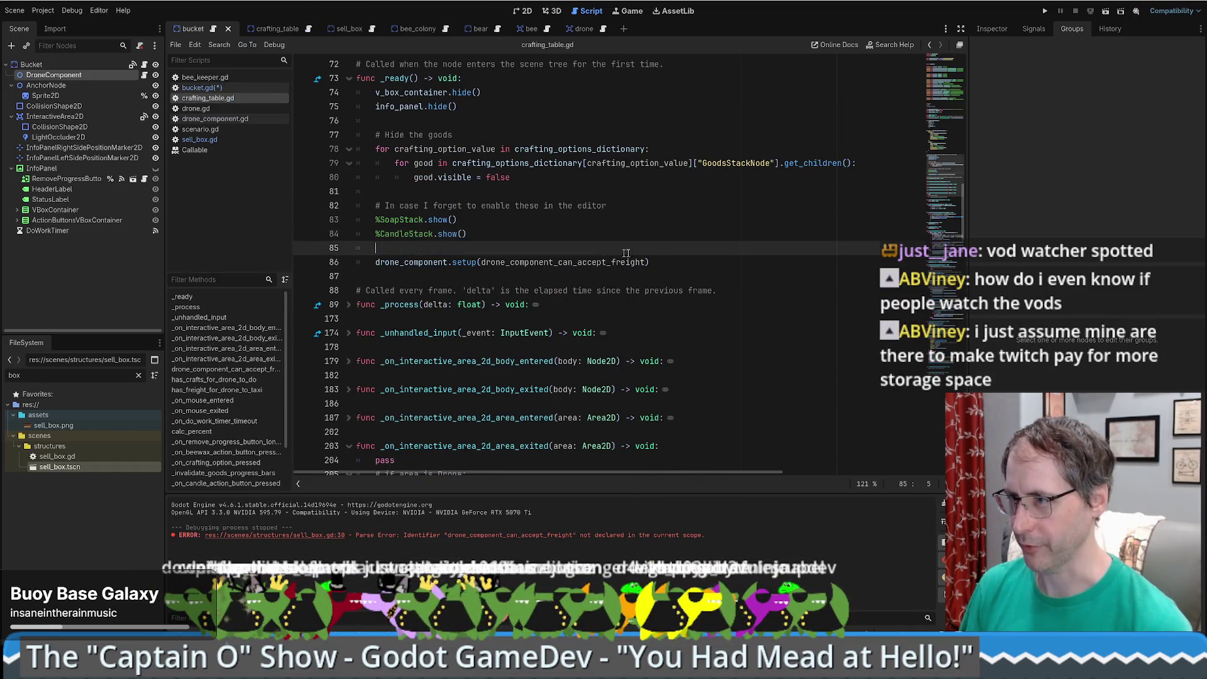
pyautogui.click(213, 29)
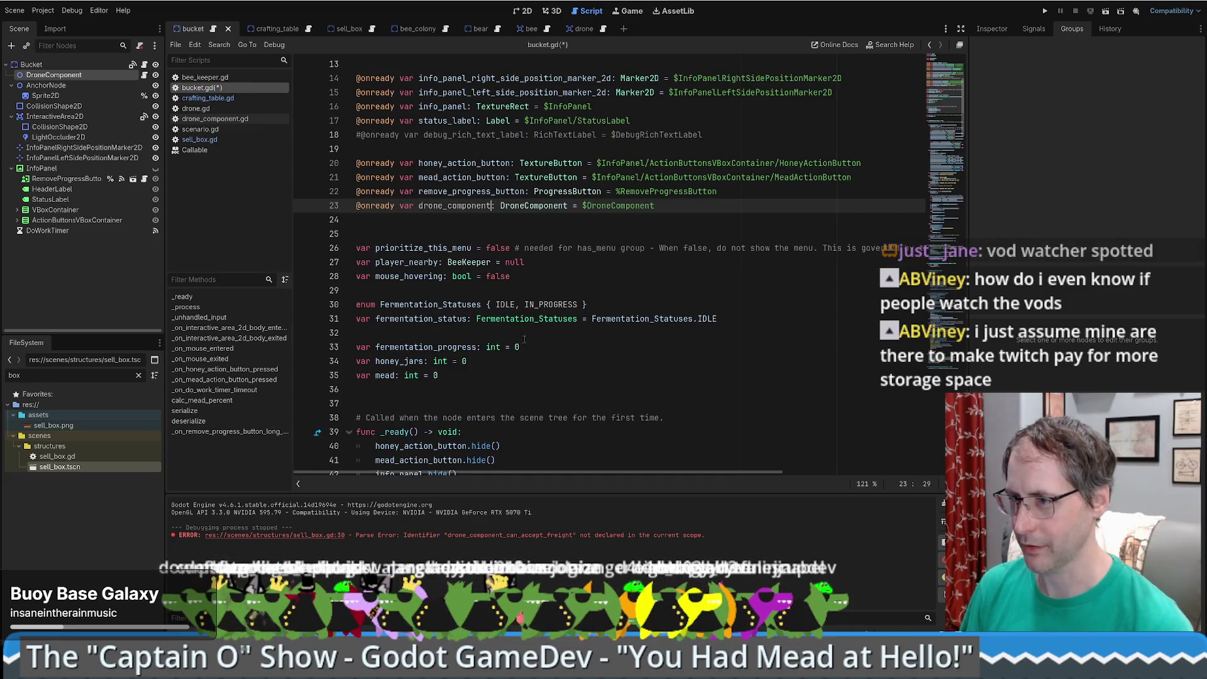
pyautogui.scroll(-6, 475, 225)
pyautogui.click(476, 226)
pyautogui.write('drone_component.setup(drone_component_can_accept_freight)')
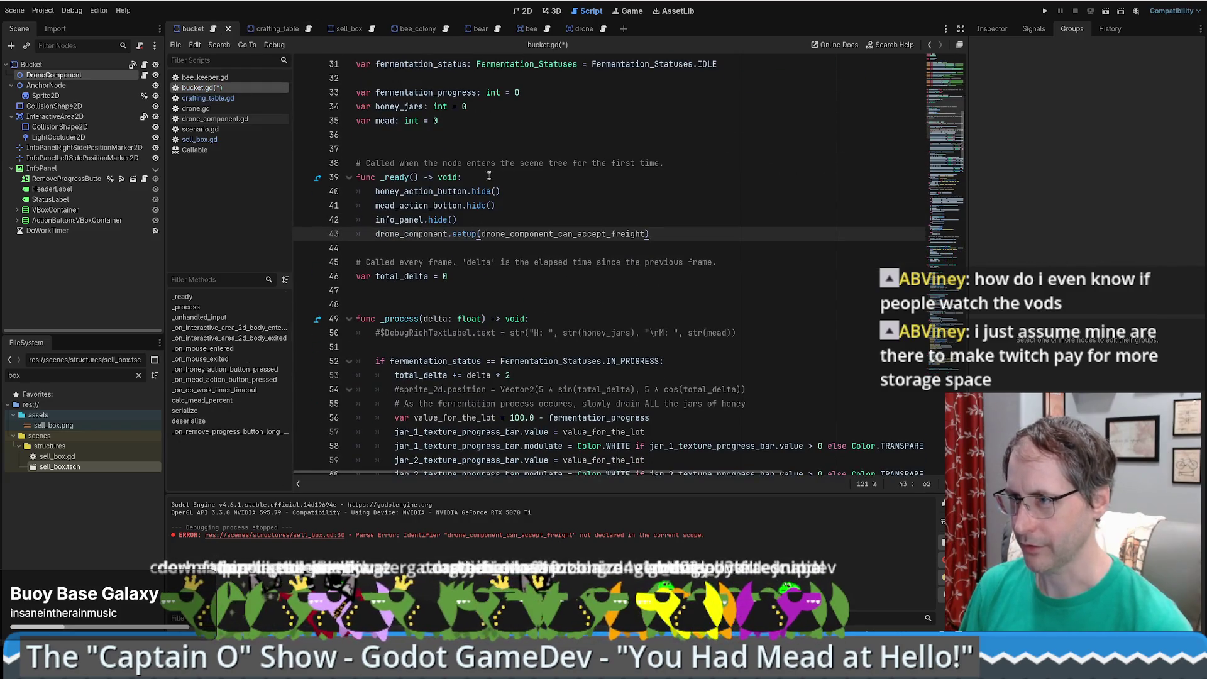
# - Copy the drone_component_can_accept_freight function from crafting_table.gd
pyautogui.click(277, 28)
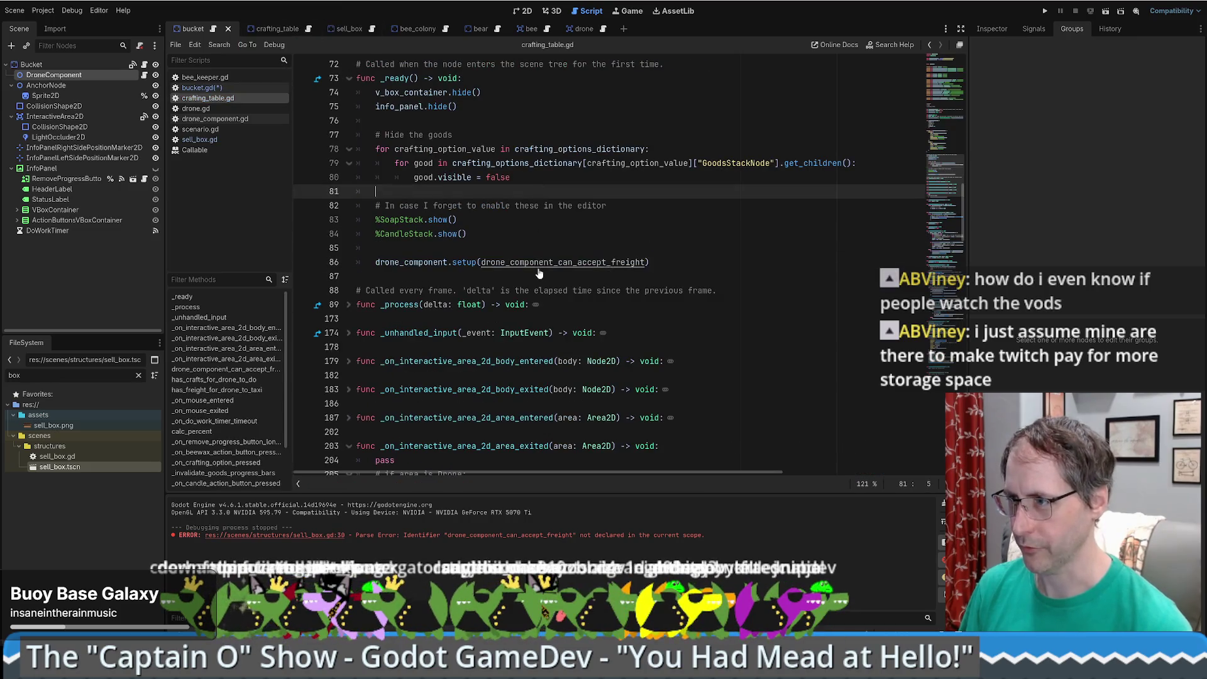
pyautogui.scroll(-6, 540, 264)
pyautogui.moveTo(539, 248); pyautogui.dragTo(539, 285)
pyautogui.hotkey('ctrl', 'c')
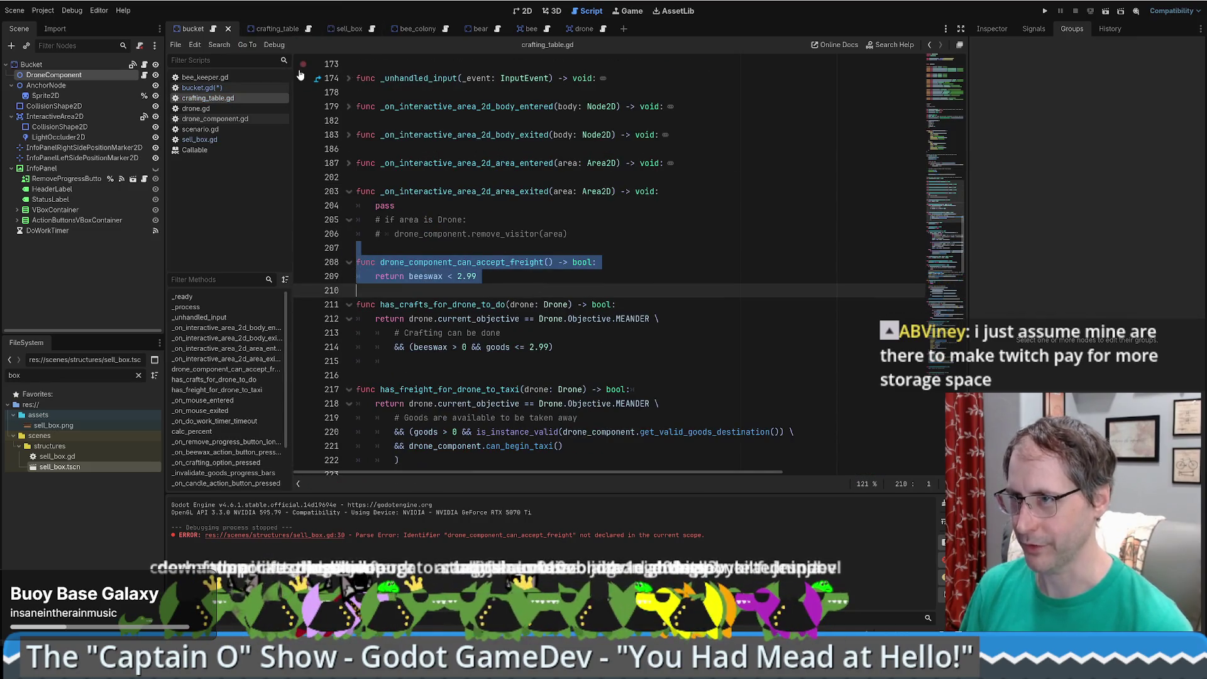
pyautogui.hotkey('alt', 'Left')
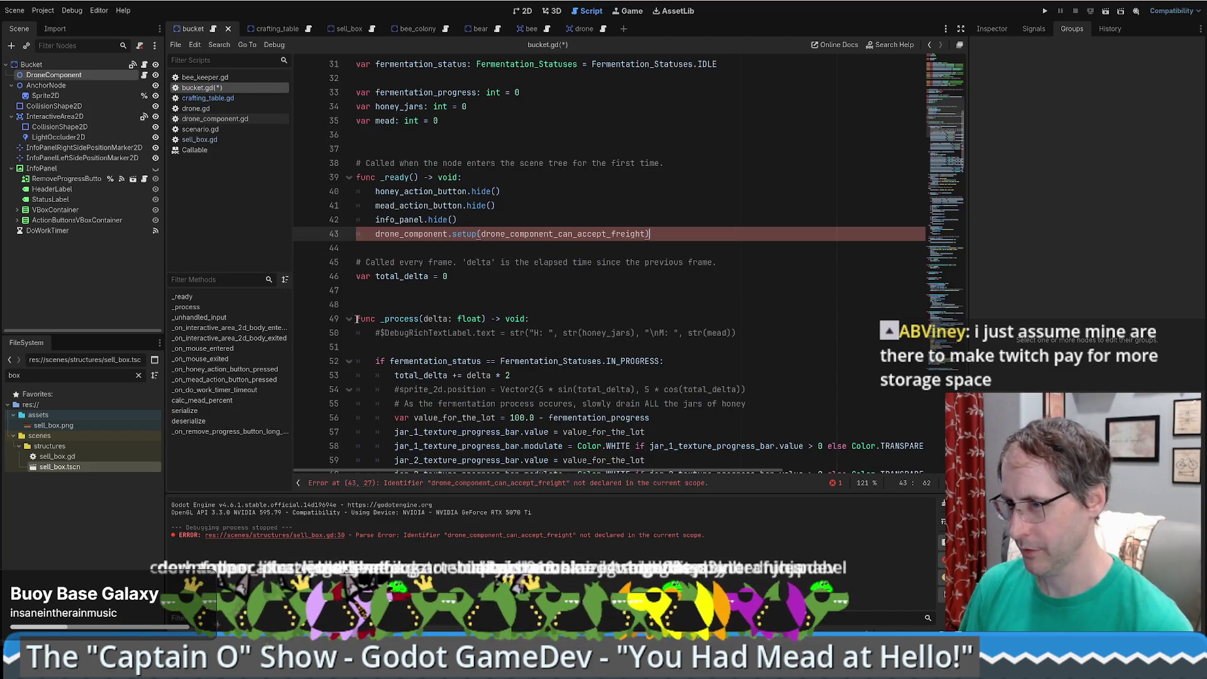
# - Paste the drone_component_can_accept_freight function below deserialize in bucket.gd
pyautogui.scroll(-7, 364, 340)
pyautogui.scroll(-3, 380, 365)
pyautogui.scroll(-1, 394, 403)
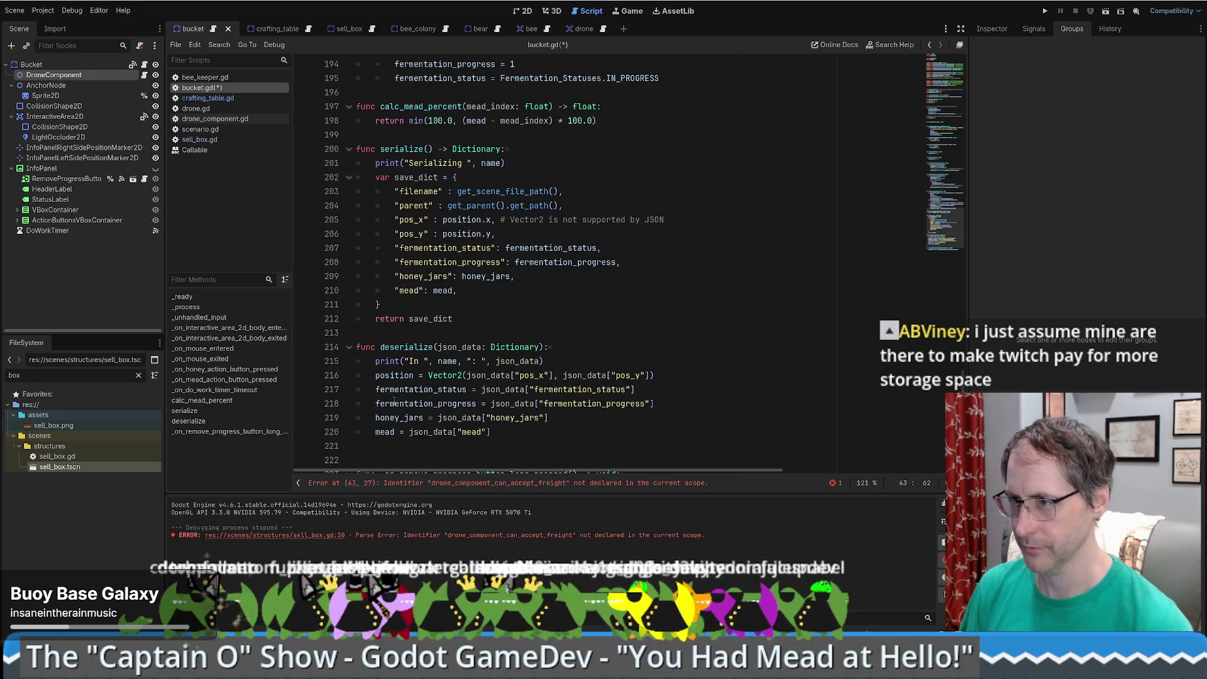
pyautogui.scroll(1, 365, 316)
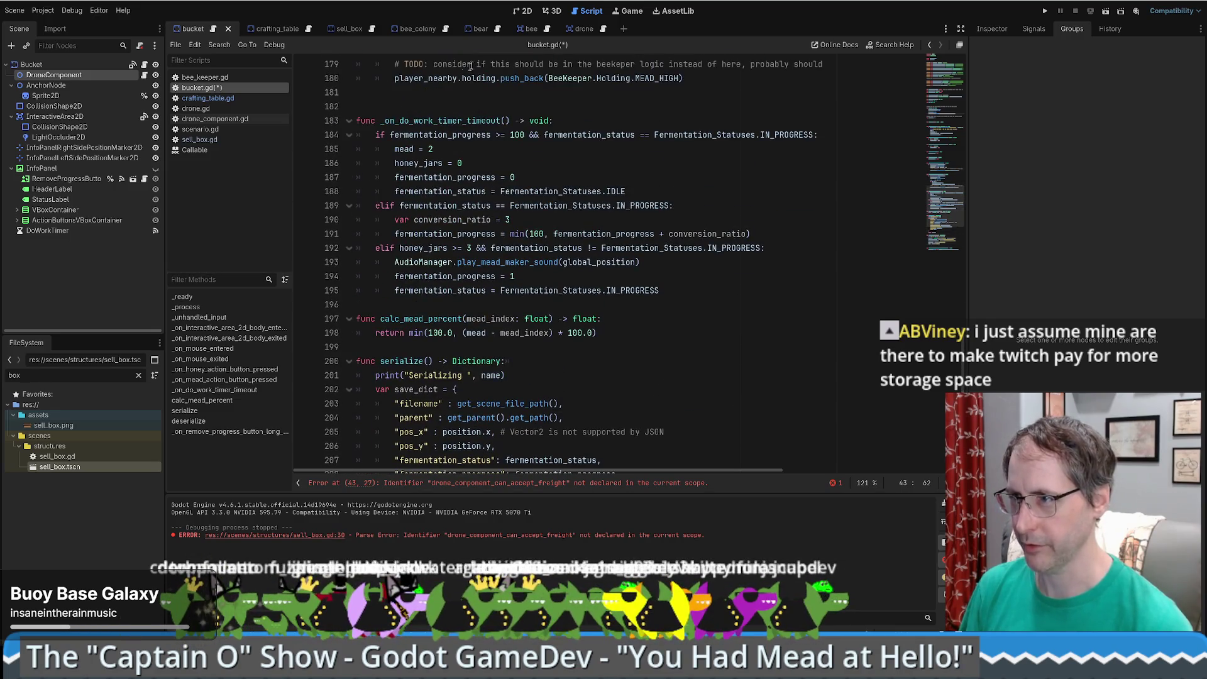
pyautogui.click(365, 305)
pyautogui.press('Return')
pyautogui.press('pagedown')
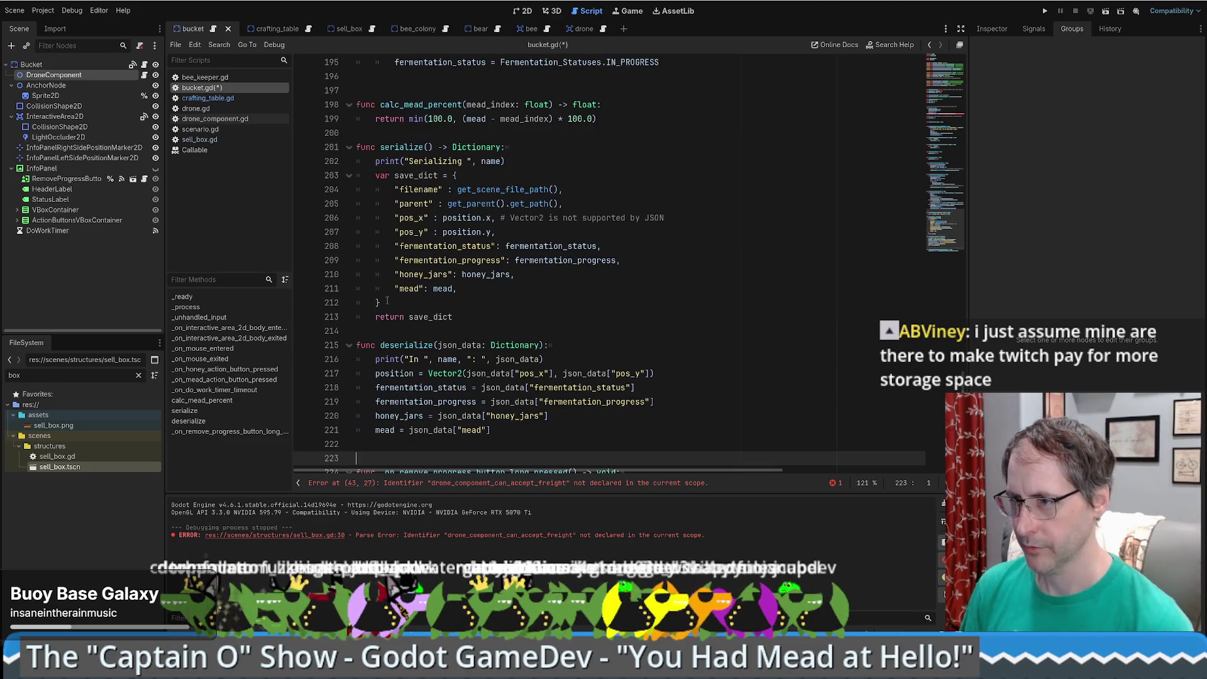
pyautogui.press('Down')
pyautogui.hotkey('ctrl', 'v')
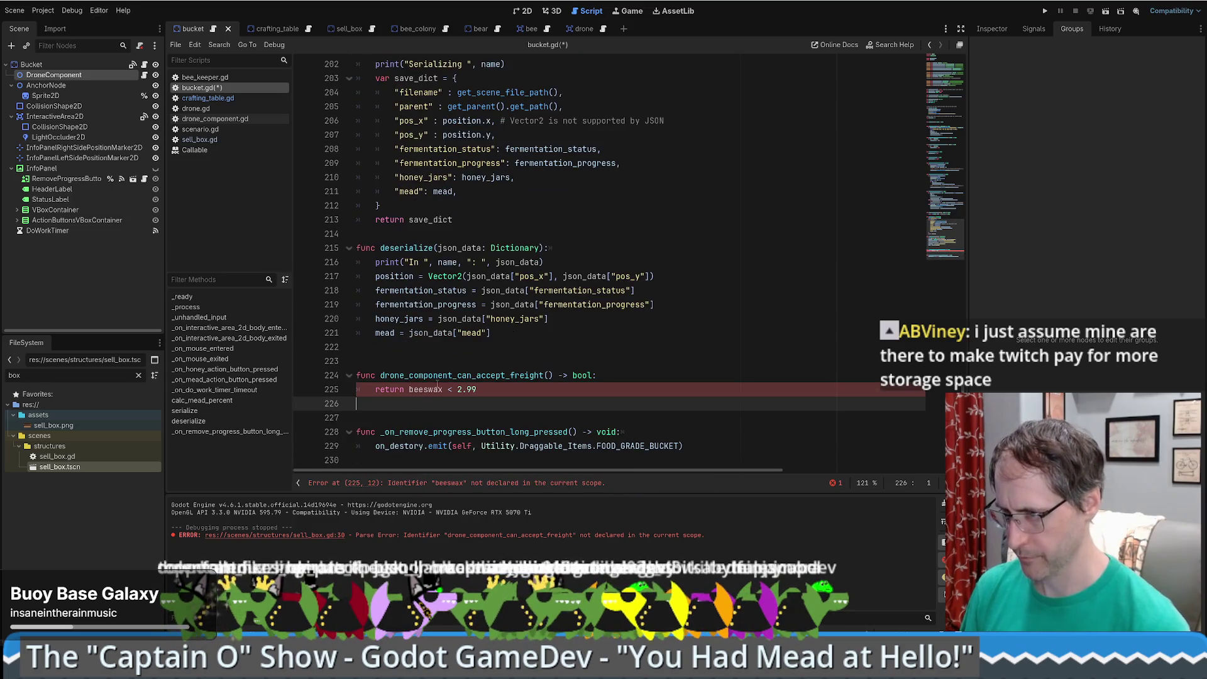
# - Make the pasted check return honey_jars < 3 and save bucket.gd
pyautogui.doubleClick(438, 389)
pyautogui.write('hon')
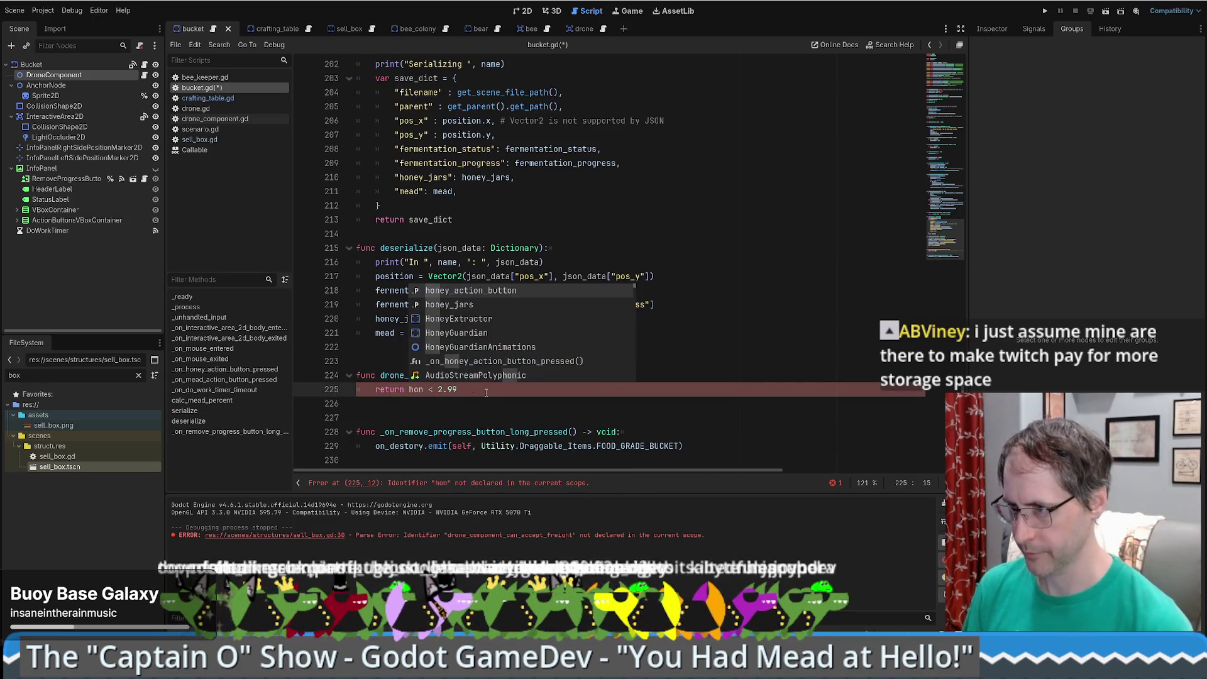
pyautogui.click(466, 305)
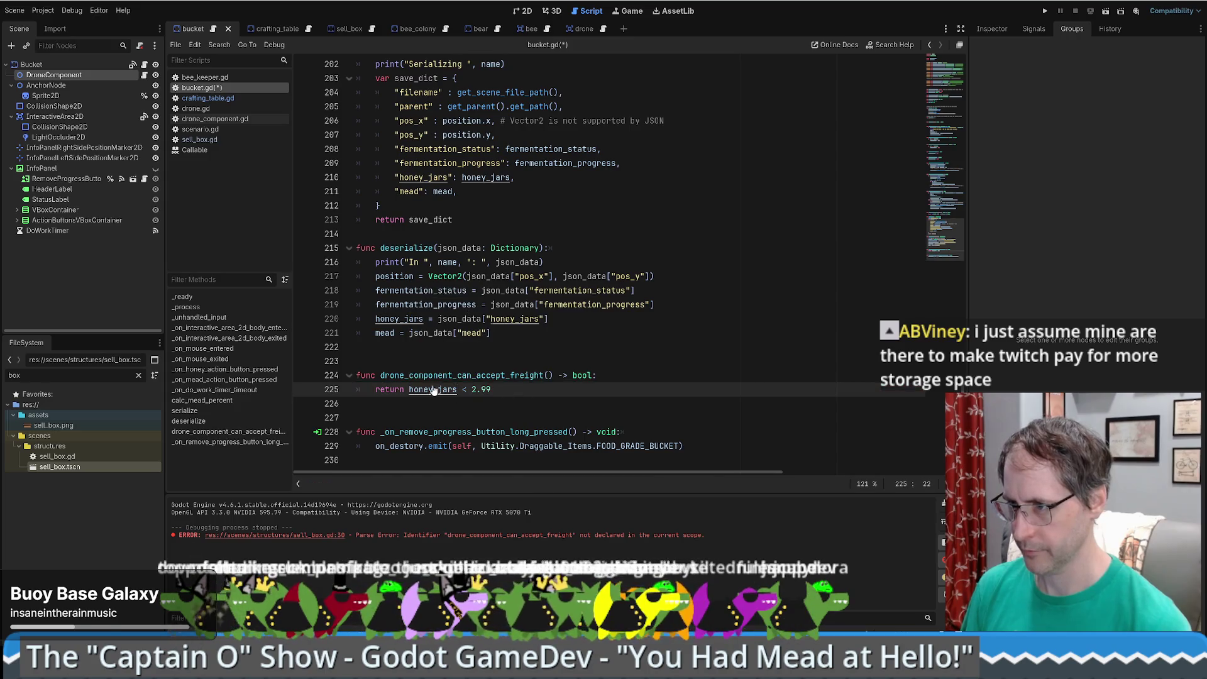
pyautogui.keyDown('ctrl'); pyautogui.click(434, 389); pyautogui.keyUp('ctrl')
pyautogui.hotkey('alt', 'Left')
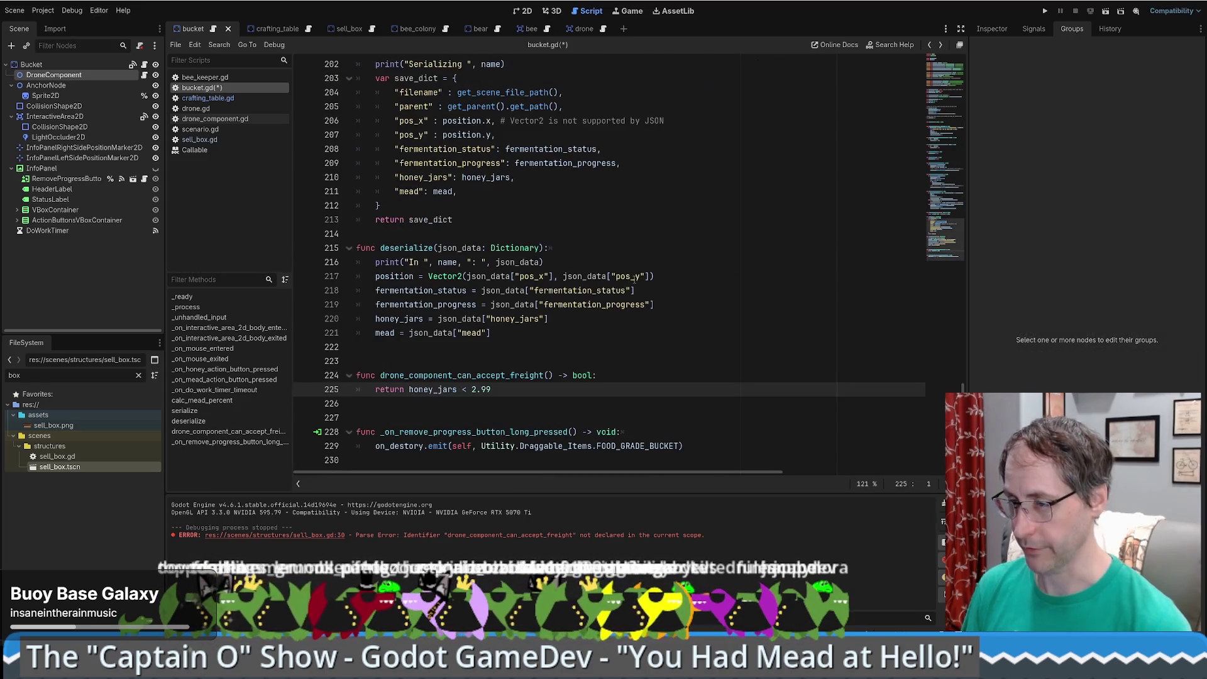
pyautogui.moveTo(491, 389); pyautogui.dragTo(472, 389)
pyautogui.write('3')
pyautogui.hotkey('ctrl', 's')
pyautogui.hotkey('alt', 'Right')
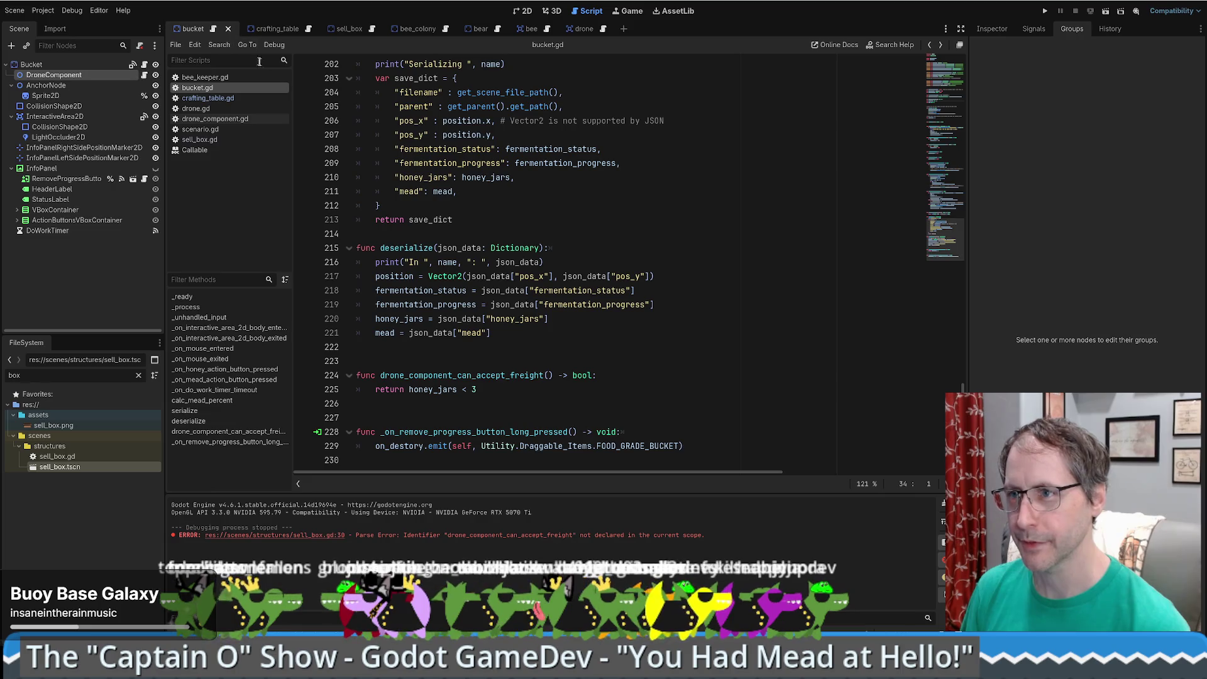
pyautogui.scroll(5, 695, 254)
pyautogui.scroll(20, 695, 254)
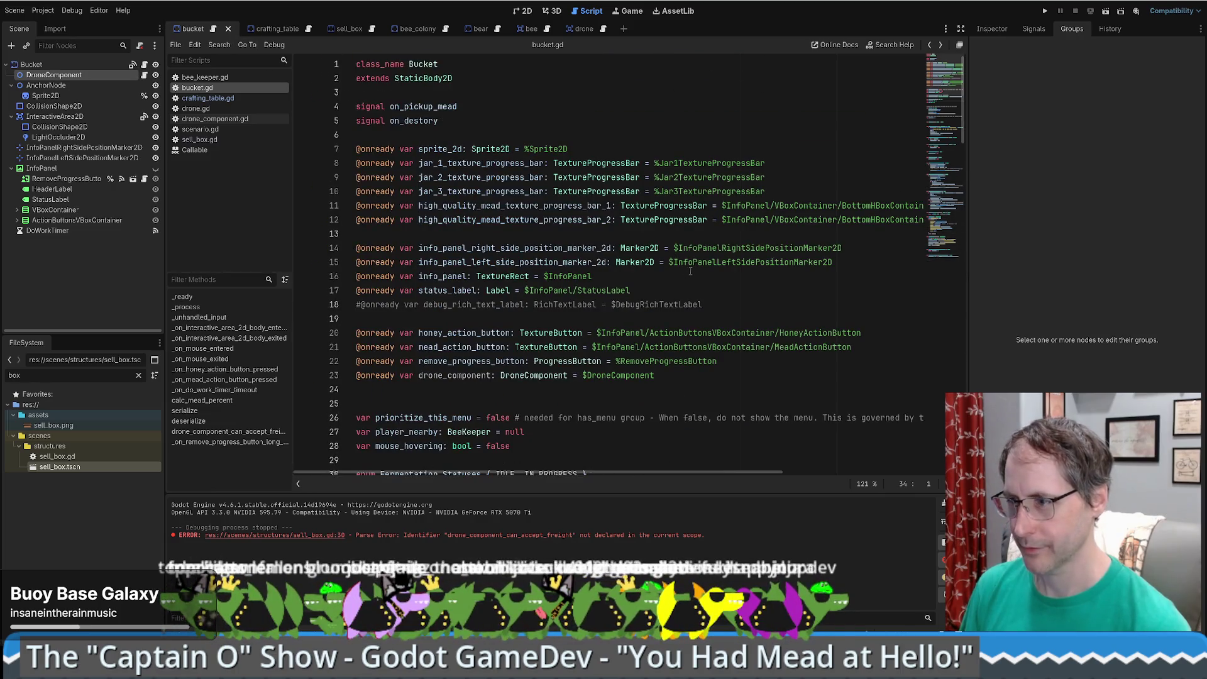
pyautogui.click(277, 30)
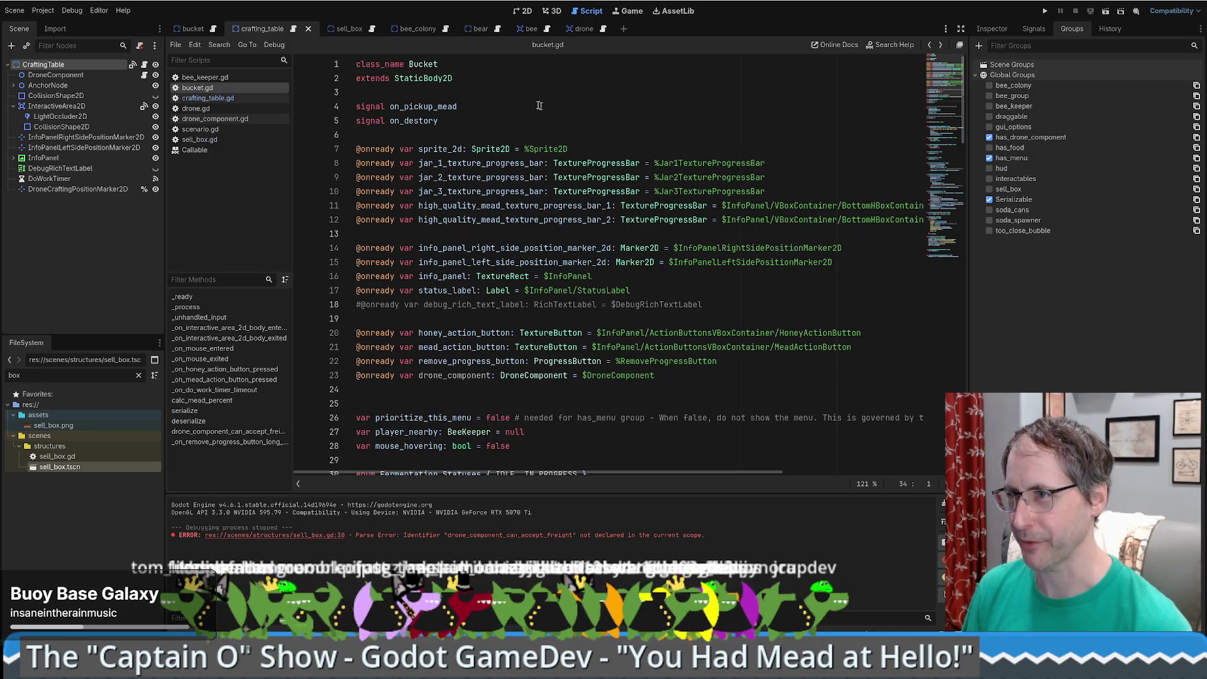
# - Change line 209's threshold from 2.99 to 3.0 in crafting_table.gd and save
pyautogui.click(356, 32)
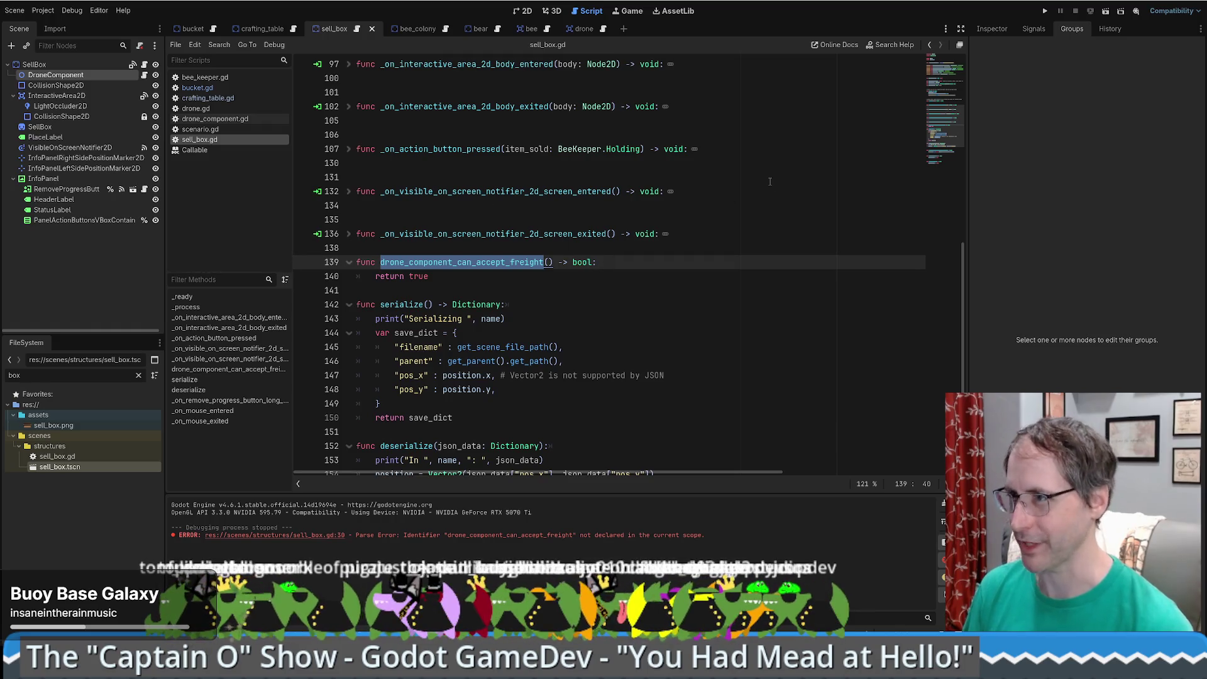
pyautogui.click(294, 32)
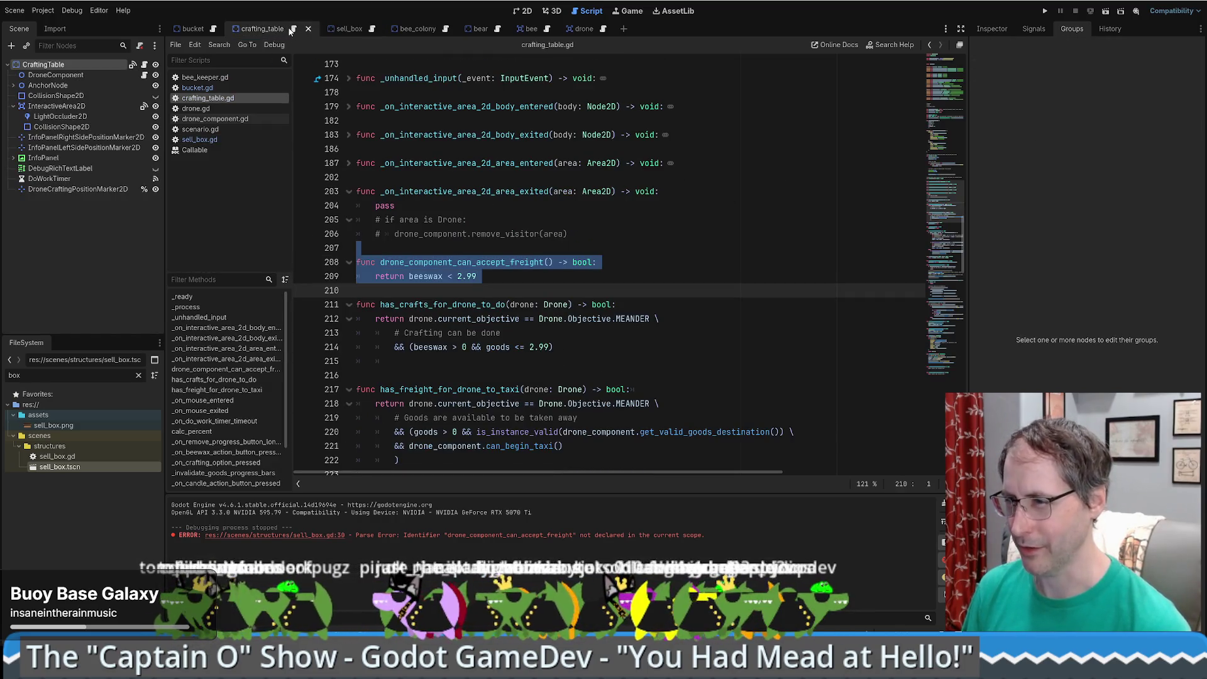
pyautogui.click(599, 291)
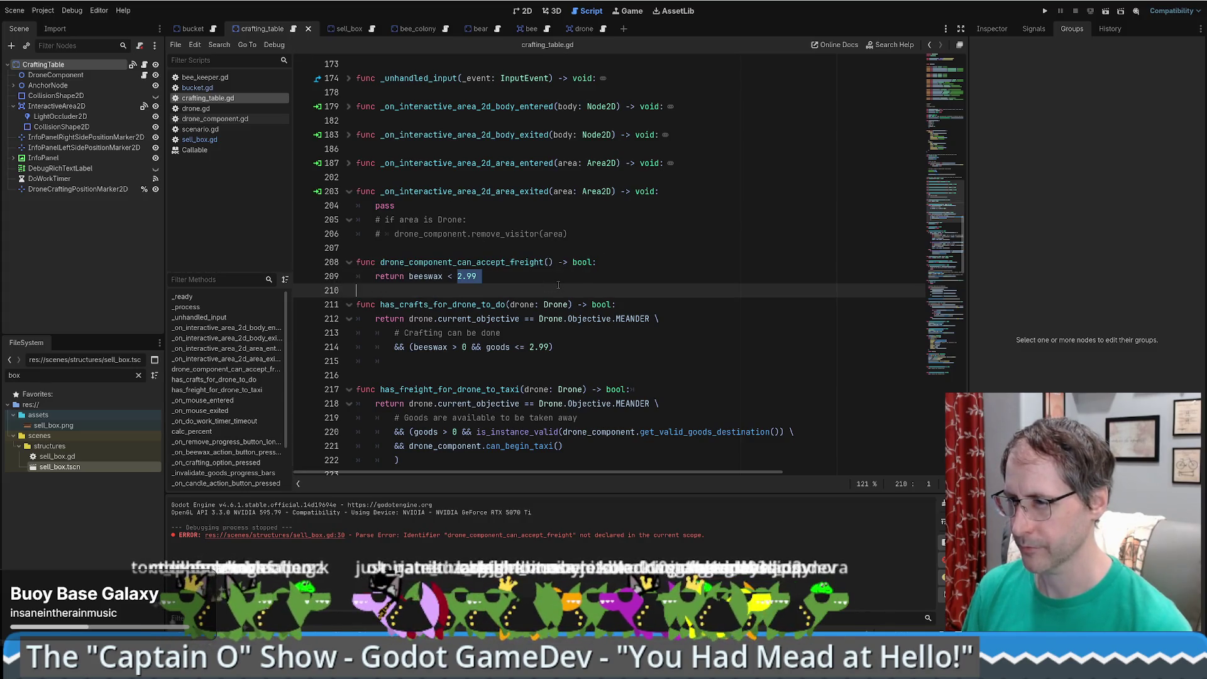
pyautogui.write('3')
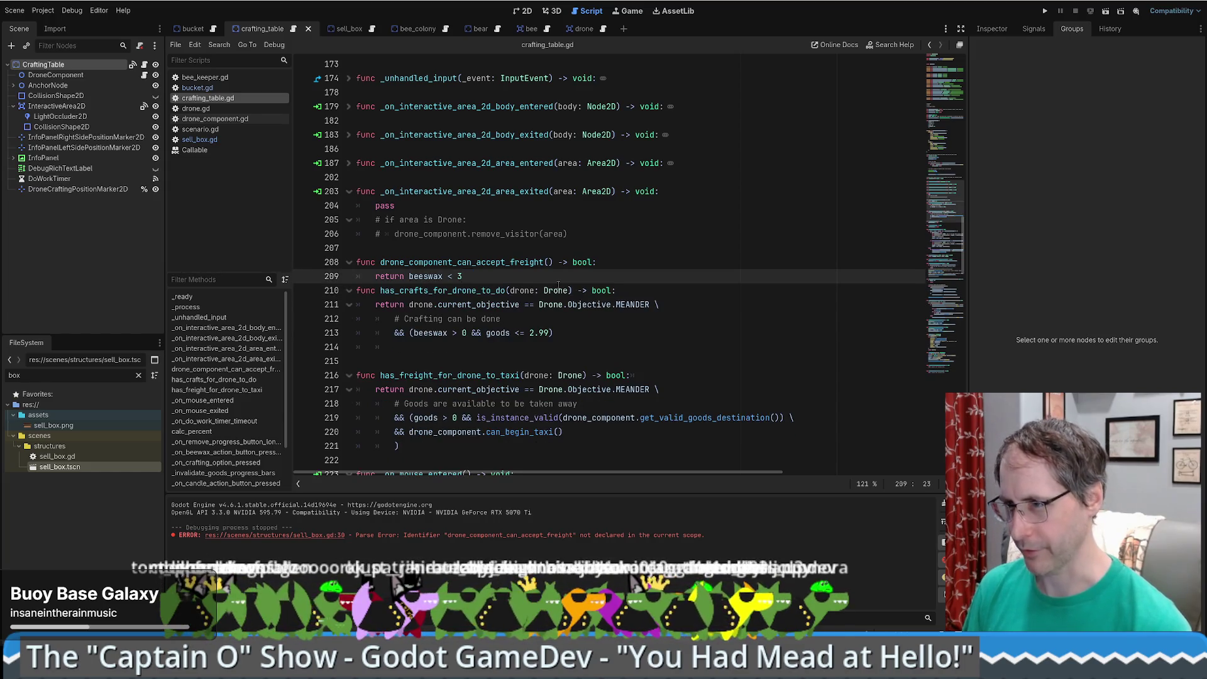
pyautogui.press('Return')
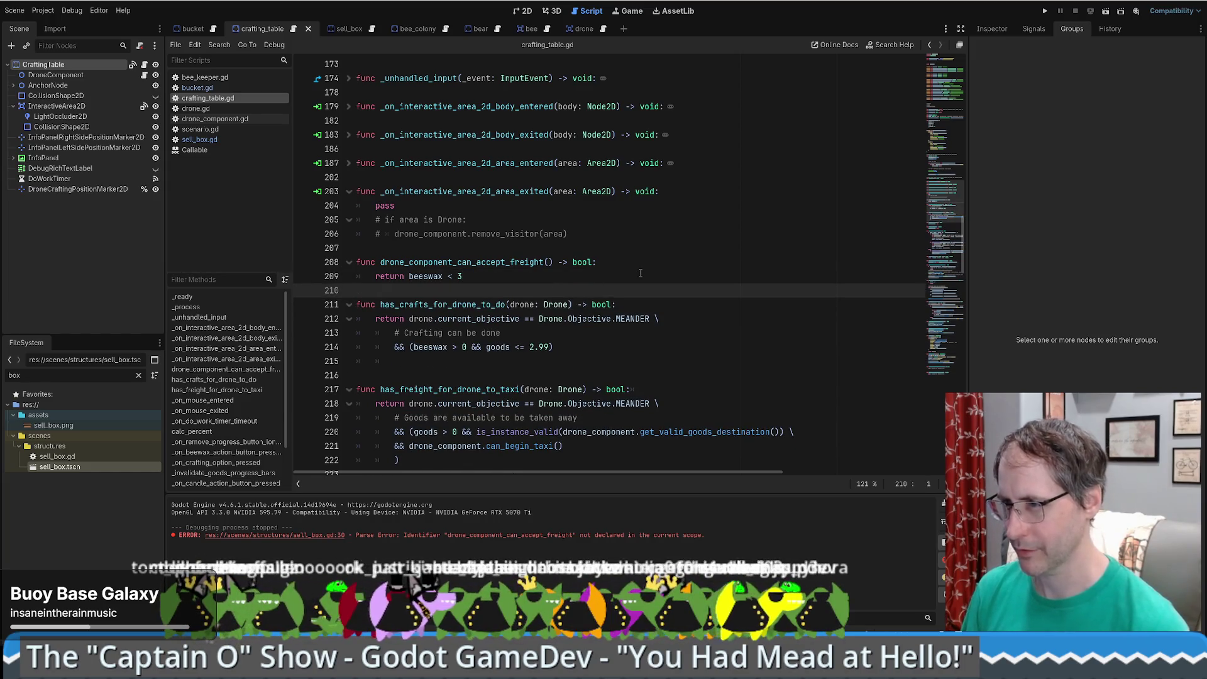
pyautogui.click(565, 278)
pyautogui.write('0')
pyautogui.press('BackSpace')
pyautogui.press('BackSpace')
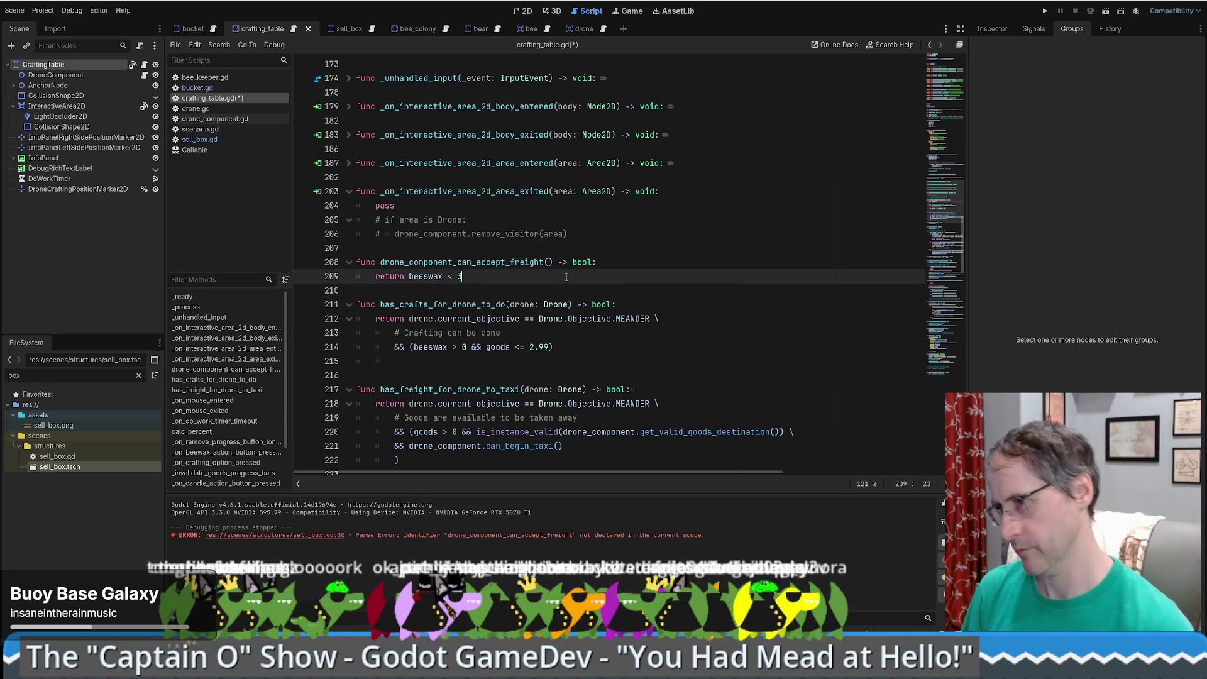
pyautogui.write('.0')
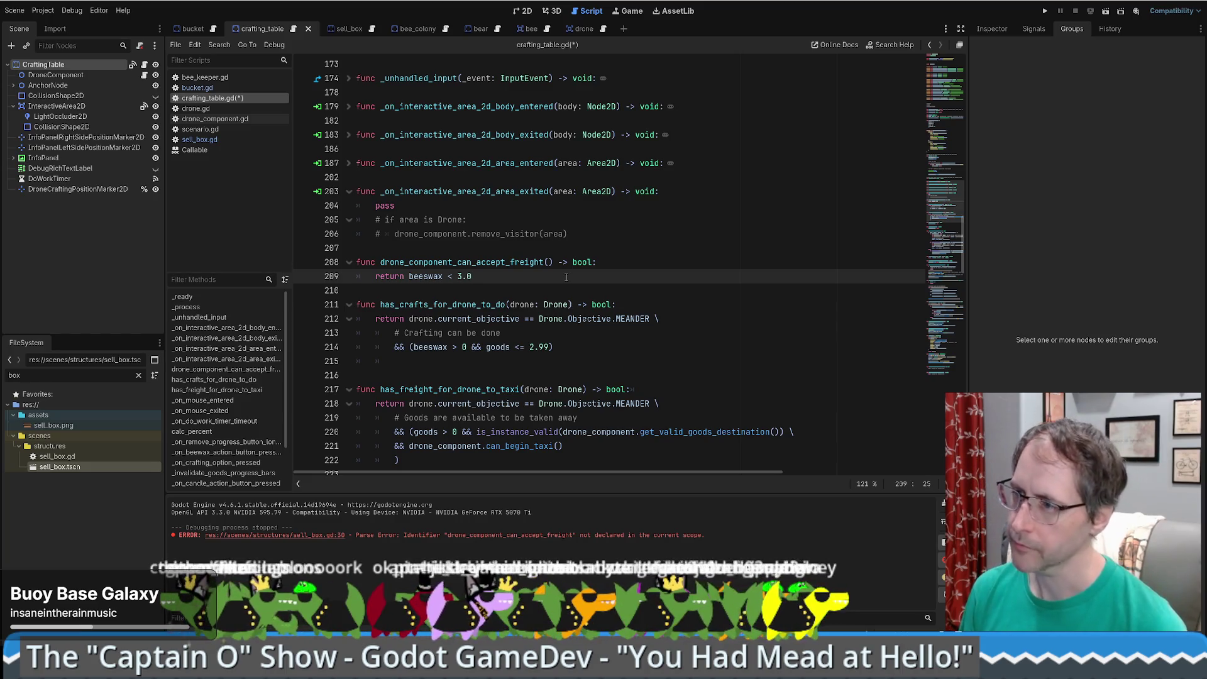
pyautogui.hotkey('ctrl', 's')
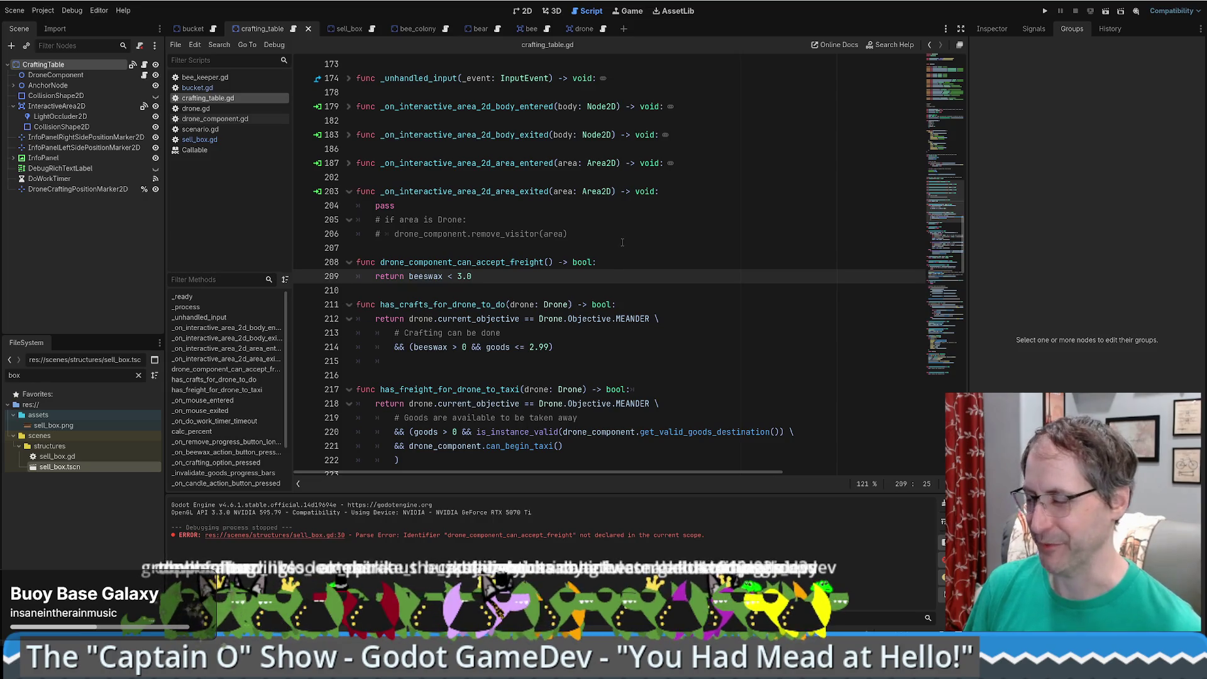
# - Scroll up through crafting_table.gd to the drone freight functions
pyautogui.scroll(6, 622, 242)
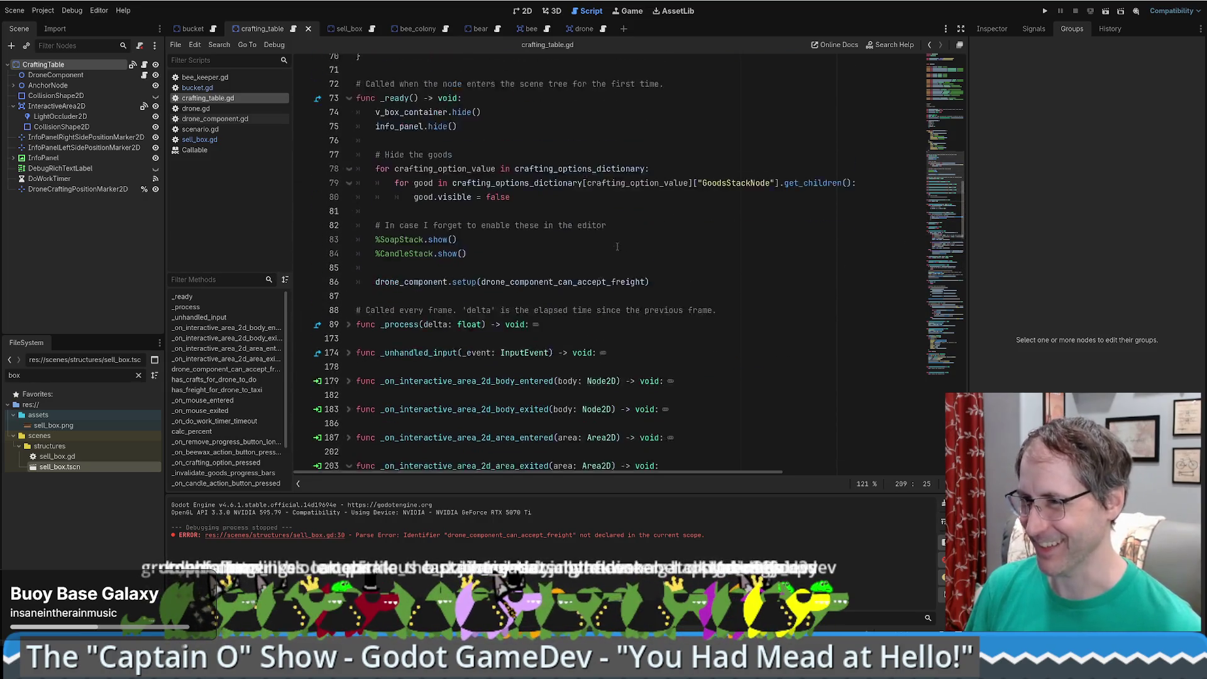
pyautogui.scroll(2, 618, 247)
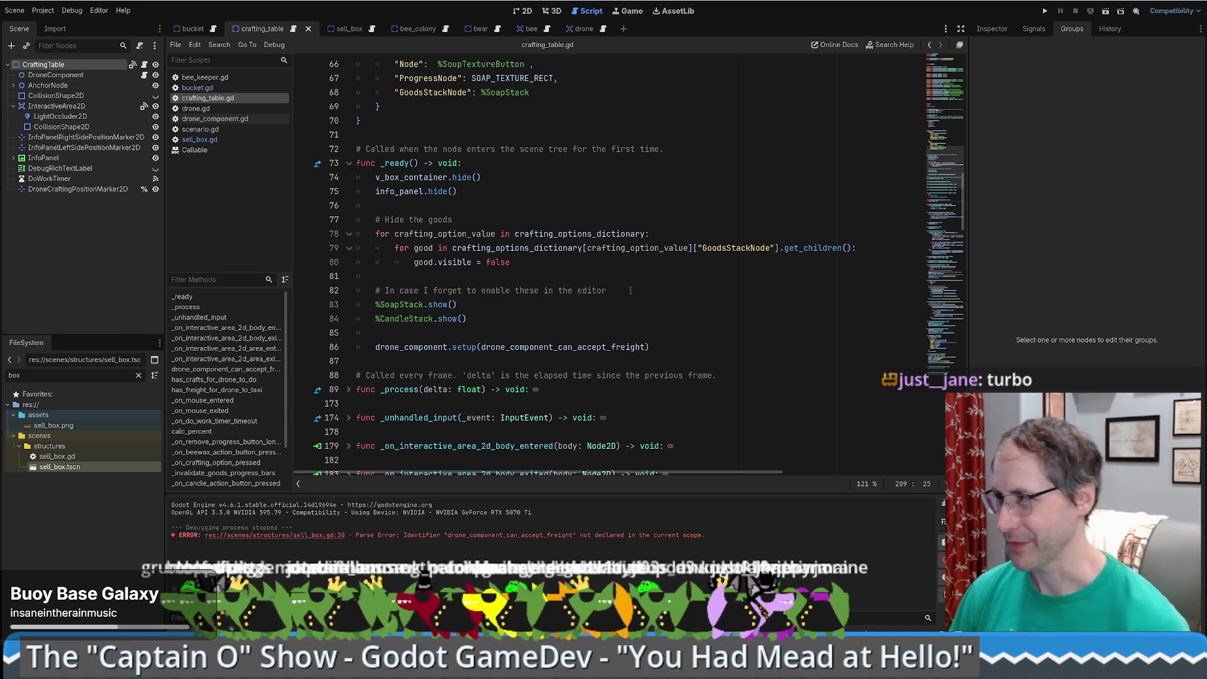
pyautogui.scroll(5, 630, 291)
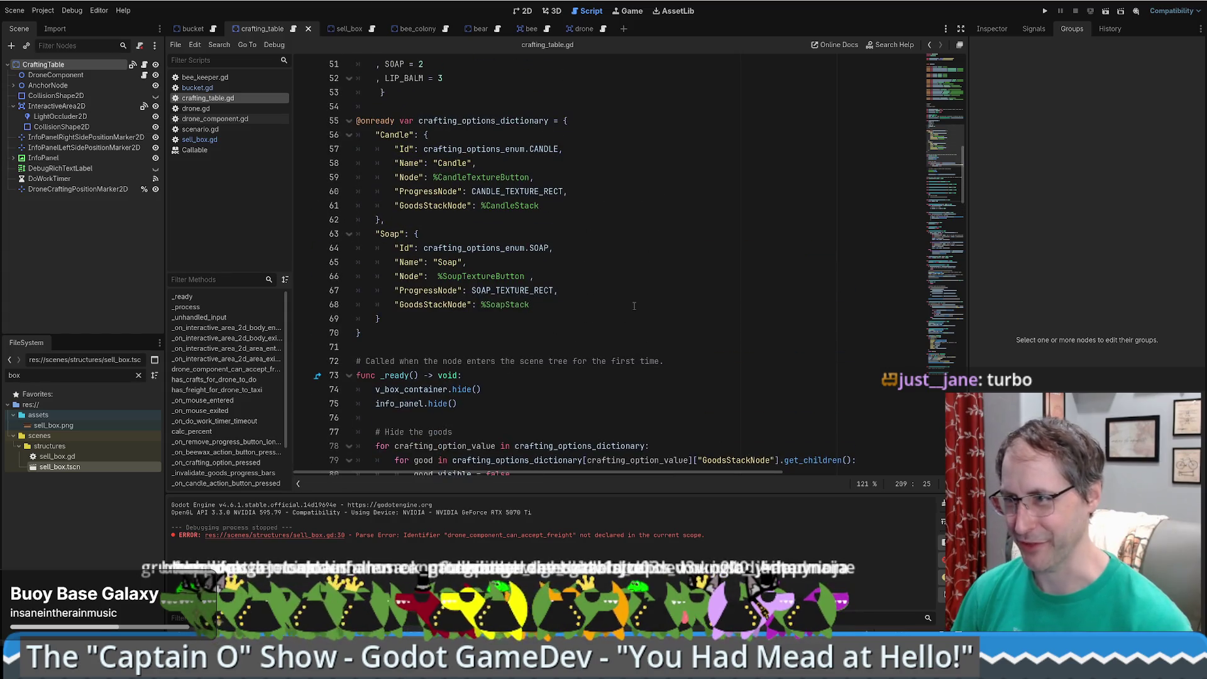
pyautogui.scroll(9, 952, 110)
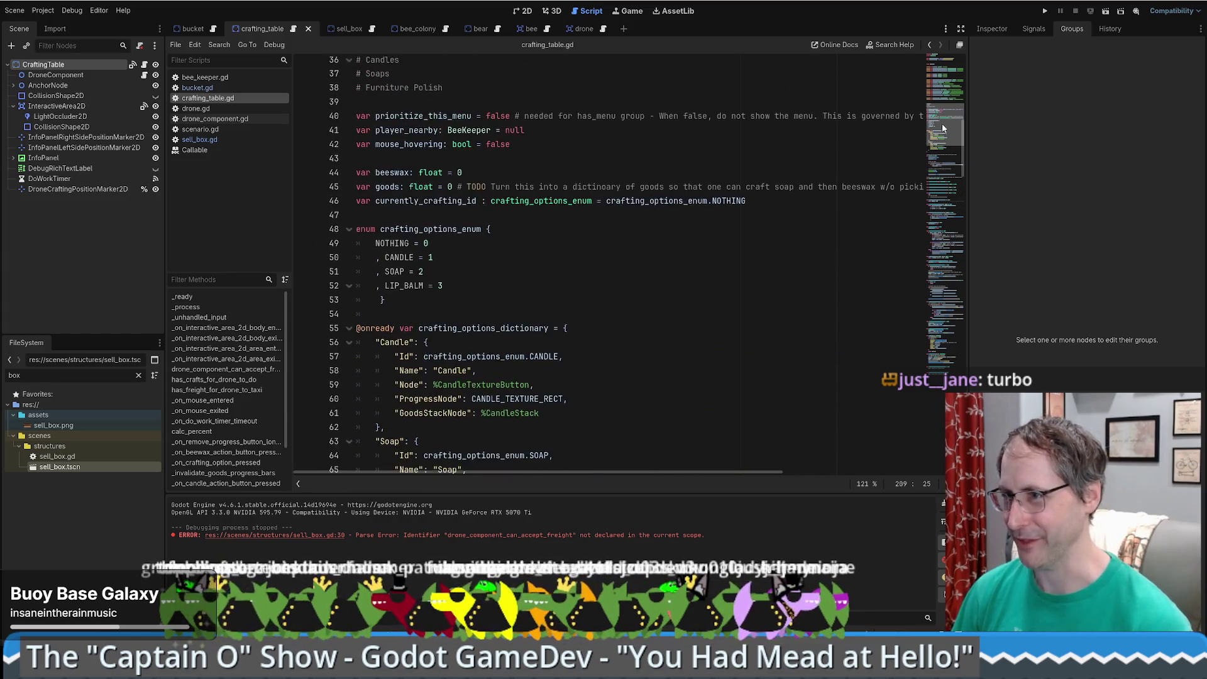
pyautogui.scroll(7, 951, 110)
pyautogui.click(945, 208)
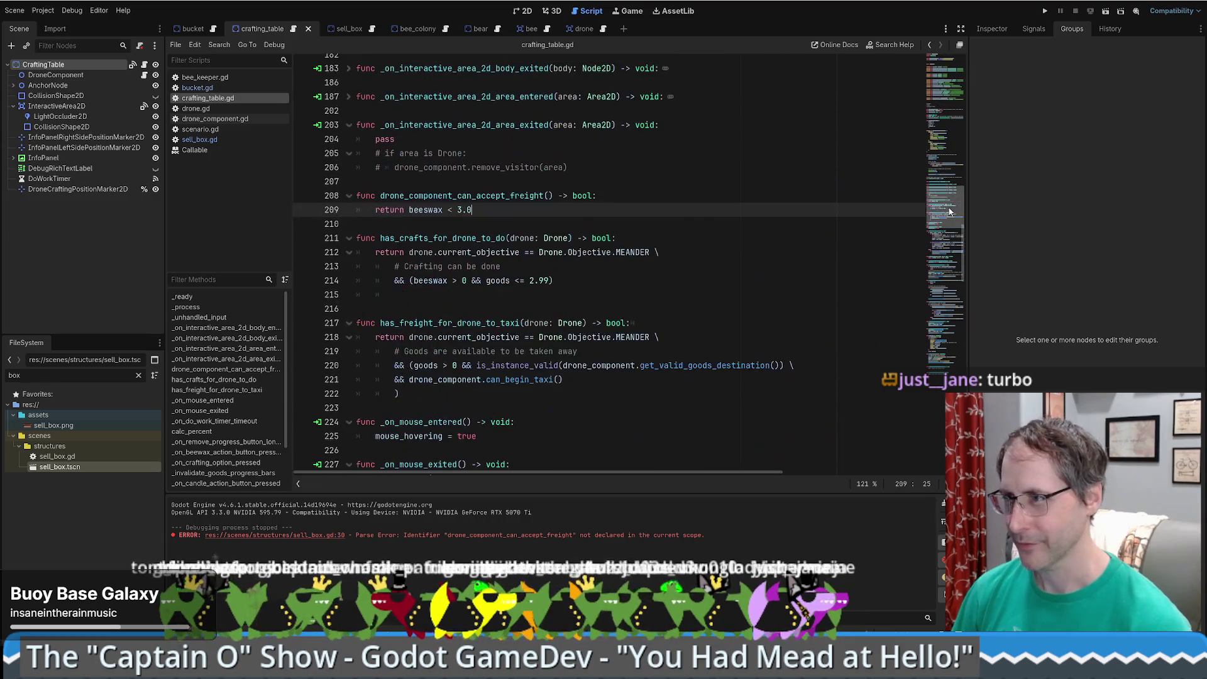
pyautogui.scroll(-5, 678, 245)
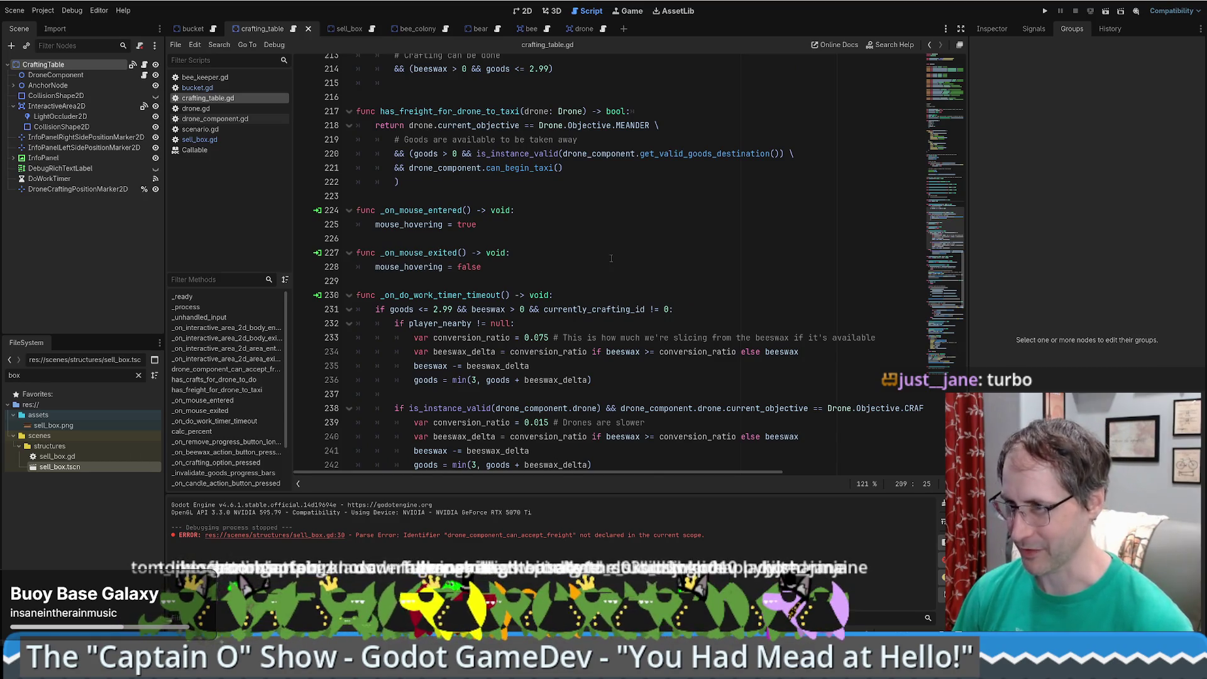
pyautogui.scroll(-5, 611, 258)
pyautogui.scroll(7, 660, 308)
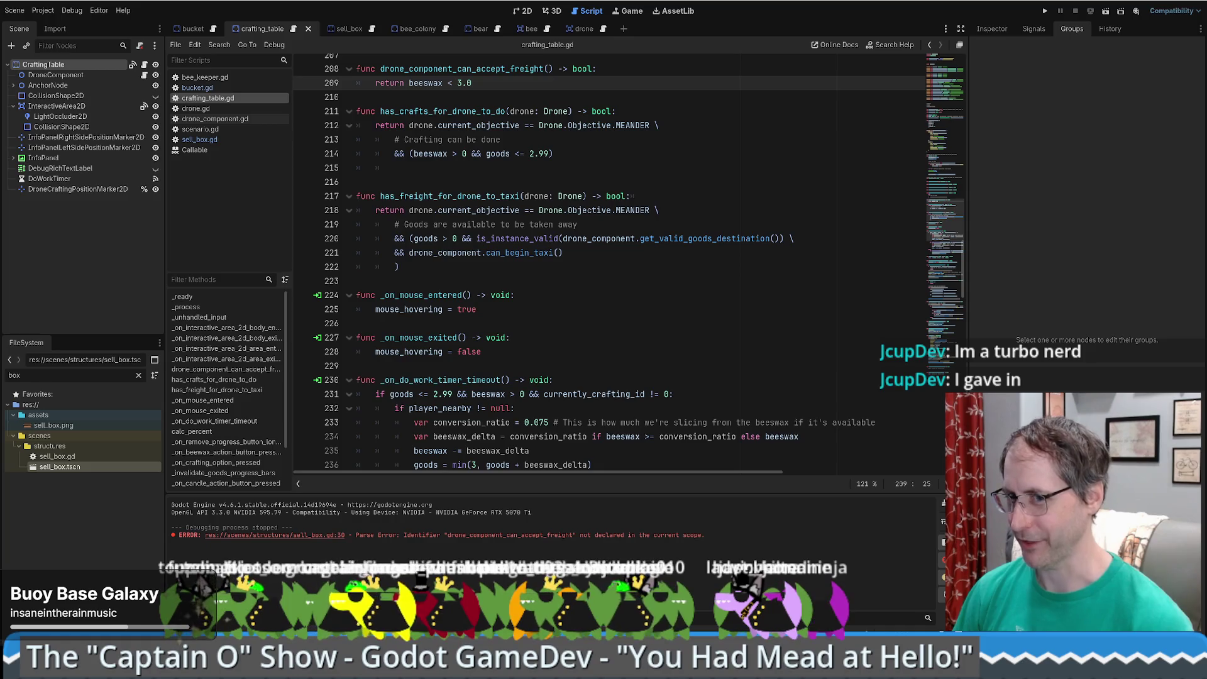
pyautogui.scroll(-4, 685, 304)
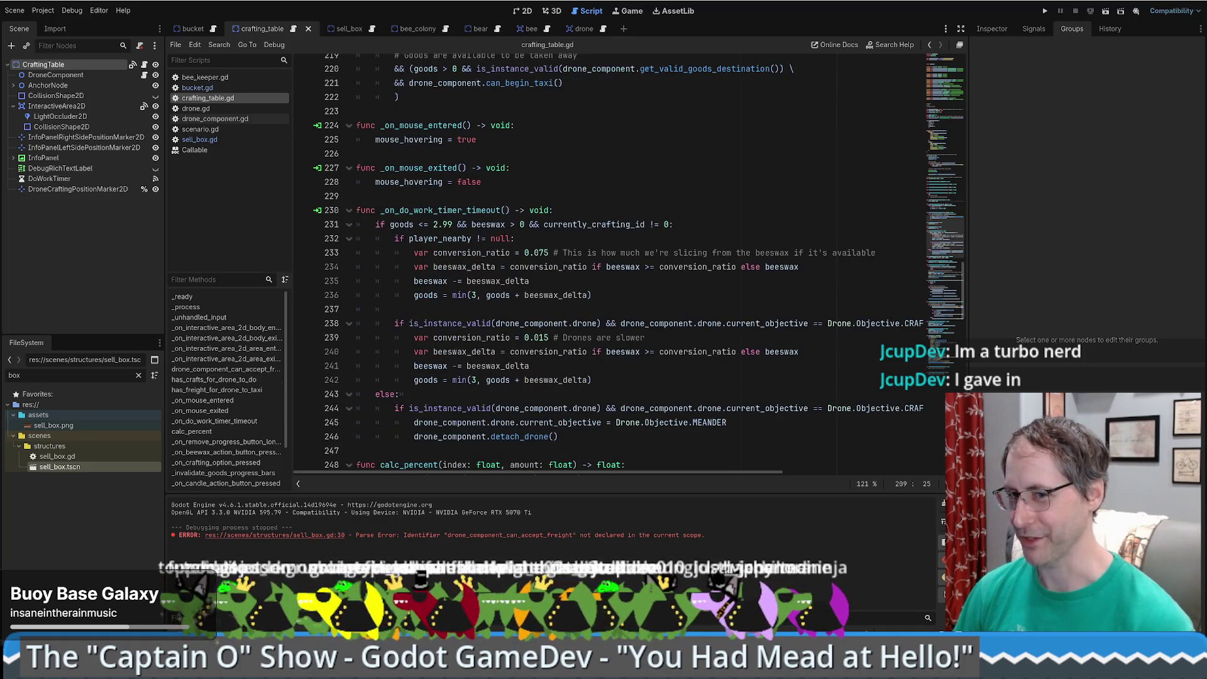
pyautogui.click(689, 352)
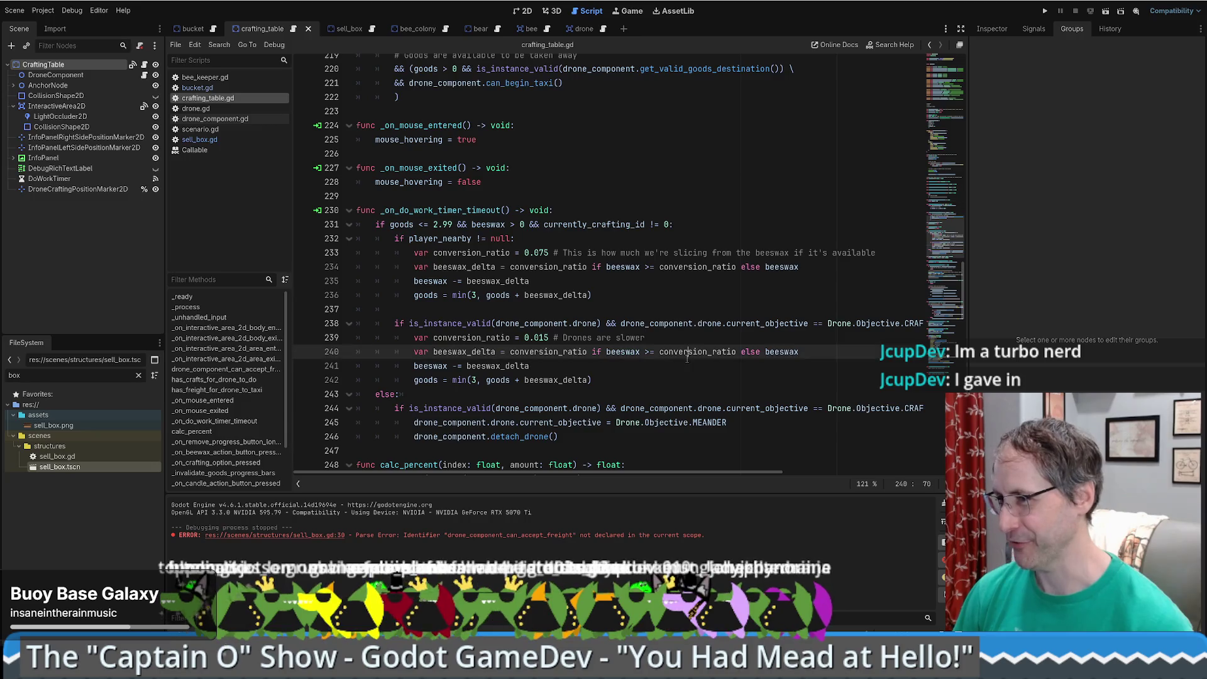
pyautogui.scroll(6, 685, 352)
pyautogui.click(679, 281)
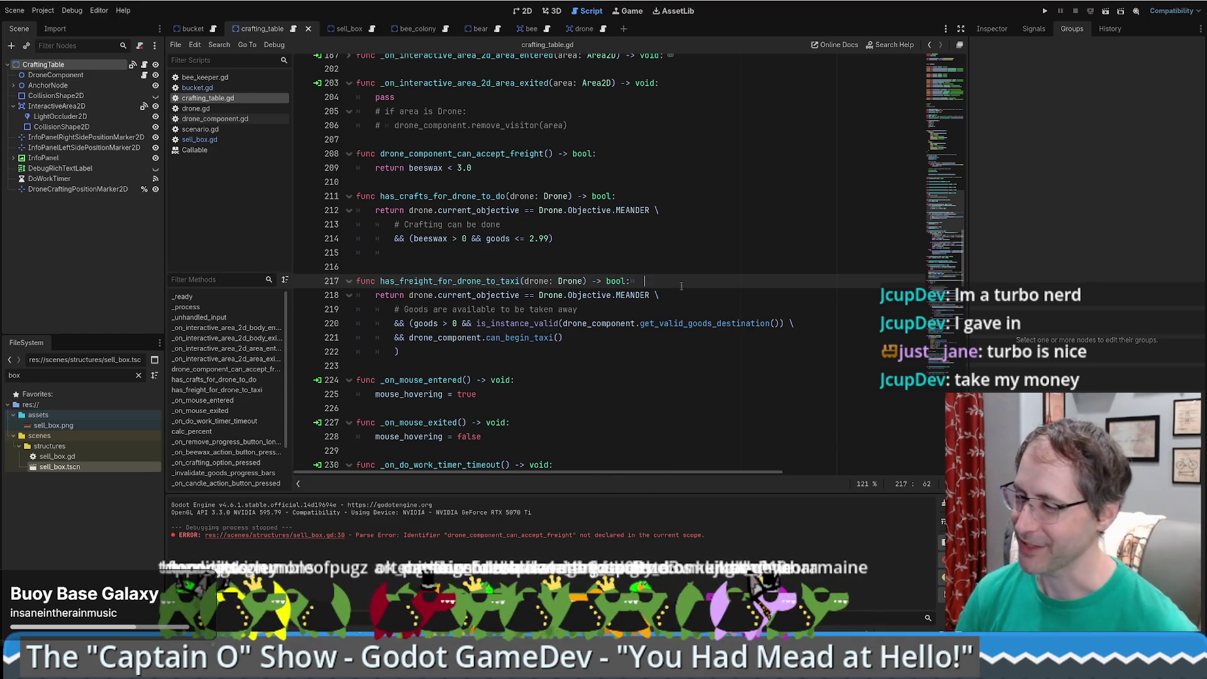
pyautogui.scroll(-3, 943, 238)
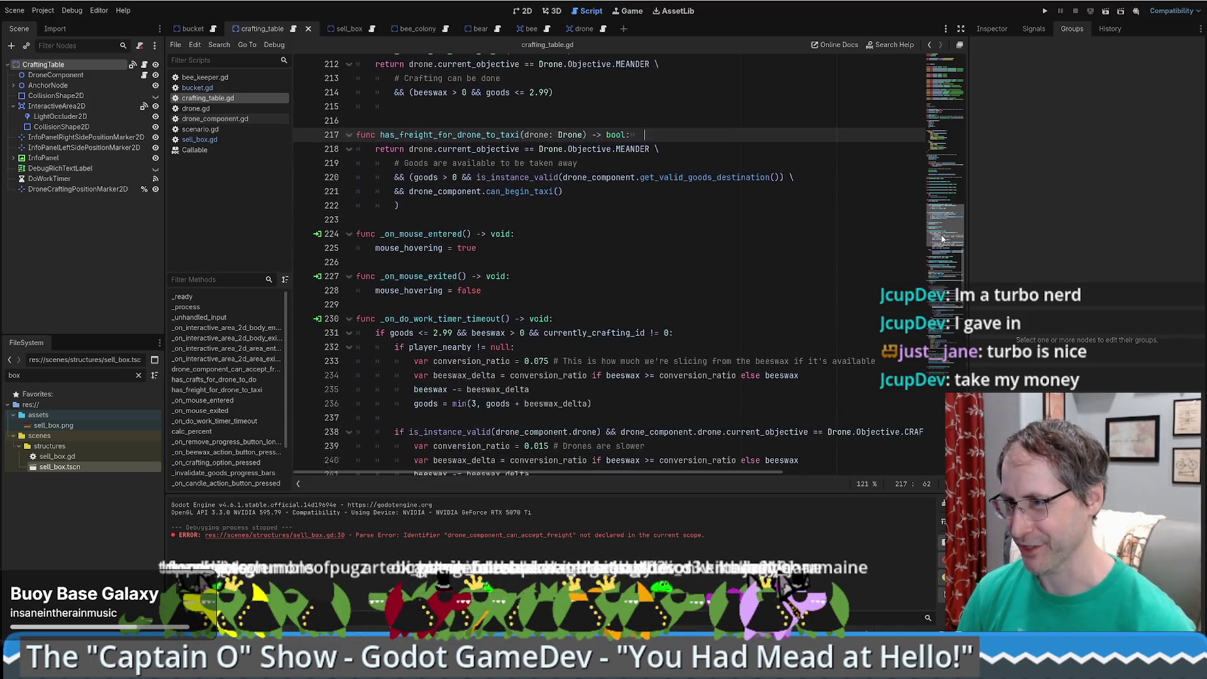
pyautogui.scroll(3, 945, 236)
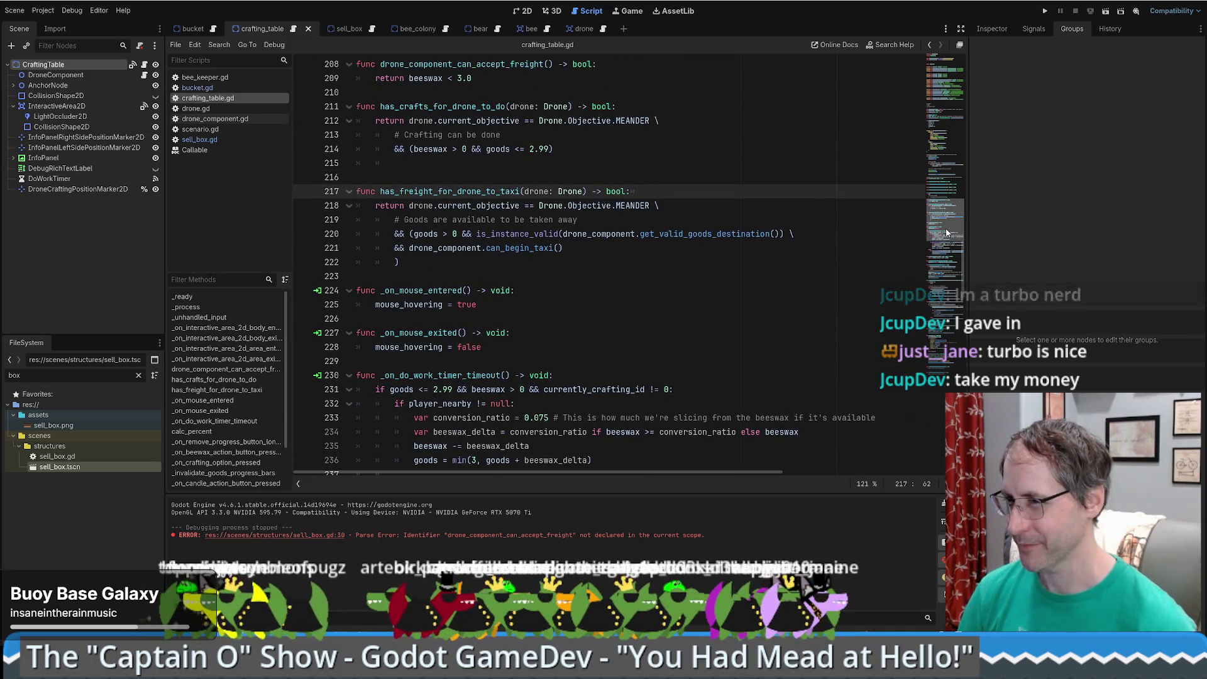
pyautogui.scroll(-1, 948, 236)
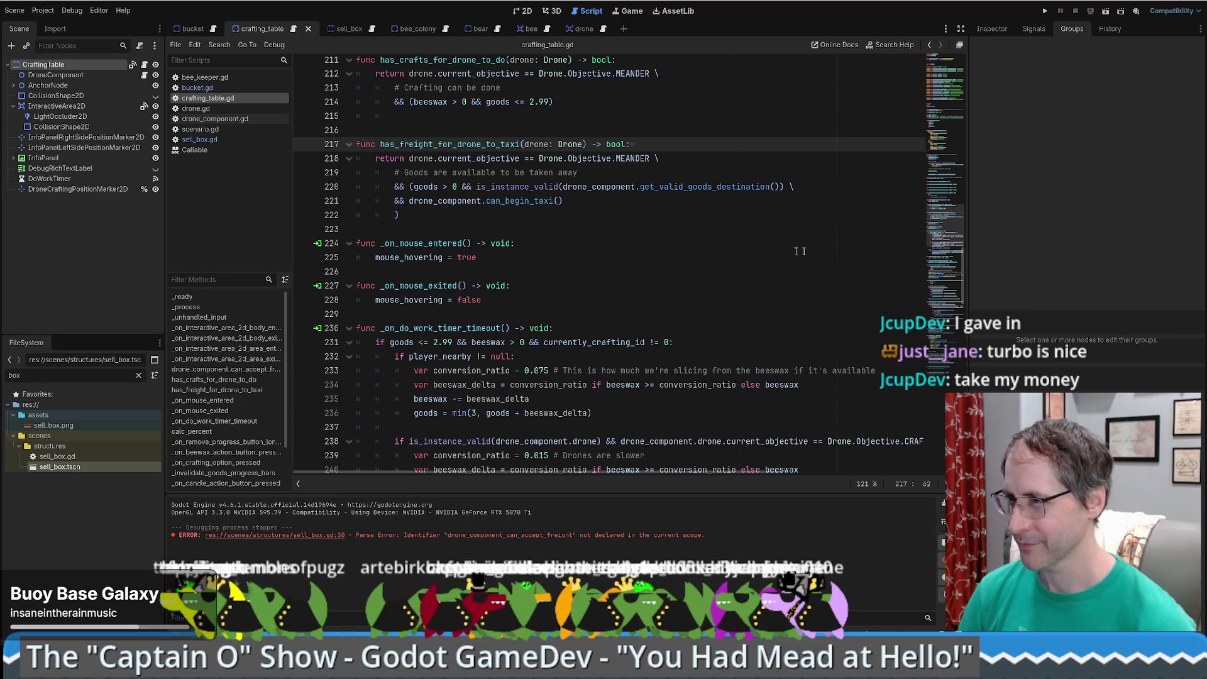
pyautogui.scroll(4, 810, 260)
pyautogui.scroll(-3, 811, 260)
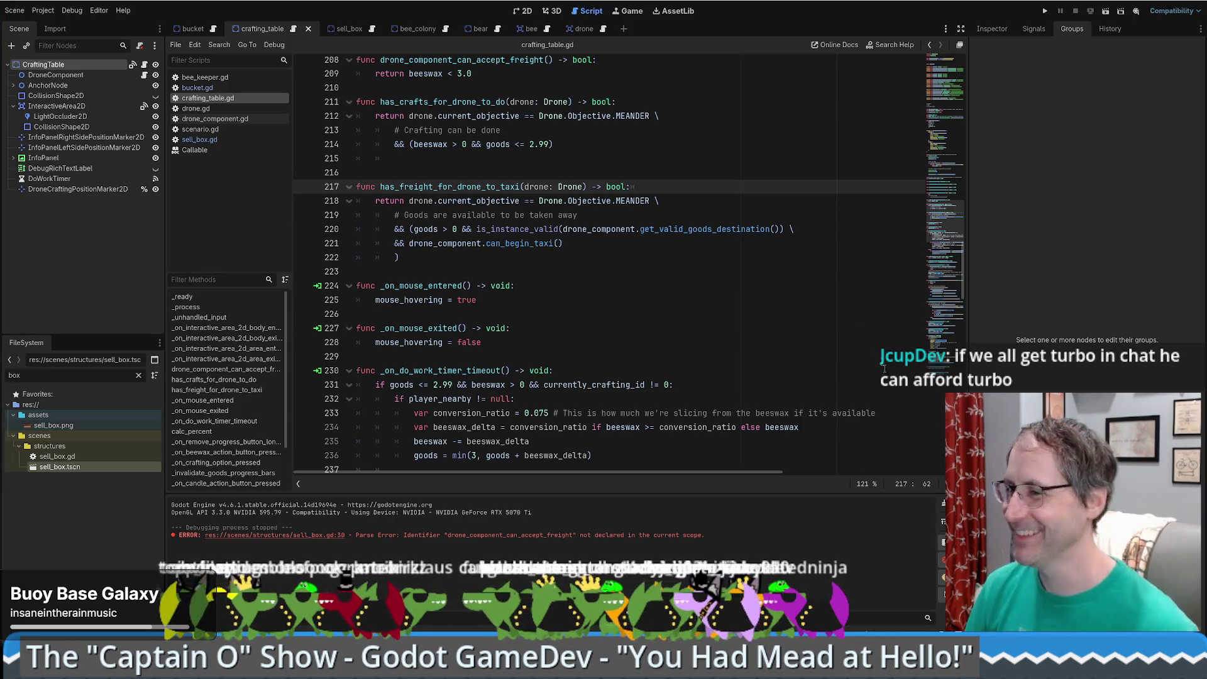
# - Fix the blank-line spacing above has_freight_for_drone_to_taxi, save crafting_table.gd, and open the Bucket scene
pyautogui.click(701, 286)
pyautogui.scroll(-2, 700, 265)
pyautogui.scroll(4, 701, 265)
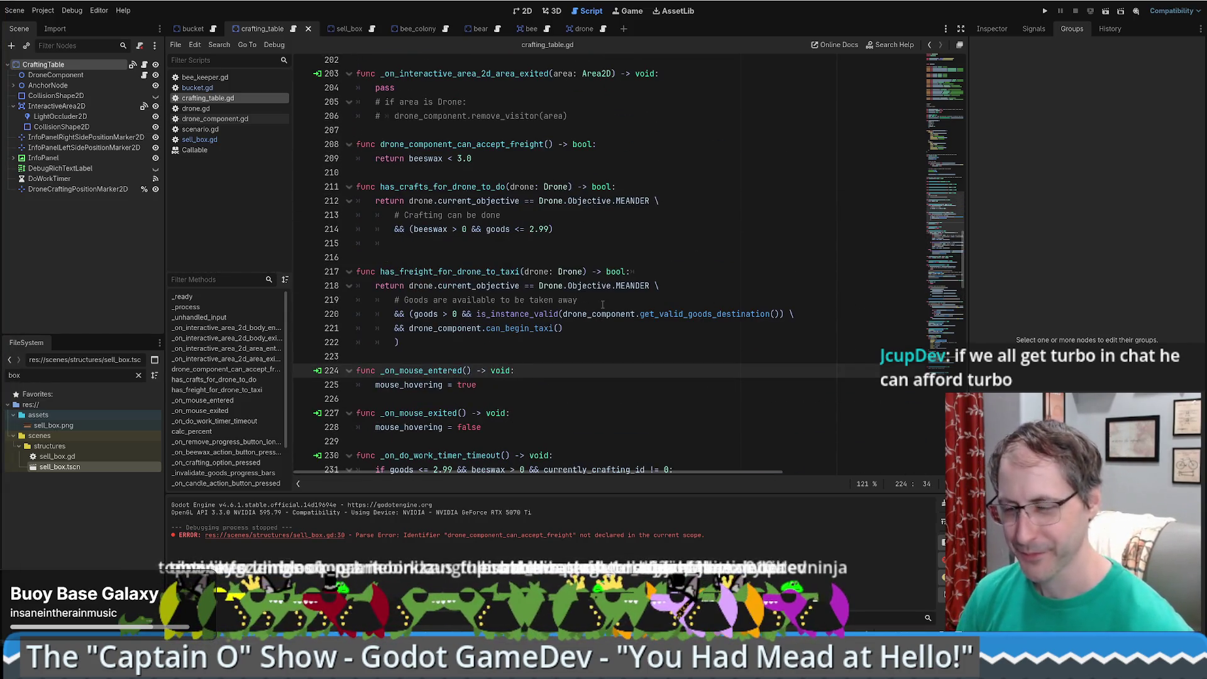
pyautogui.scroll(-2, 632, 281)
pyautogui.click(505, 253)
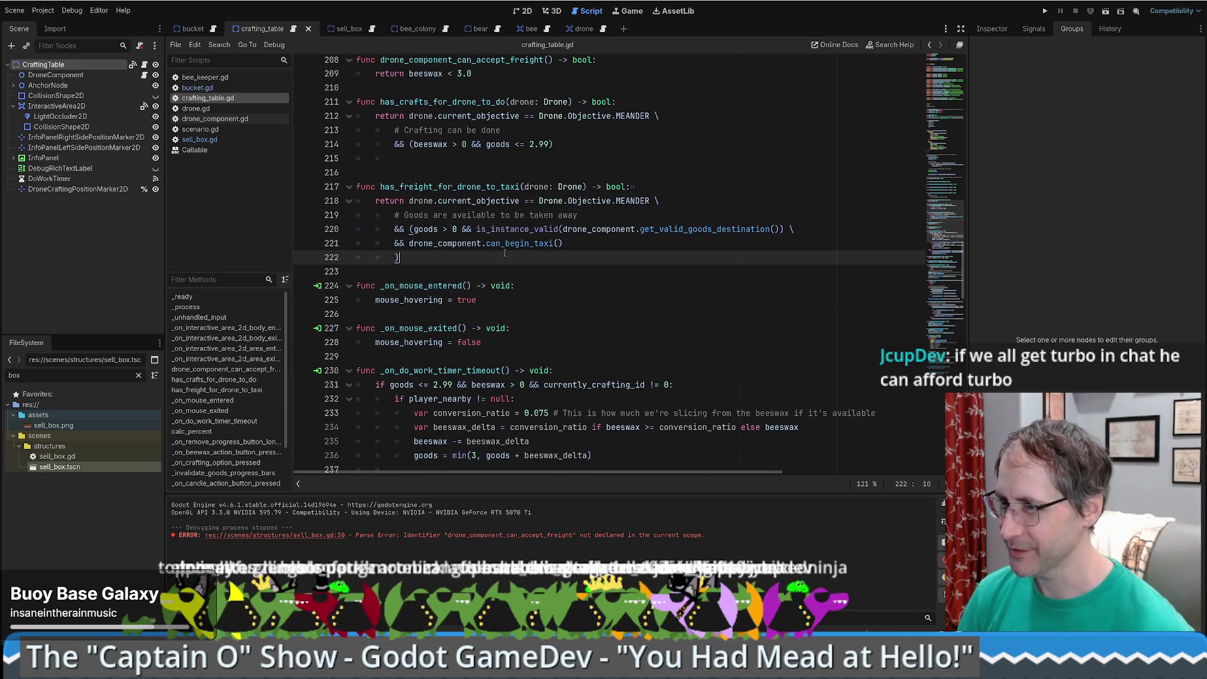
pyautogui.scroll(3, 566, 239)
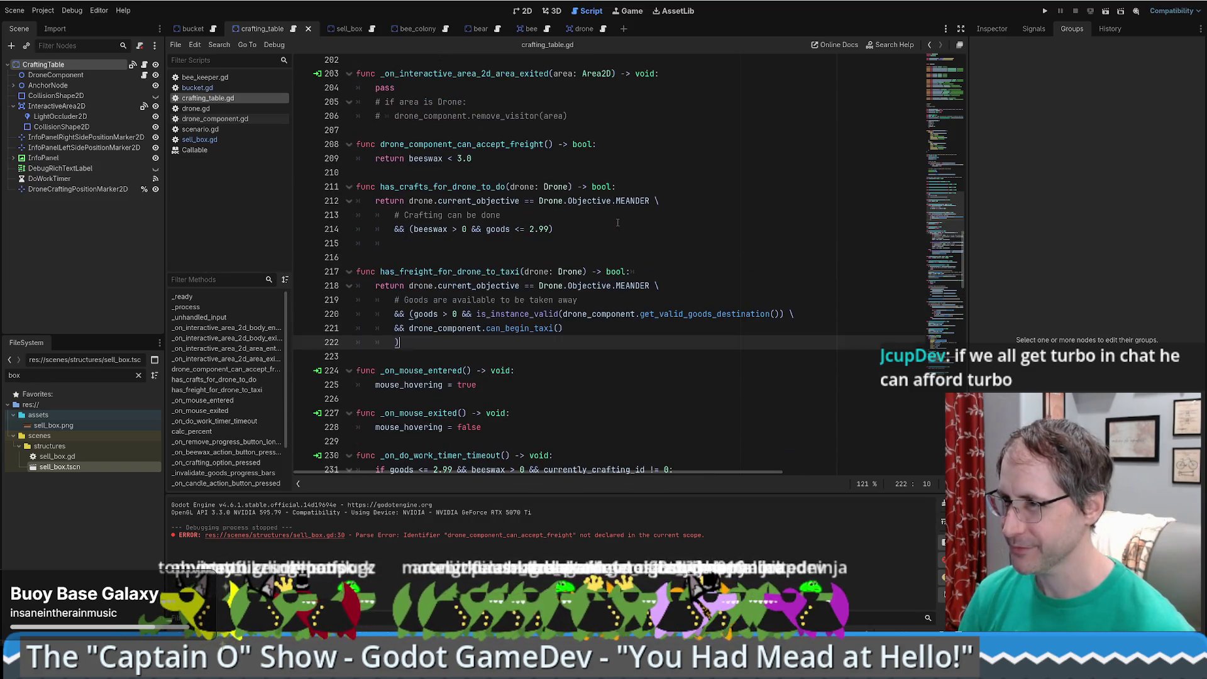
pyautogui.click(530, 245)
pyautogui.press('Delete')
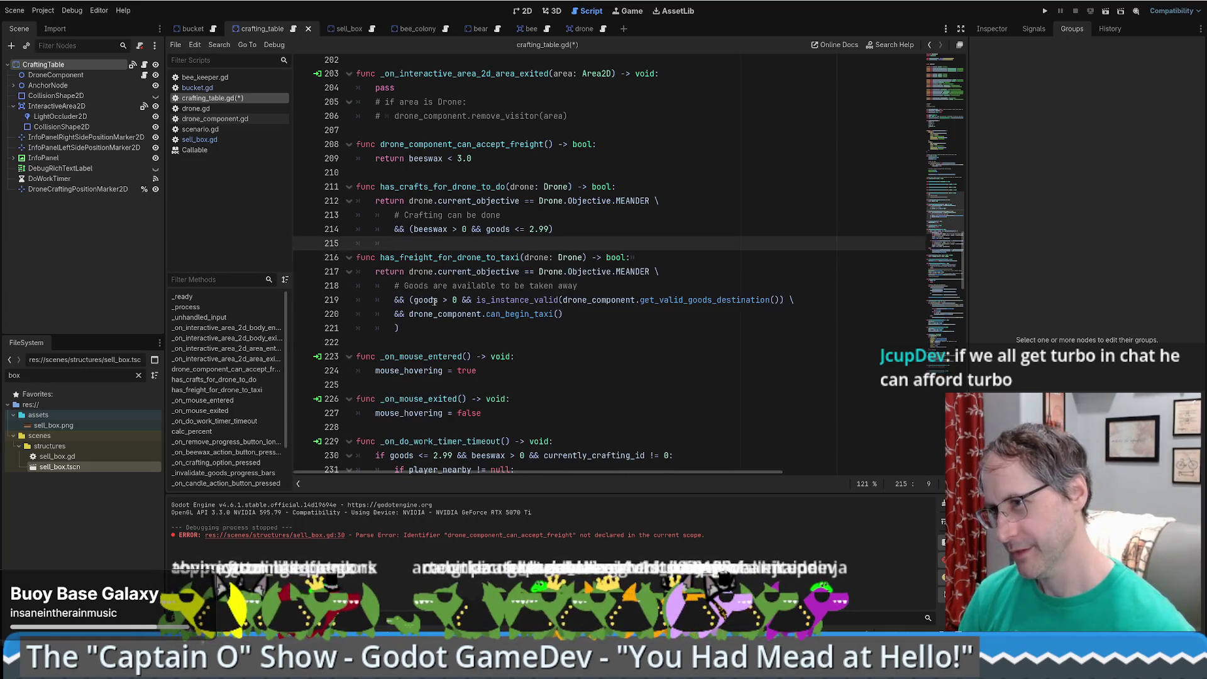
pyautogui.press('Return')
pyautogui.hotkey('ctrl', 'z')
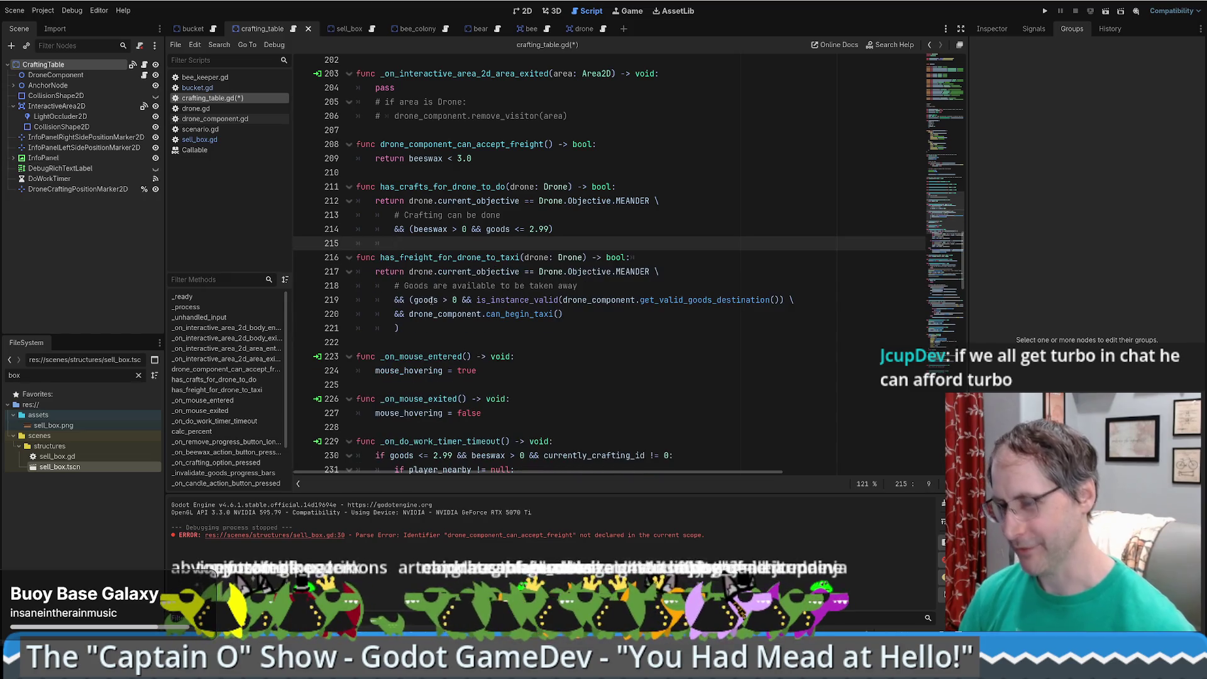
pyautogui.press('Return')
pyautogui.hotkey('ctrl', 's')
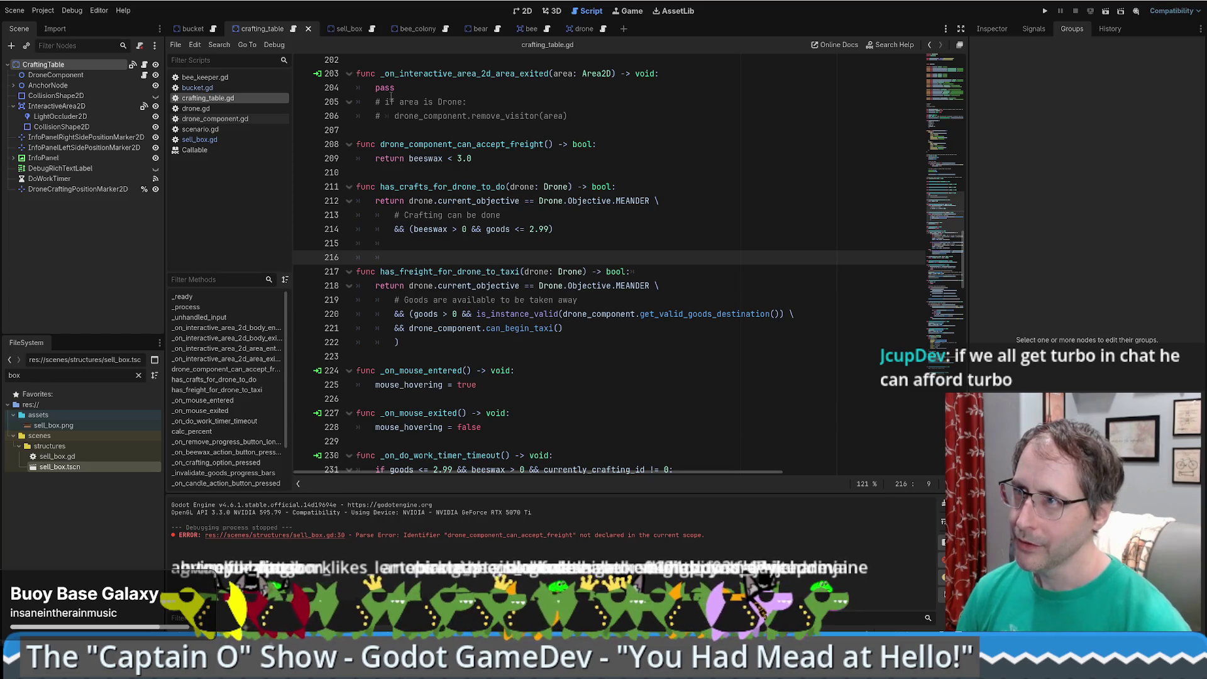
pyautogui.click(189, 29)
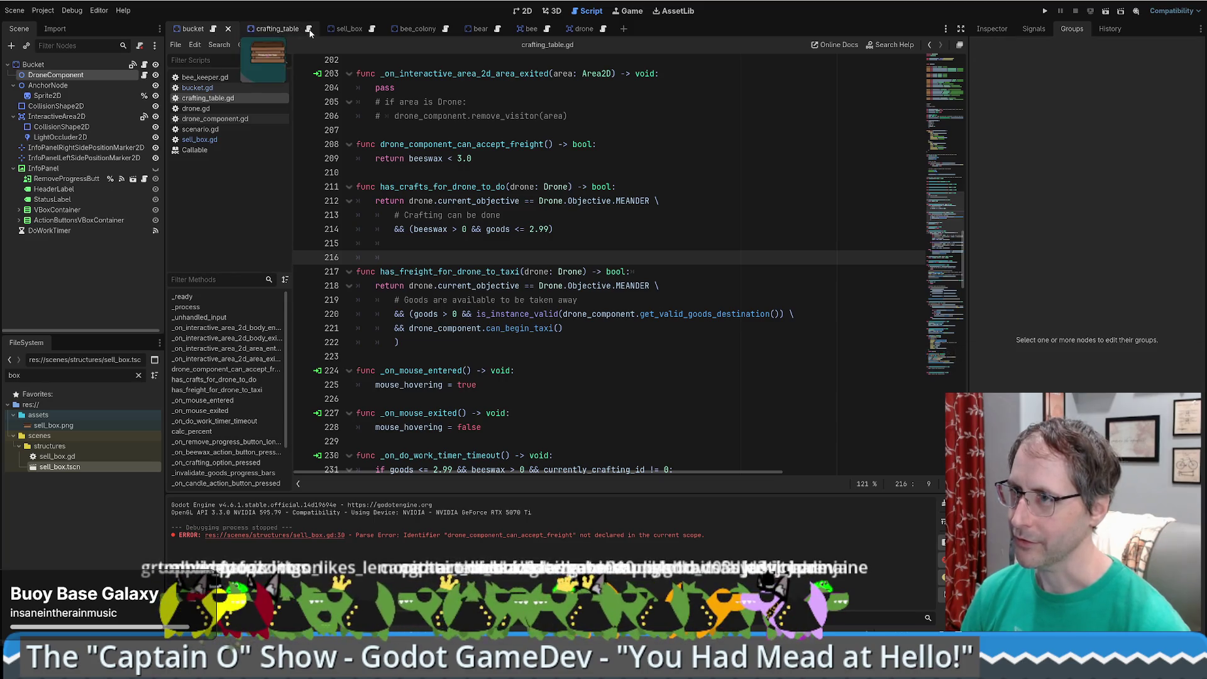
# - Scroll through crafting_table.gd with the minimap to review the freight-check functions
pyautogui.scroll(-2, 941, 221)
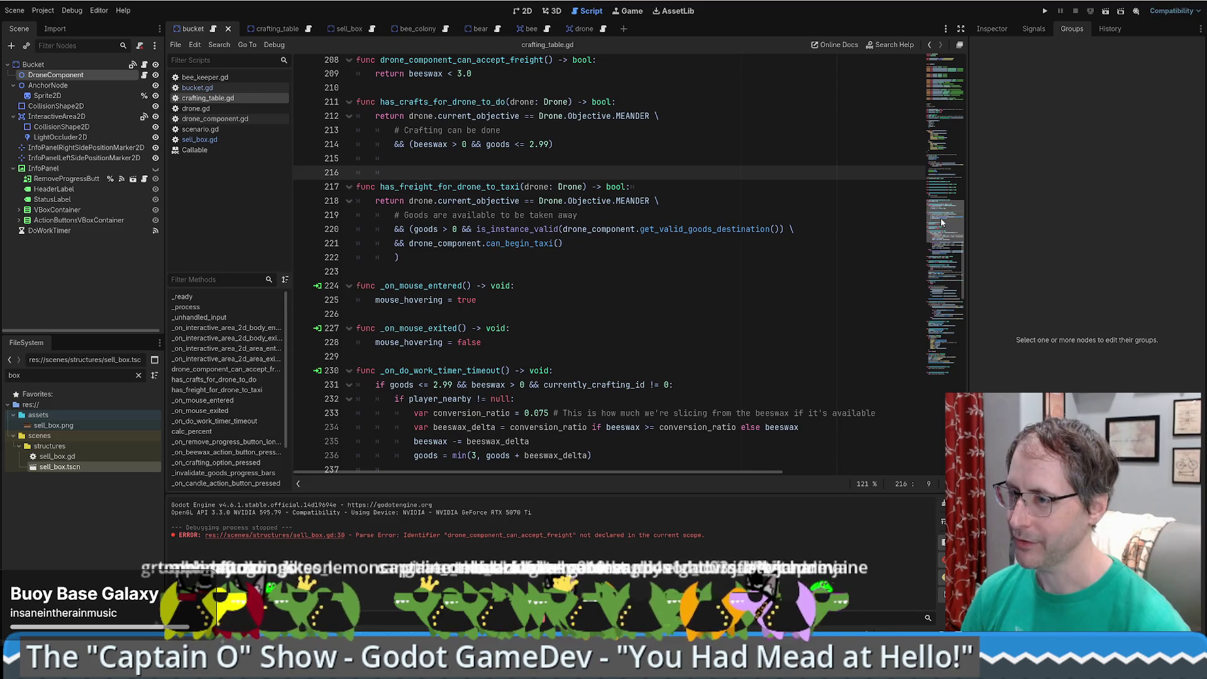
pyautogui.moveTo(940, 217)
pyautogui.mouseDown()
pyautogui.moveTo(934, 325)
pyautogui.moveTo(938, 281)
pyautogui.mouseUp()
pyautogui.moveTo(938, 282)
pyautogui.mouseDown()
pyautogui.moveTo(942, 259)
pyautogui.moveTo(921, 237)
pyautogui.moveTo(933, 245)
pyautogui.moveTo(918, 359)
pyautogui.moveTo(929, 245)
pyautogui.mouseUp()
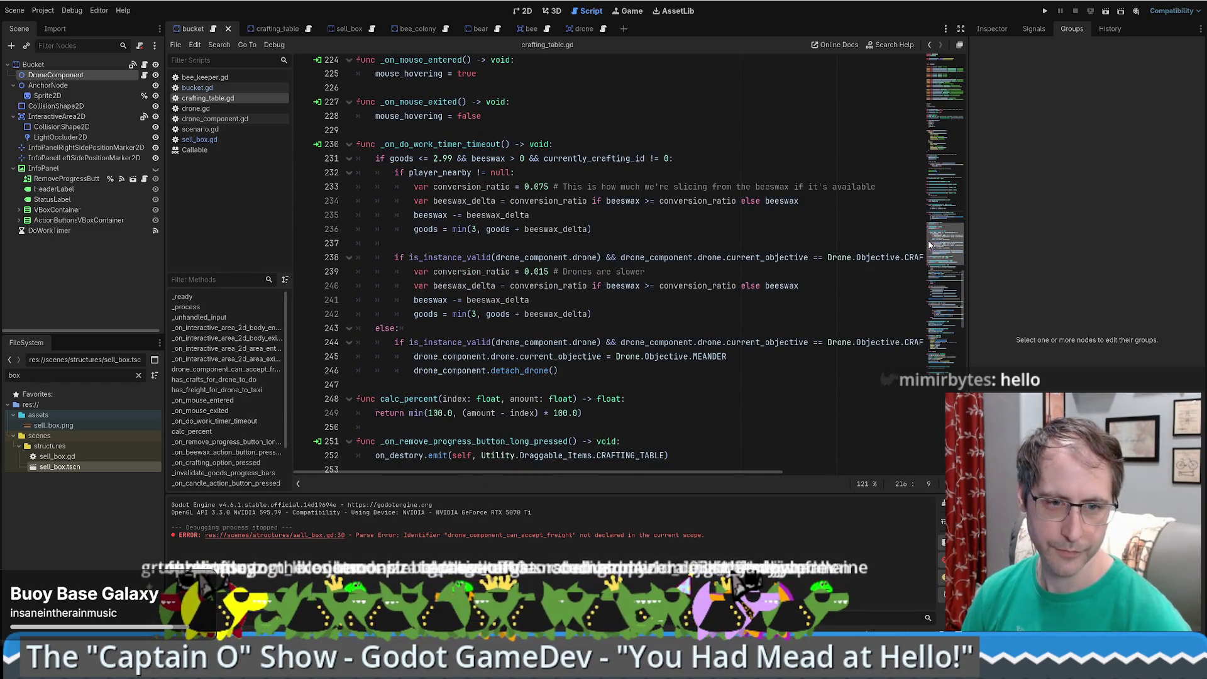
pyautogui.moveTo(928, 245)
pyautogui.mouseDown()
pyautogui.moveTo(925, 192)
pyautogui.moveTo(925, 212)
pyautogui.mouseUp()
pyautogui.scroll(-2, 592, 288)
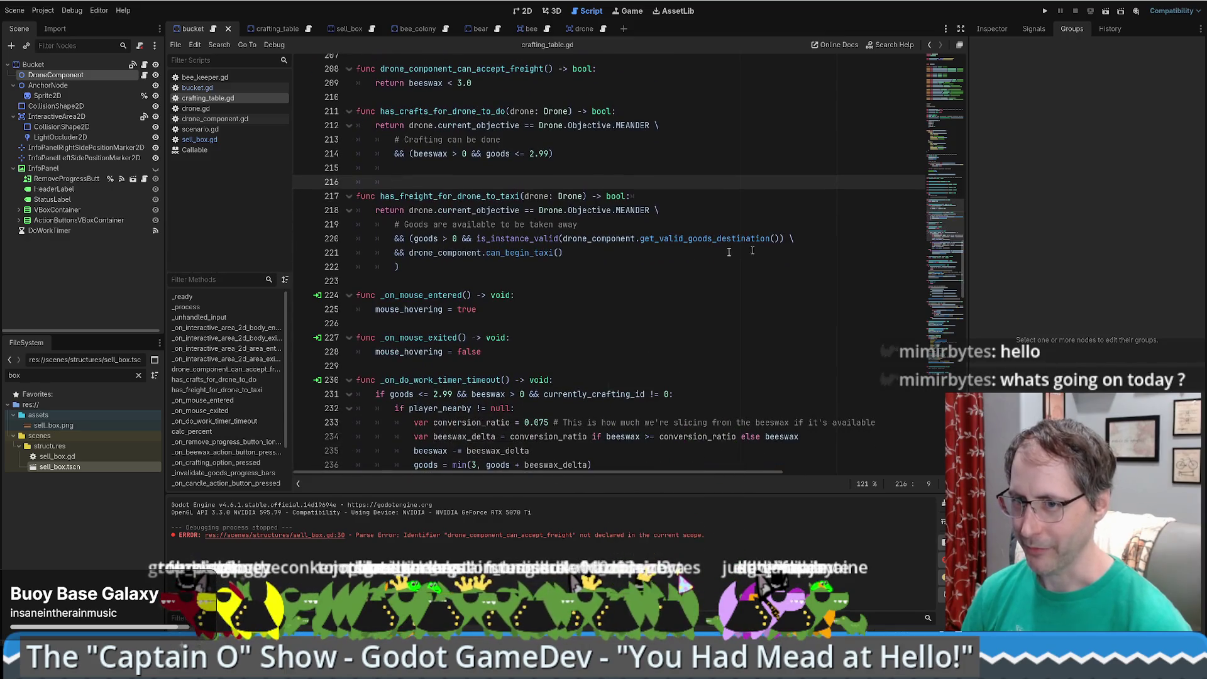
# - Select the has_freight_for_drone_to_taxi body, then open sell_box.gd line 30 from the parse error
pyautogui.click(593, 287)
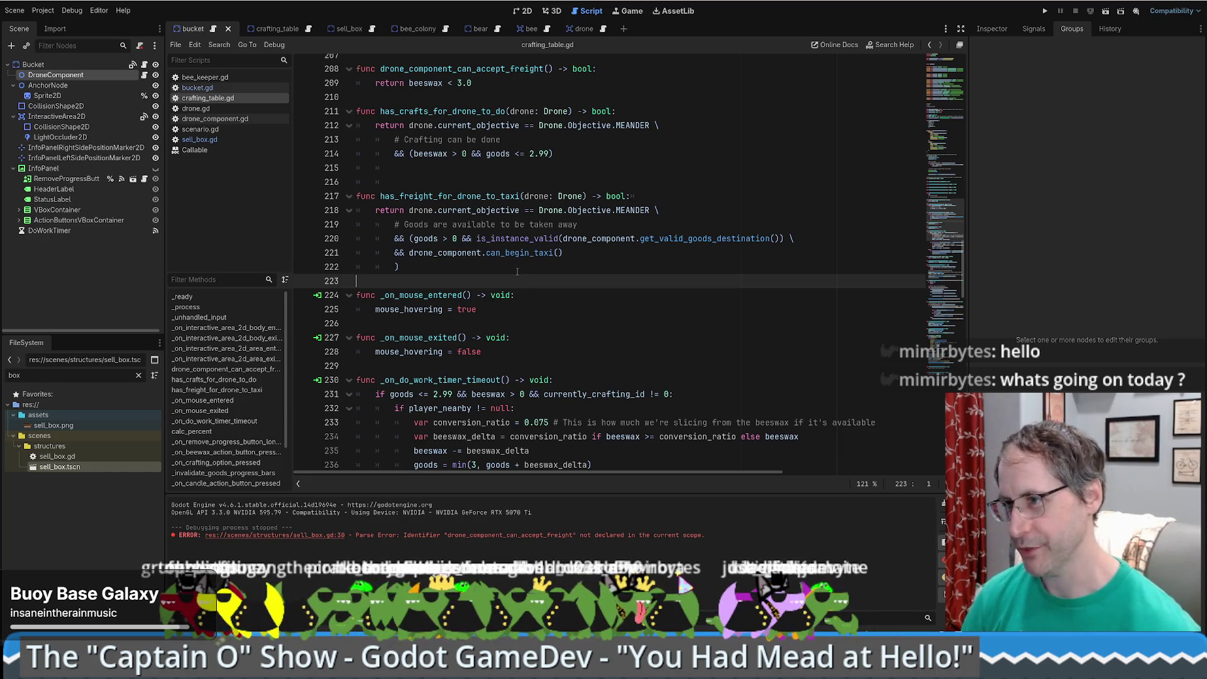
pyautogui.moveTo(377, 197); pyautogui.dragTo(434, 265)
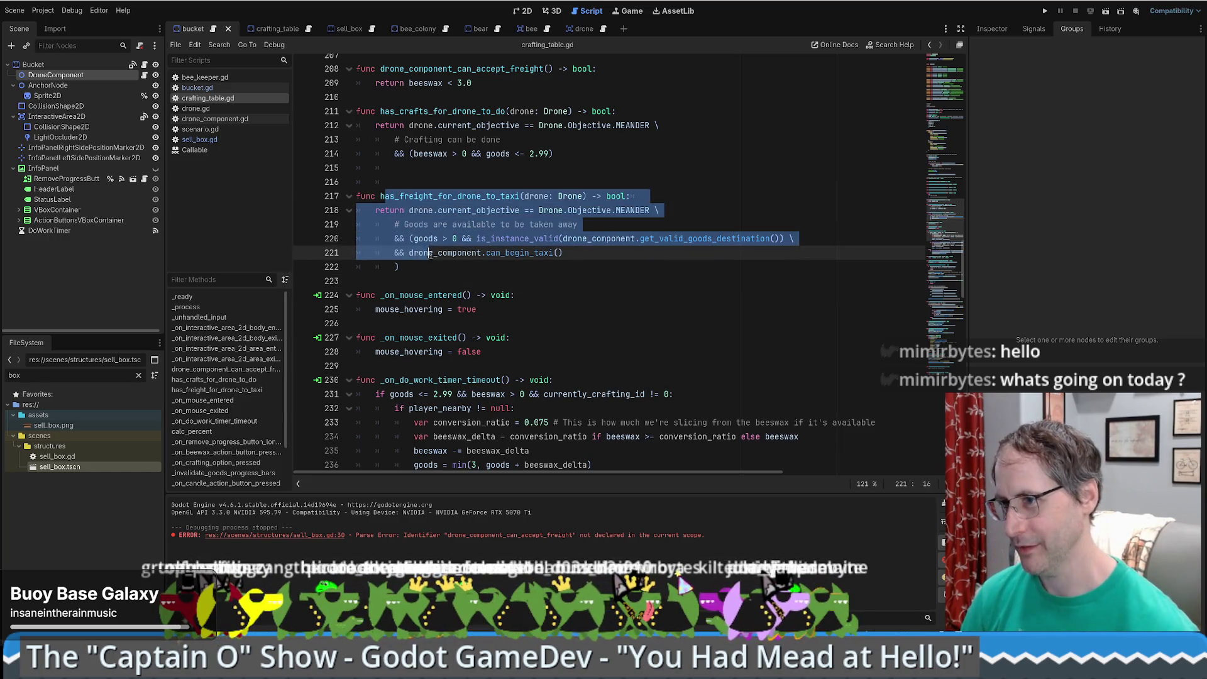
pyautogui.click(434, 264)
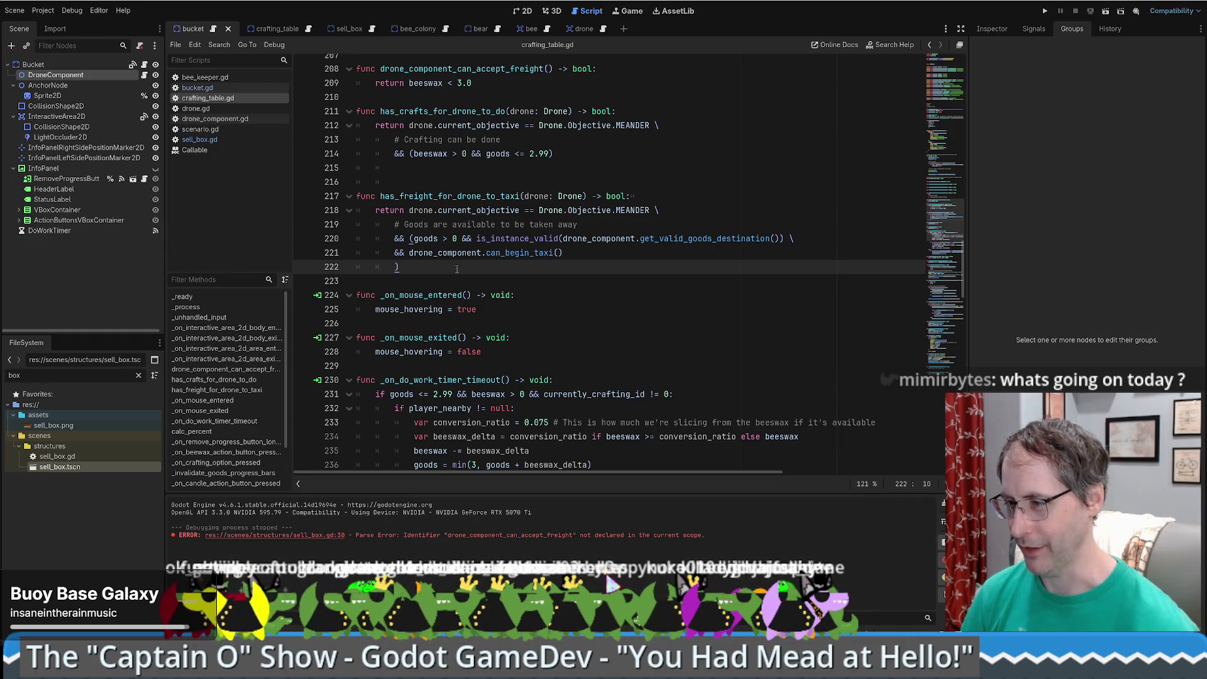
pyautogui.click(317, 536)
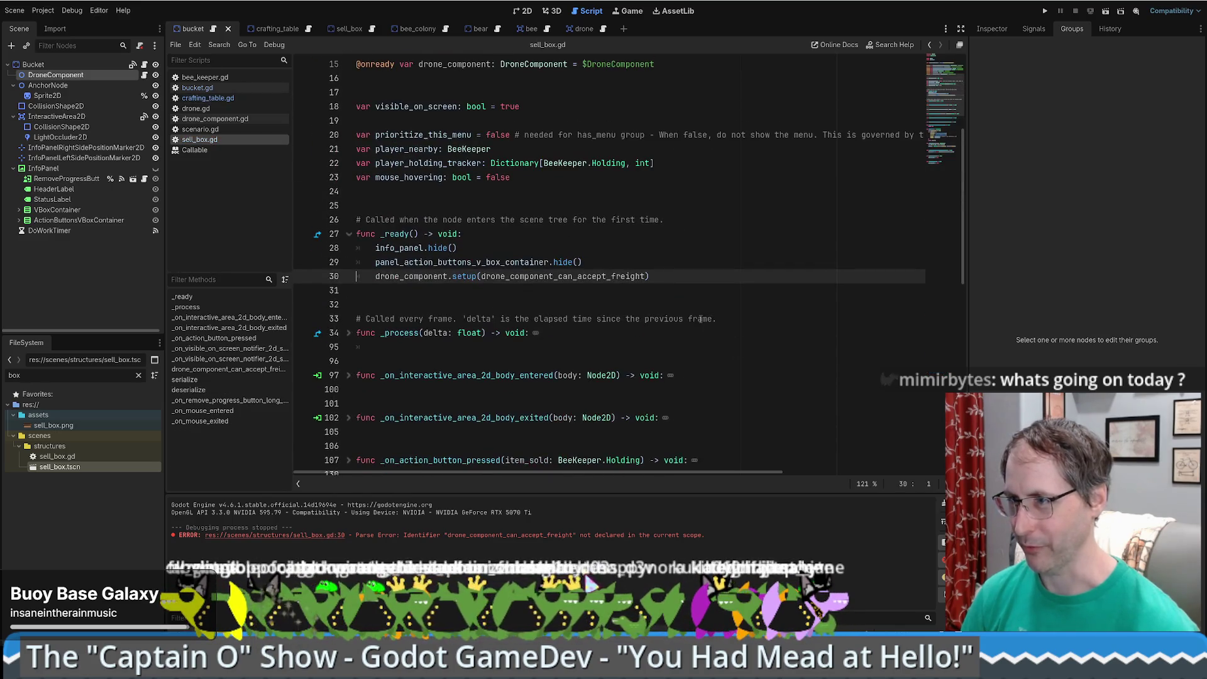
# - Jump from the setup call to sell_box.gd's drone_component_can_accept_freight definition, then return to crafting_table.gd
pyautogui.click(728, 280)
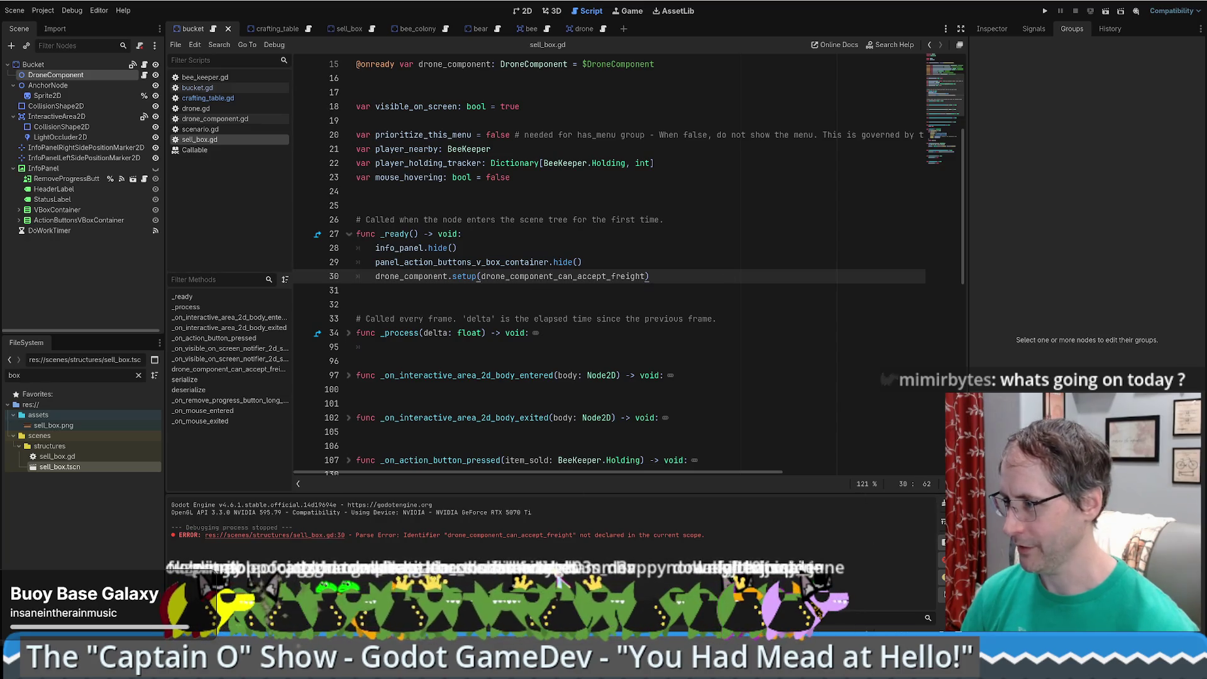
pyautogui.click(739, 363)
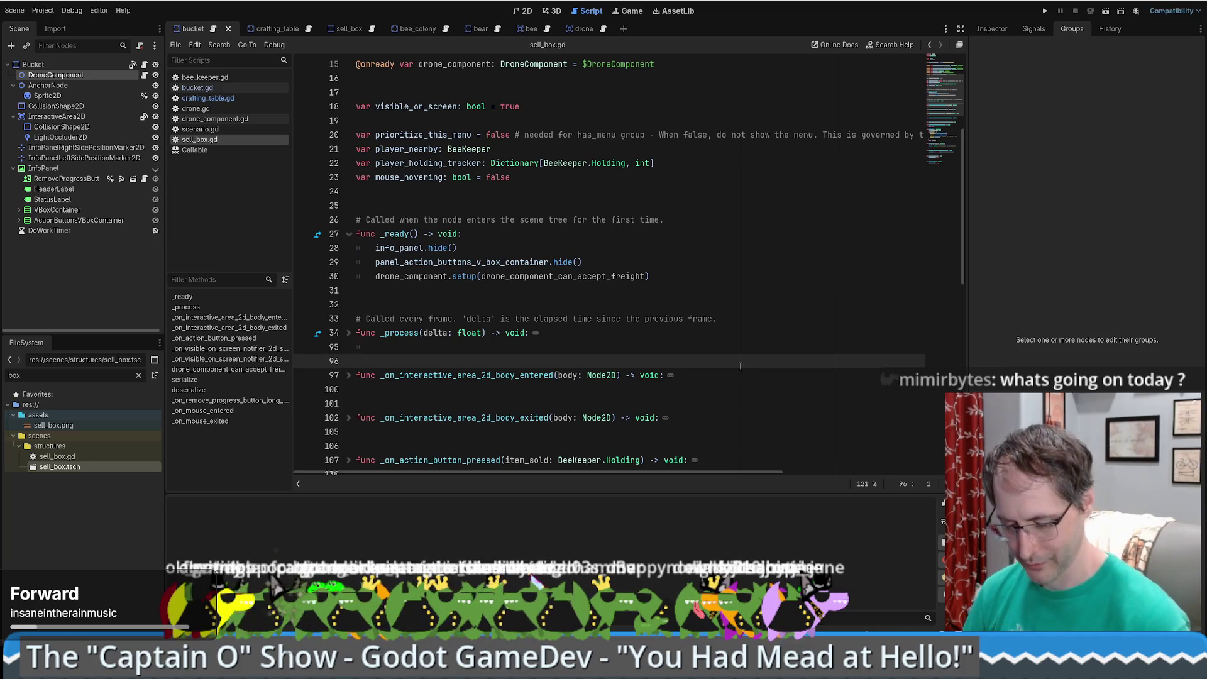
pyautogui.click(695, 304)
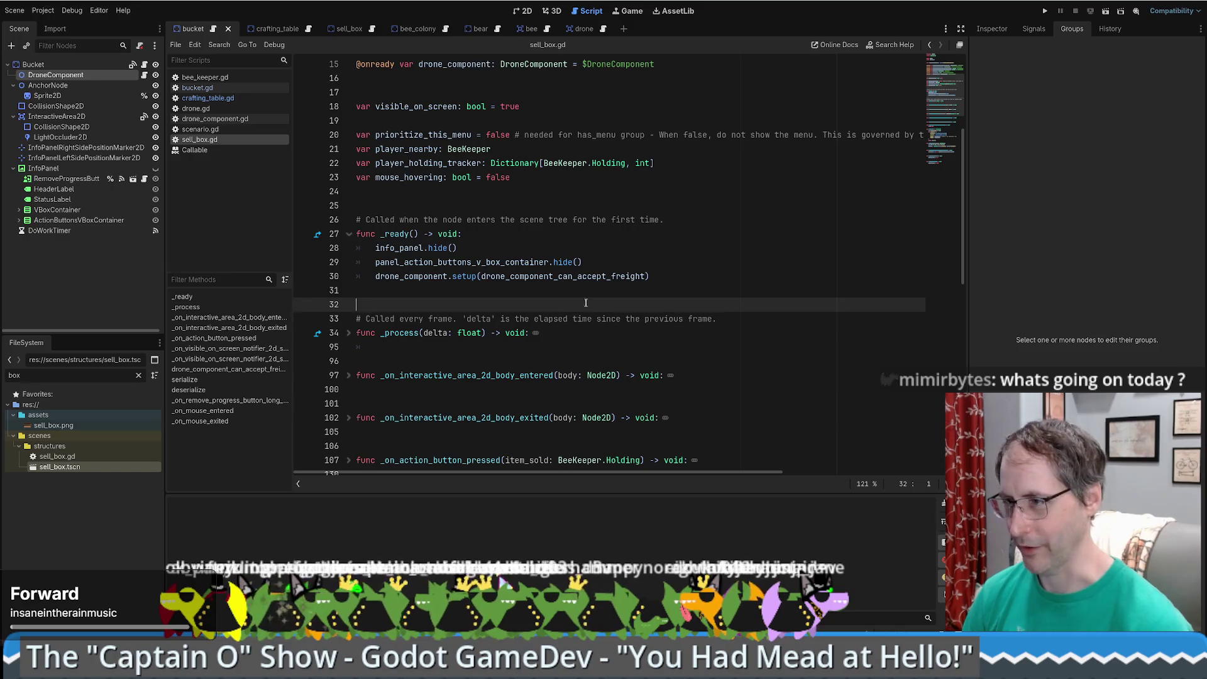
pyautogui.press('Up')
pyautogui.press('Up')
pyautogui.keyDown('ctrl'); pyautogui.click(566, 277); pyautogui.keyUp('ctrl')
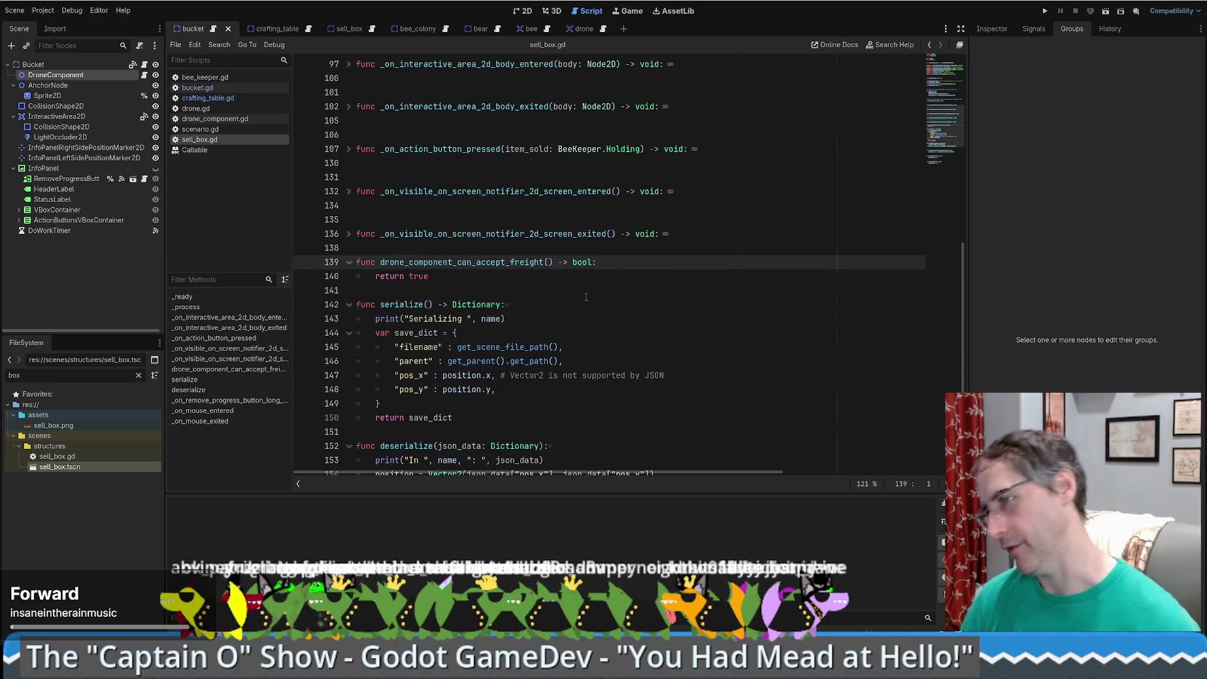
pyautogui.hotkey('alt', 'Left')
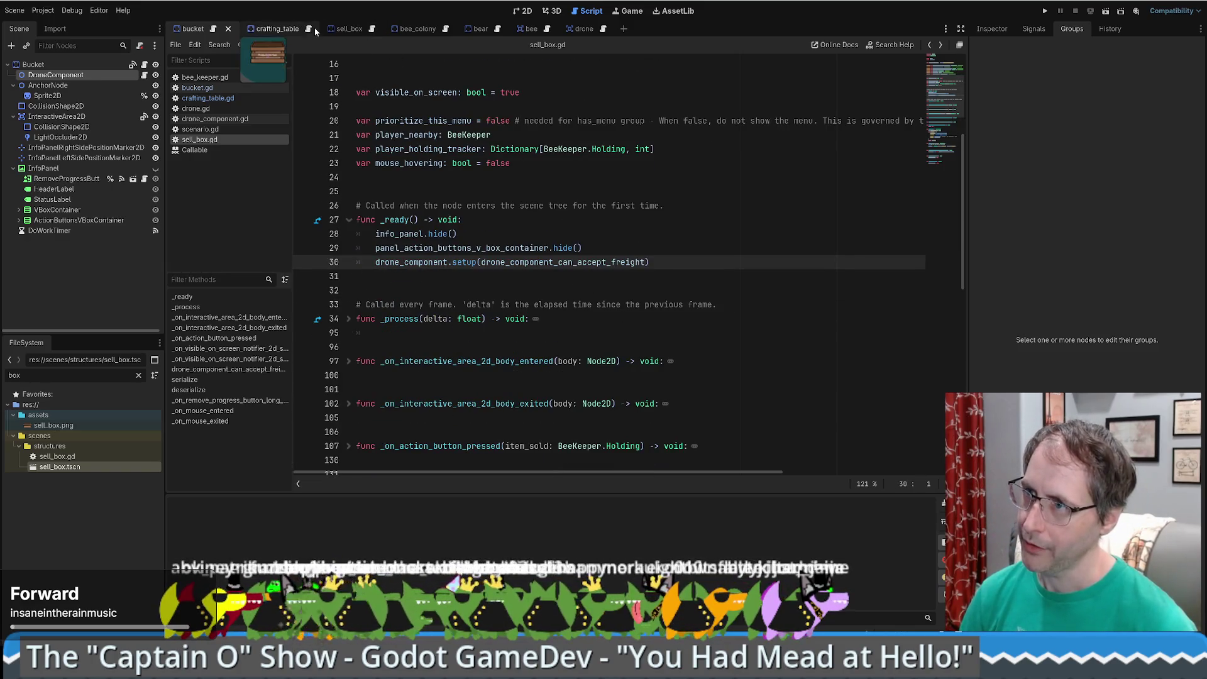
pyautogui.click(312, 31)
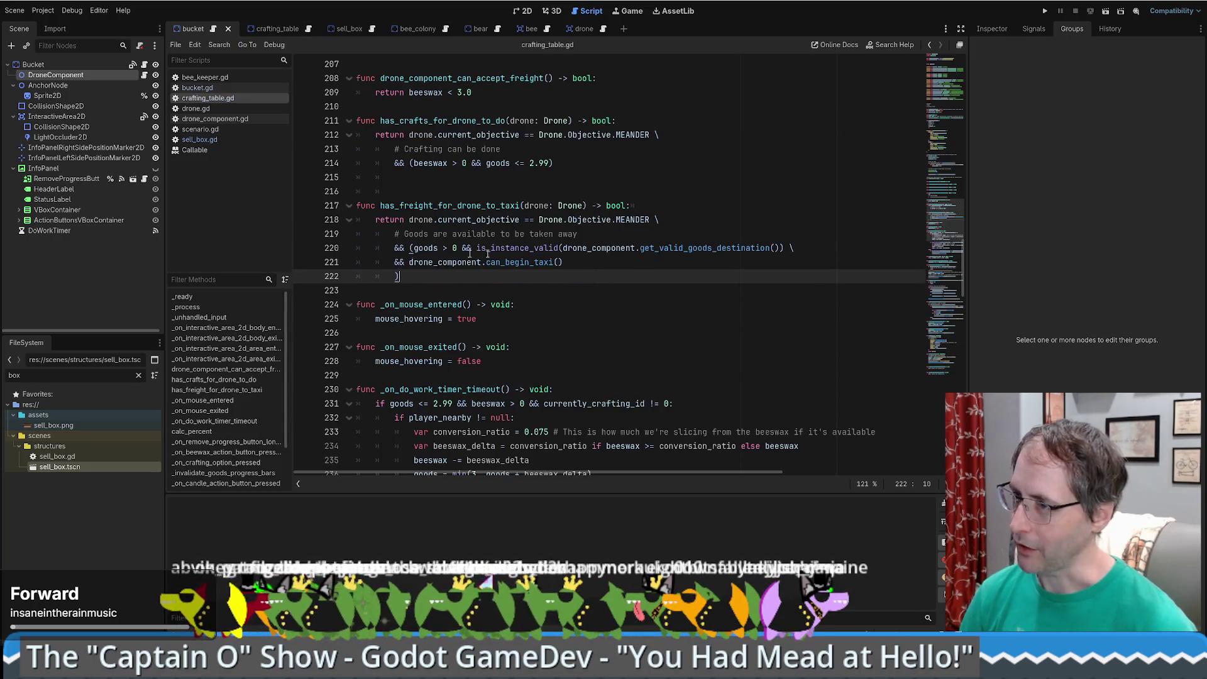
# - Select has_freight_for_drone_to_taxi and search crafting_table.gd for 'drone_com'
pyautogui.moveTo(717, 254)
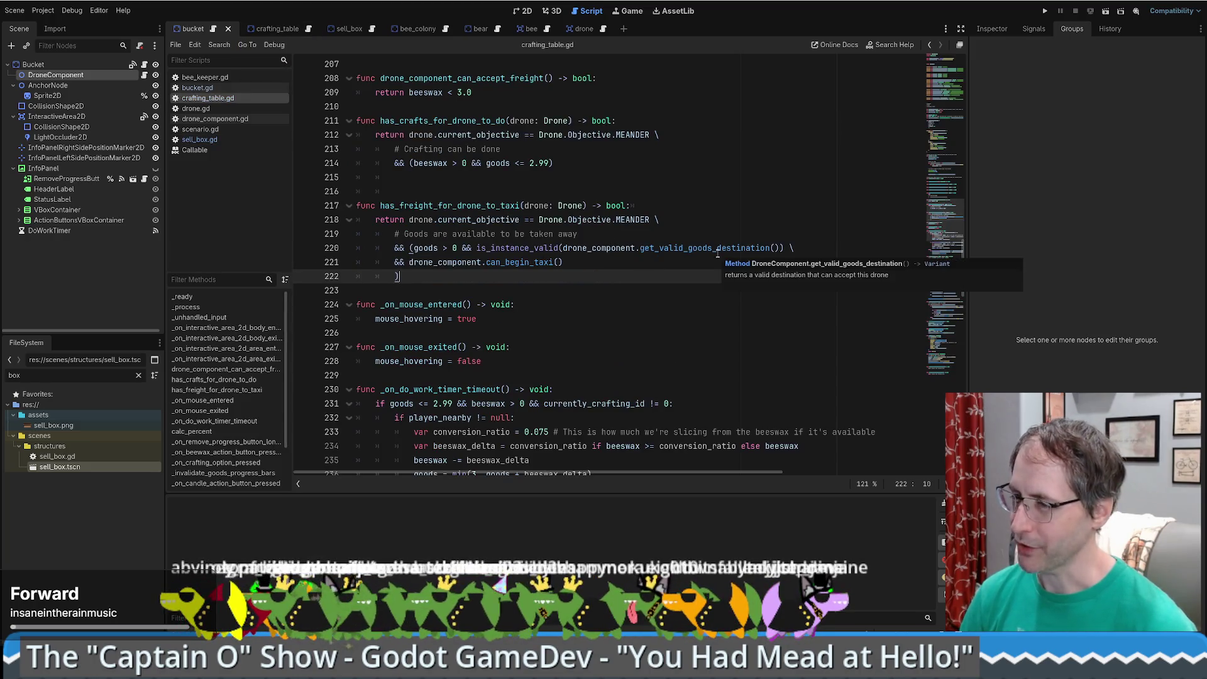
pyautogui.click(434, 208)
pyautogui.doubleClick(455, 208)
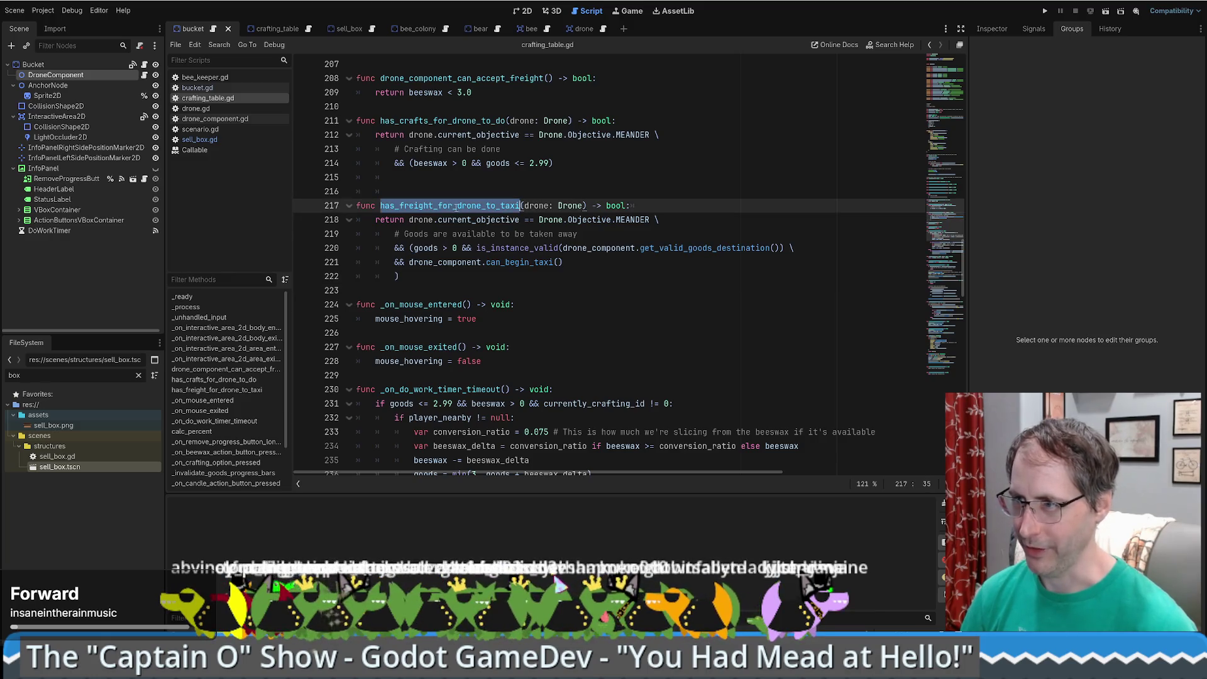
pyautogui.scroll(-3, 642, 304)
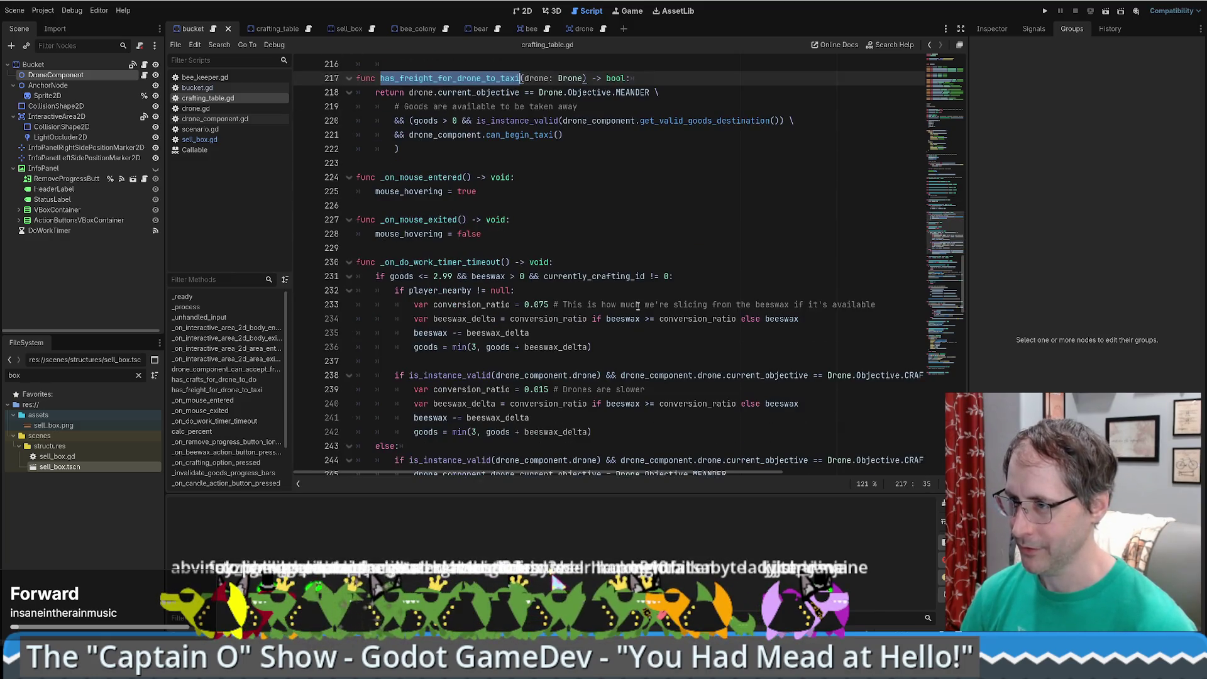
pyautogui.click(710, 207)
pyautogui.hotkey('ctrl', 'f')
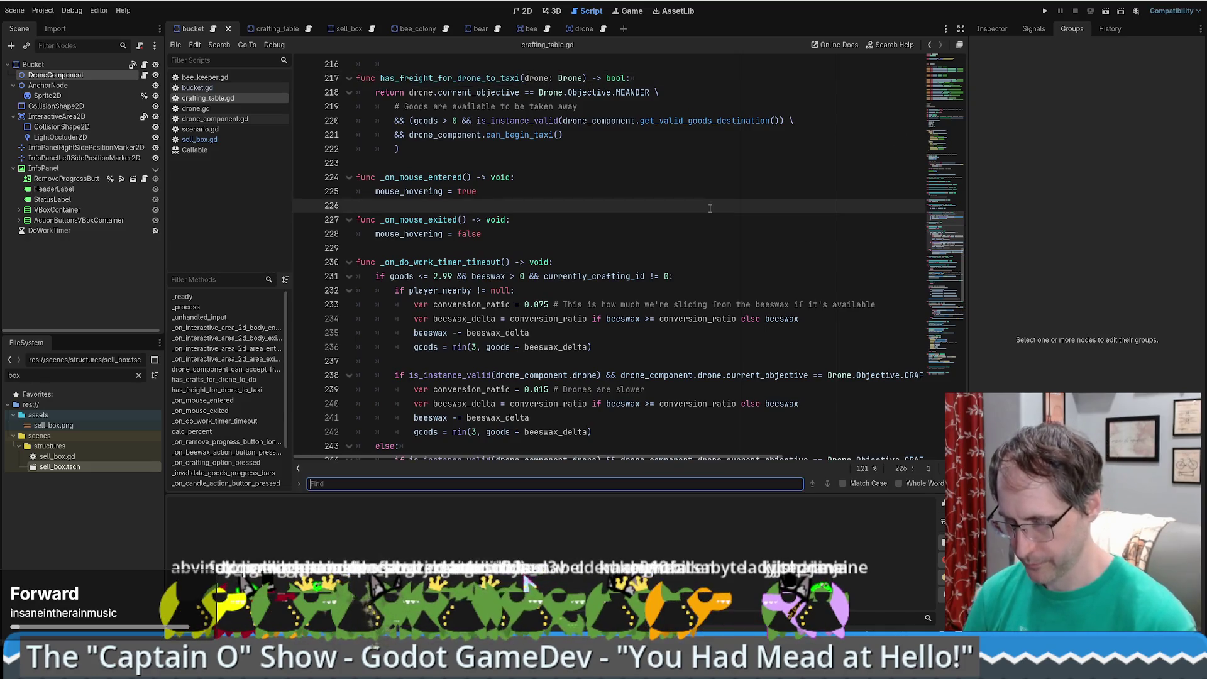
pyautogui.write('drone_com')
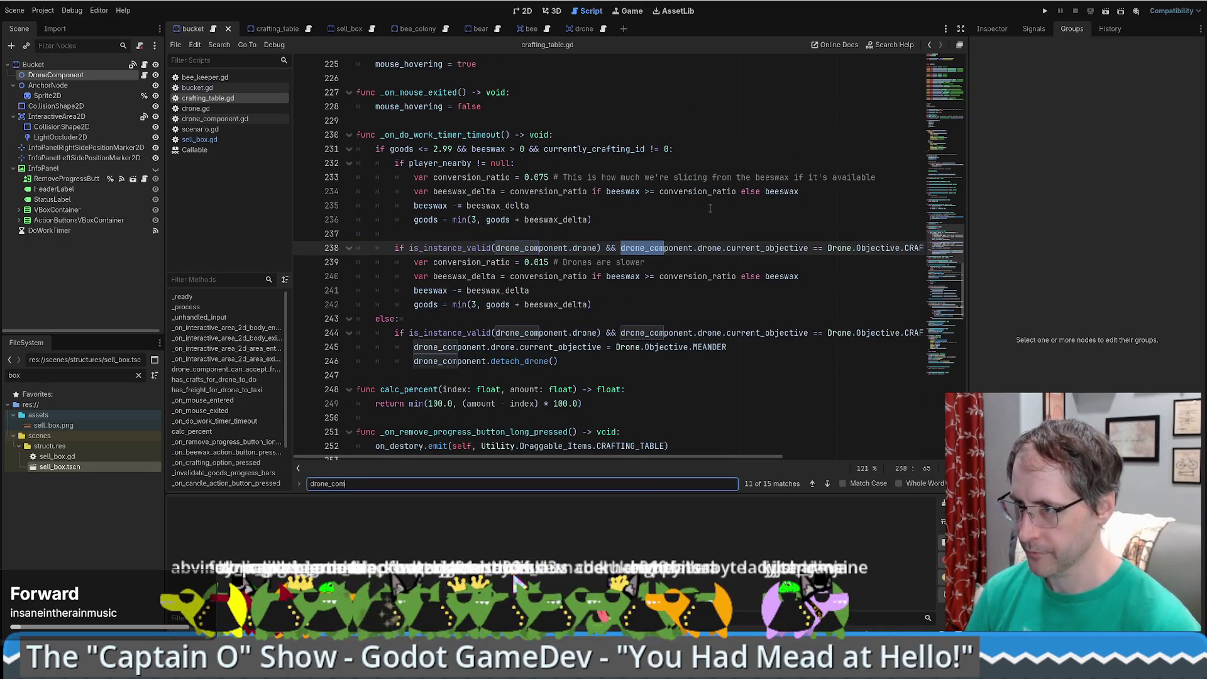
pyautogui.press('Return')
pyautogui.press('Return')
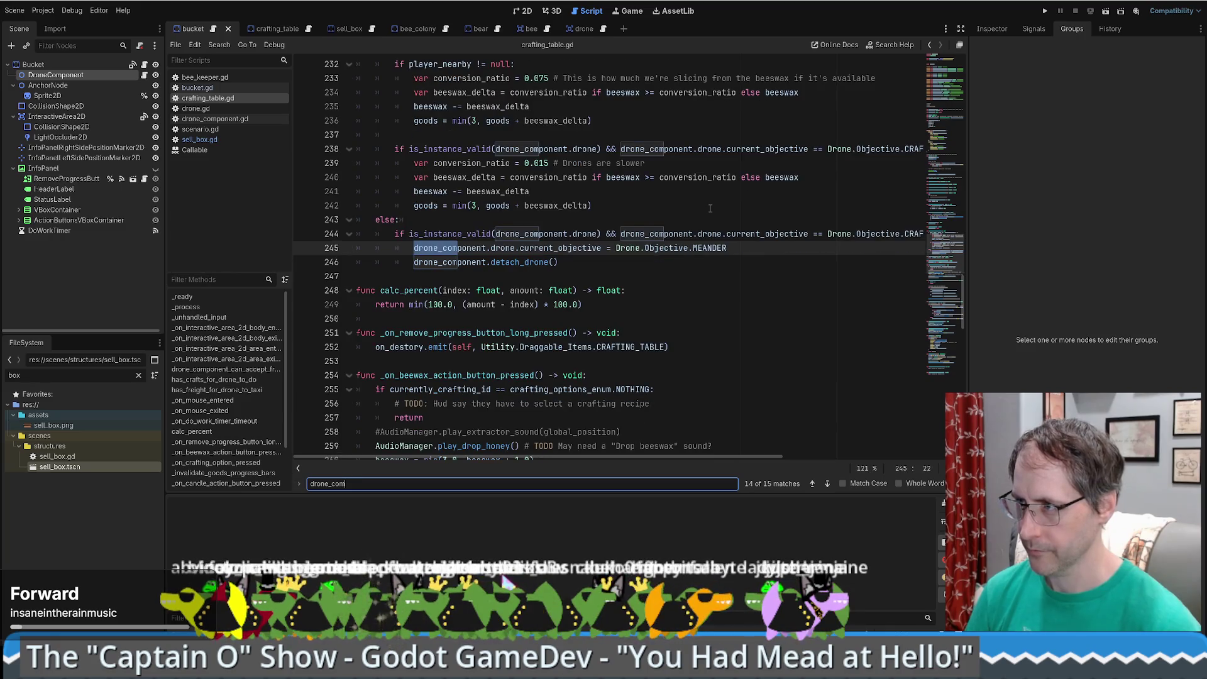
pyautogui.press('Return')
pyautogui.press('Return')
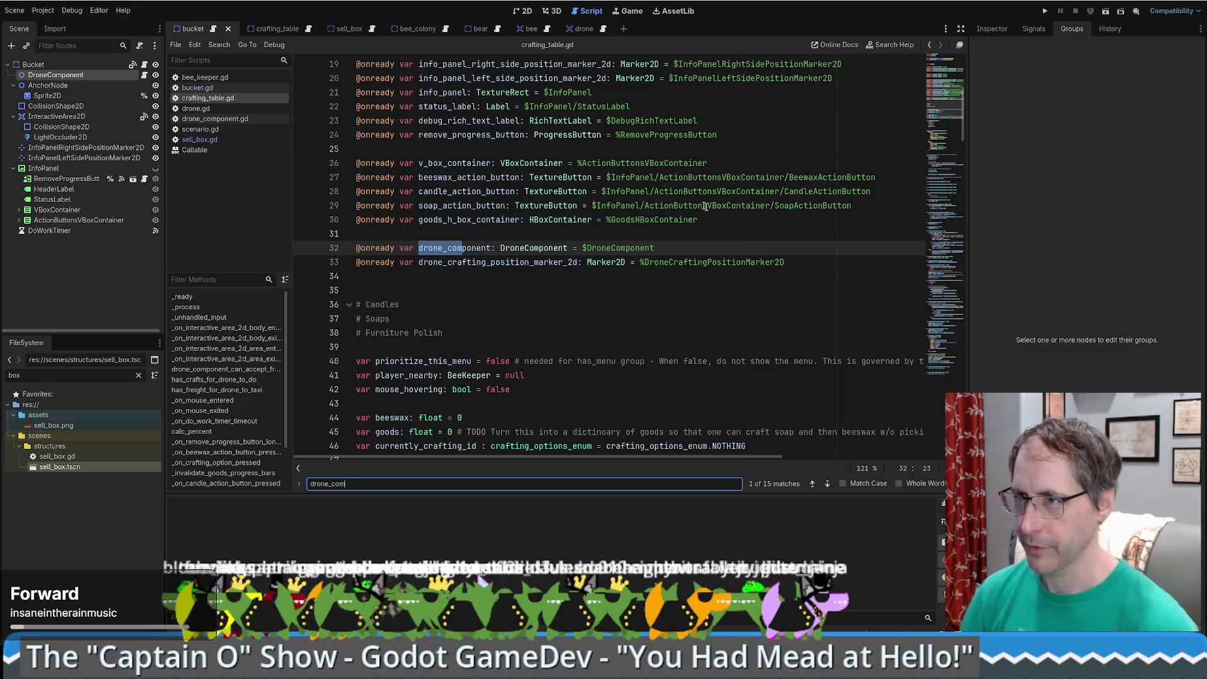
# - Step through the drone_component matches and select the crafting-acceptance block on lines 190–194
pyautogui.click(281, 33)
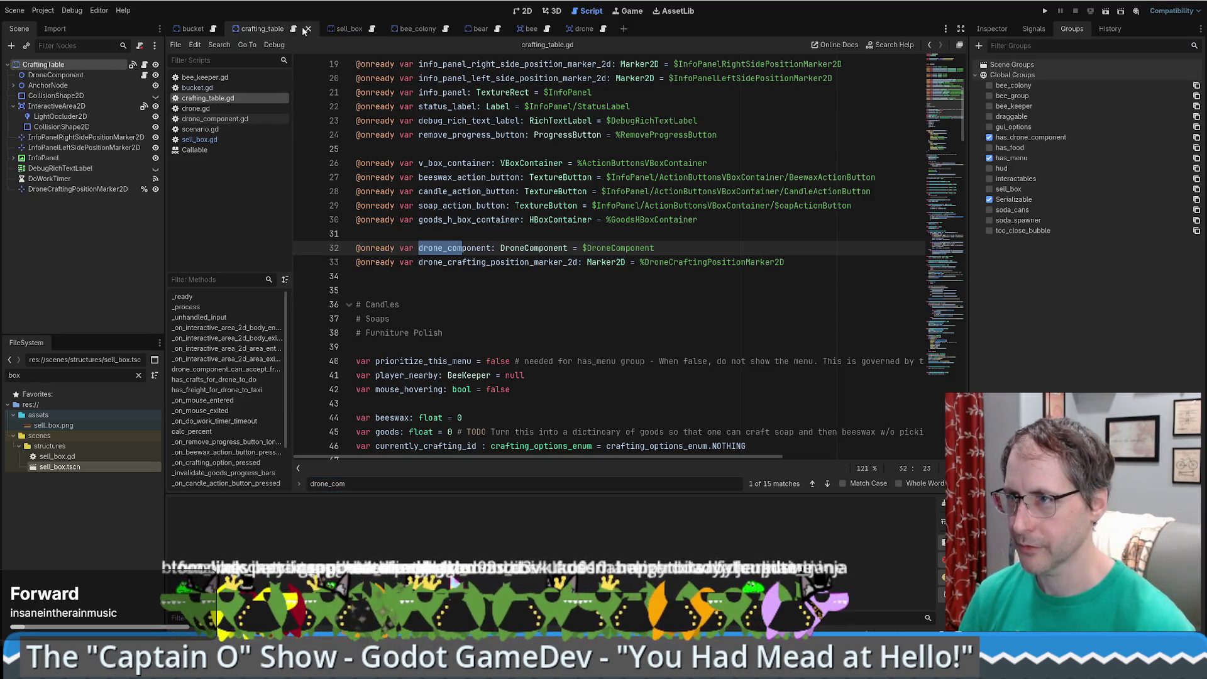
pyautogui.click(827, 485)
pyautogui.click(827, 485)
pyautogui.click(828, 486)
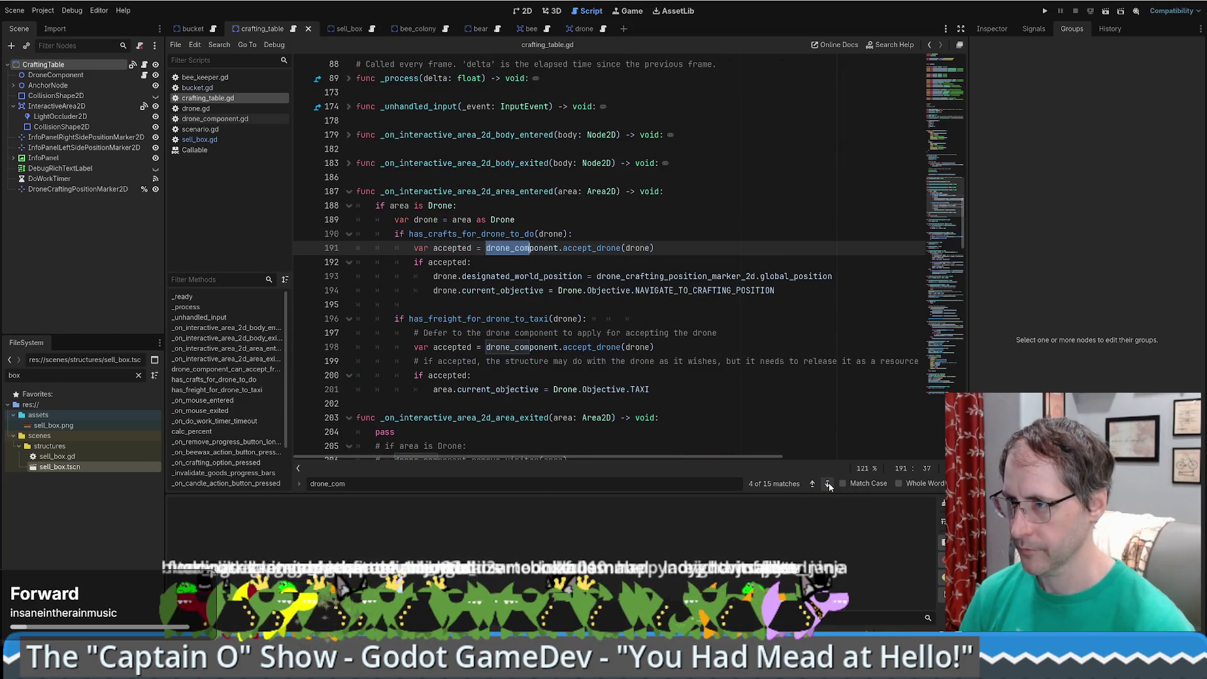
pyautogui.click(440, 290)
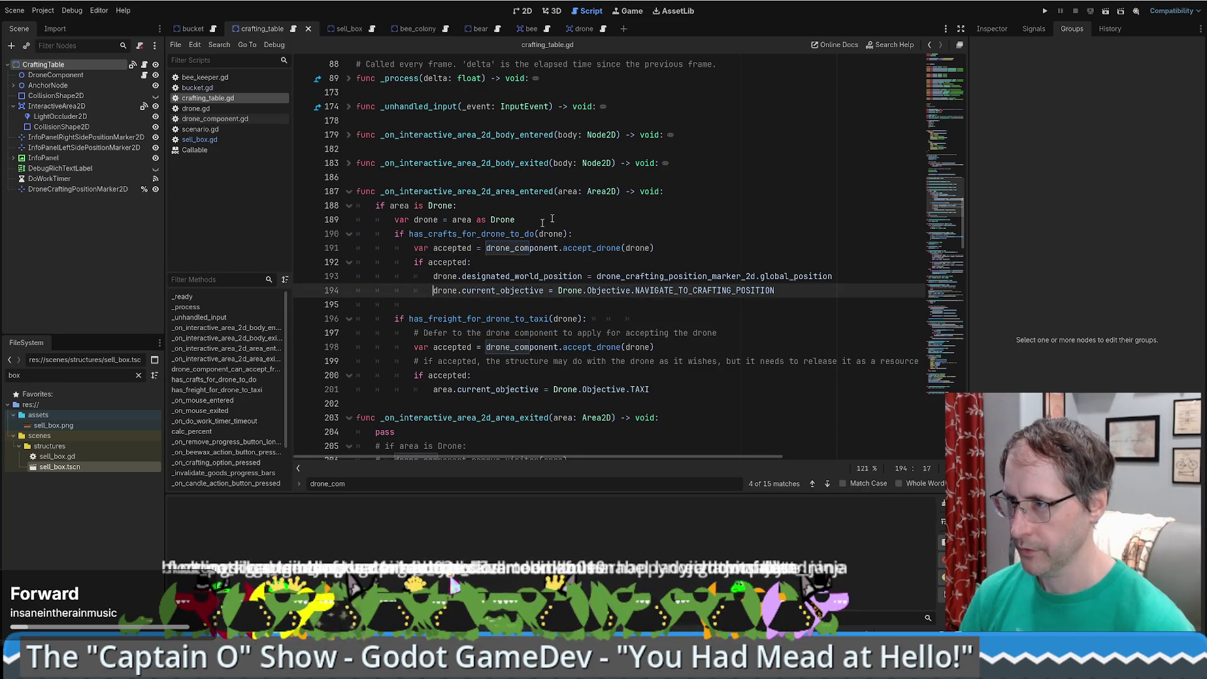
pyautogui.click(583, 248)
pyautogui.moveTo(412, 233)
pyautogui.mouseDown()
pyautogui.moveTo(613, 277)
pyautogui.moveTo(782, 291)
pyautogui.mouseUp()
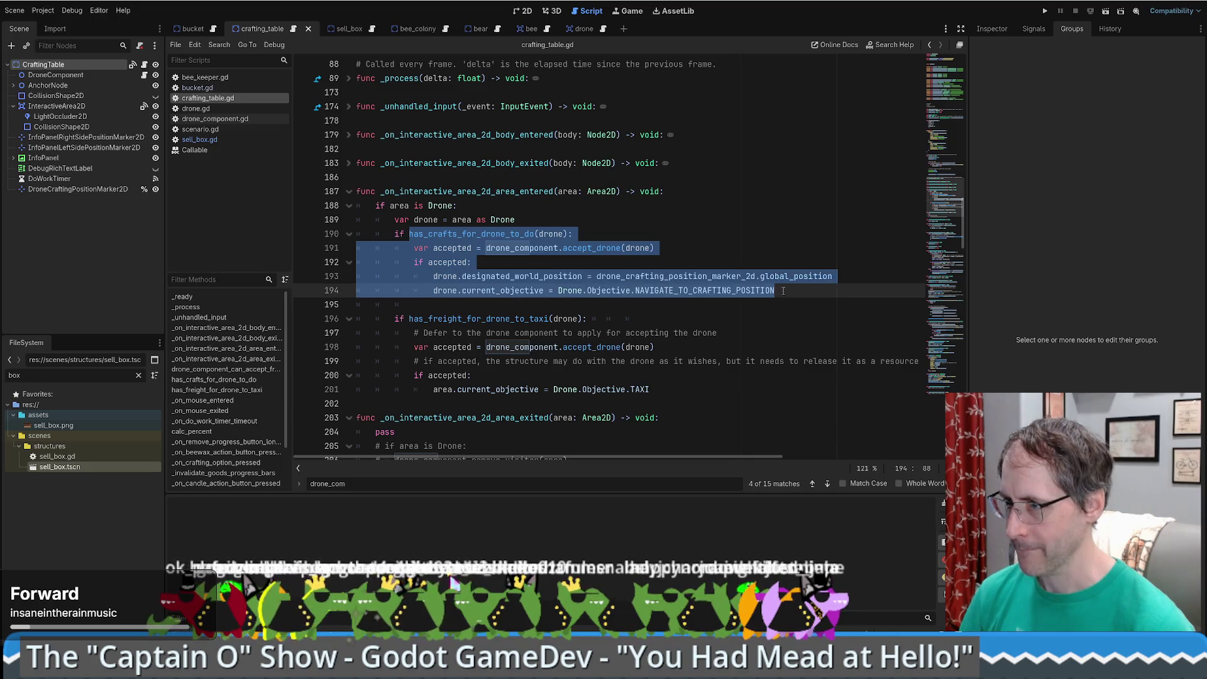
# - Review the freight-acceptance block and its TAXI objective line, then jump to the Objective enum
pyautogui.moveTo(422, 318)
pyautogui.mouseDown()
pyautogui.moveTo(545, 333)
pyautogui.moveTo(557, 361)
pyautogui.mouseUp()
pyautogui.click(557, 361)
pyautogui.scroll(-3, 557, 292)
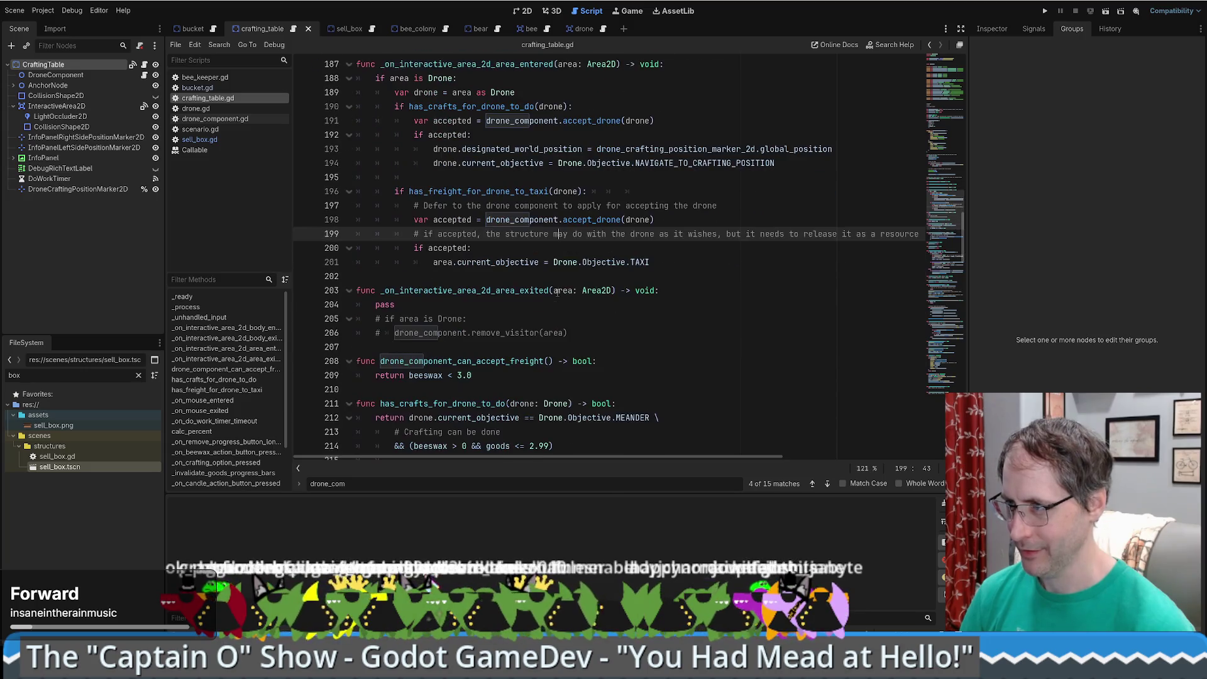
pyautogui.click(684, 219)
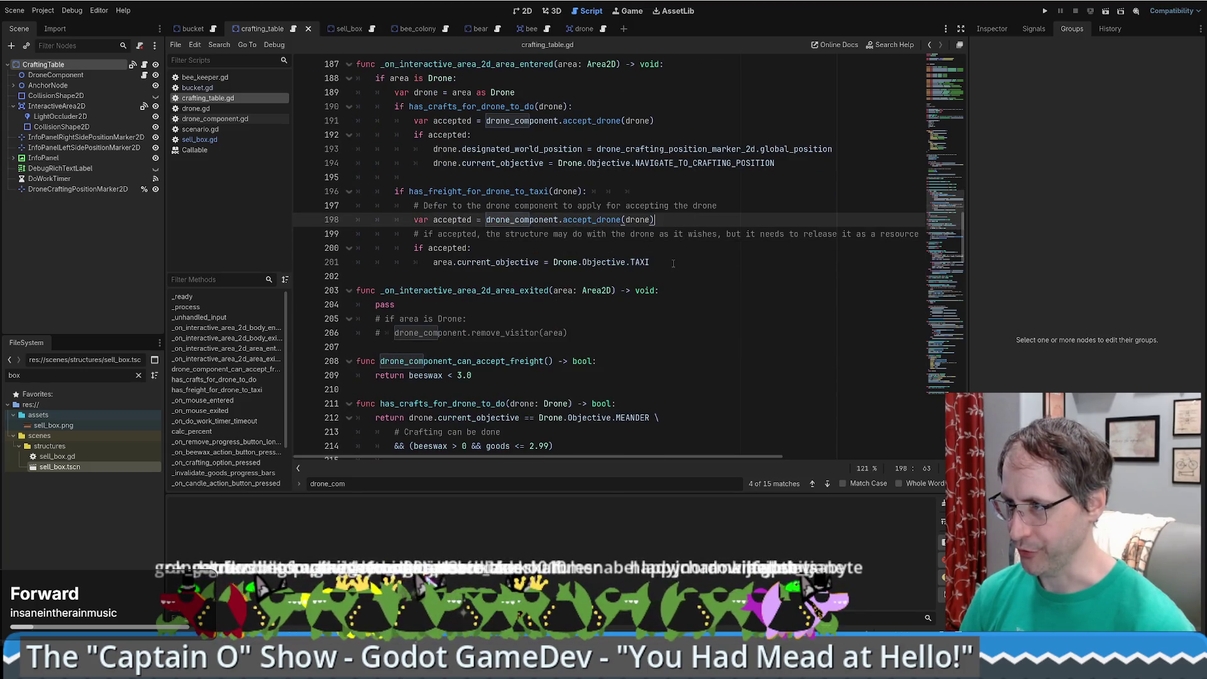
pyautogui.moveTo(432, 262); pyautogui.dragTo(676, 260)
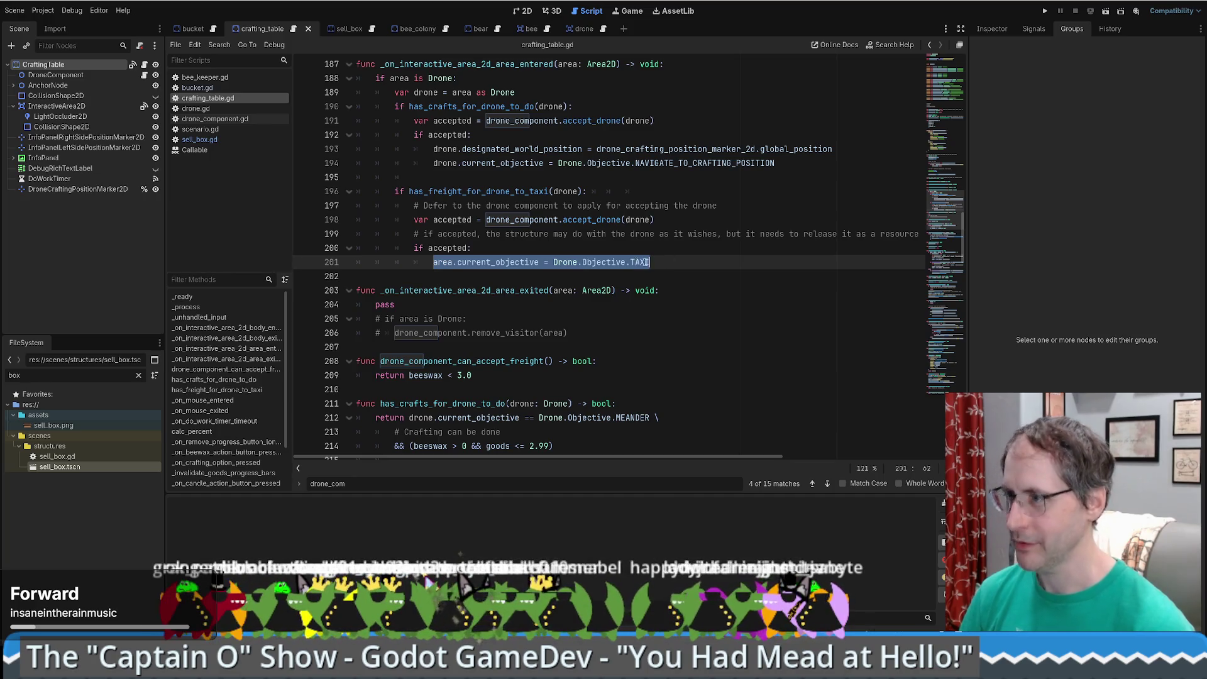
pyautogui.click(646, 261)
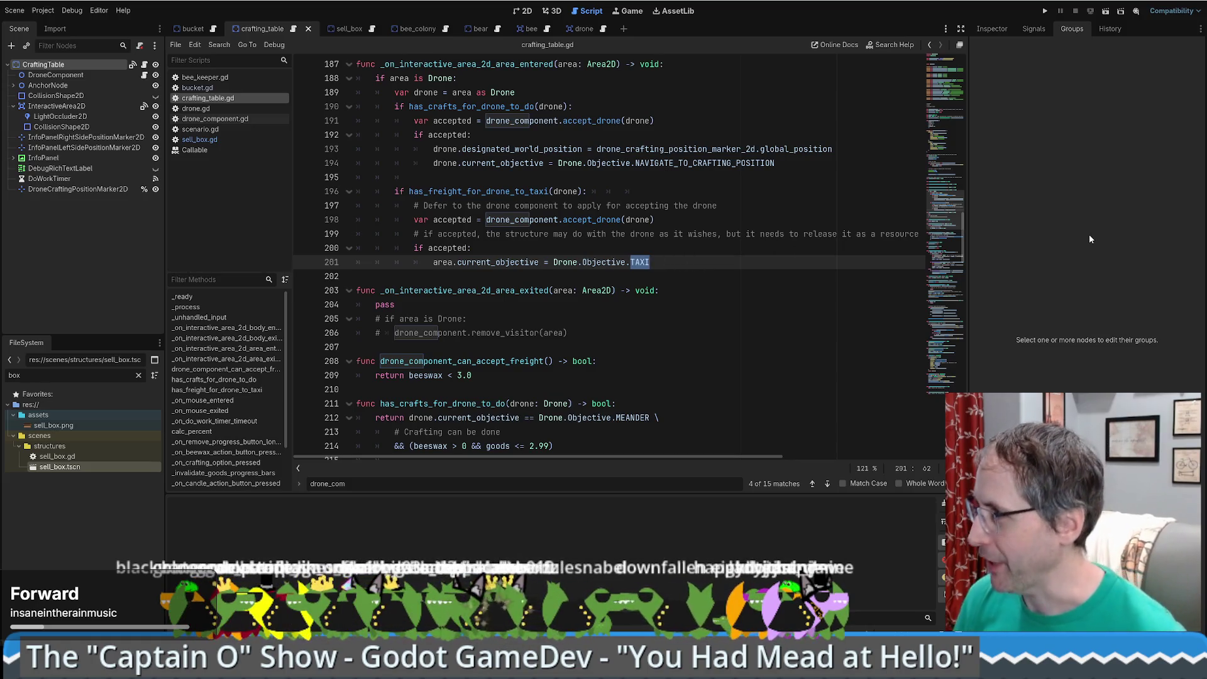
pyautogui.keyDown('ctrl'); pyautogui.click(640, 263); pyautogui.keyUp('ctrl')
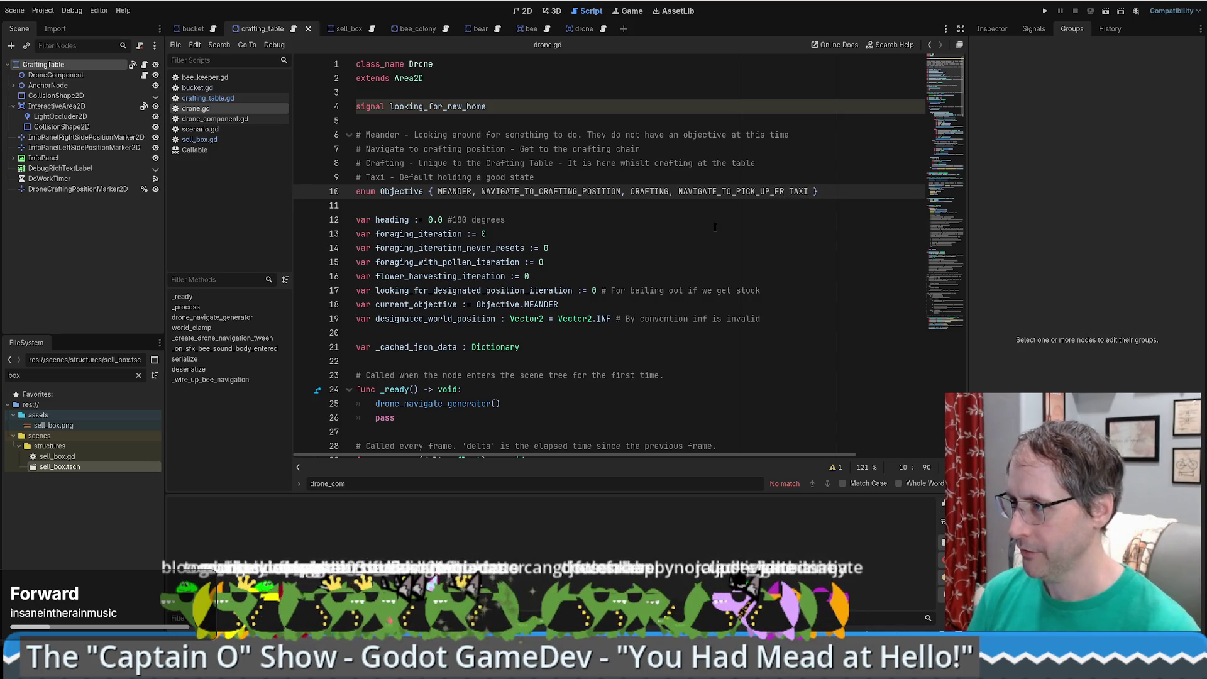
# - Finish the NAVIGATE_TO_PICK_UP_FREIGHT enum entry with a comma and run the game to test drones
pyautogui.write('EIGHT,')
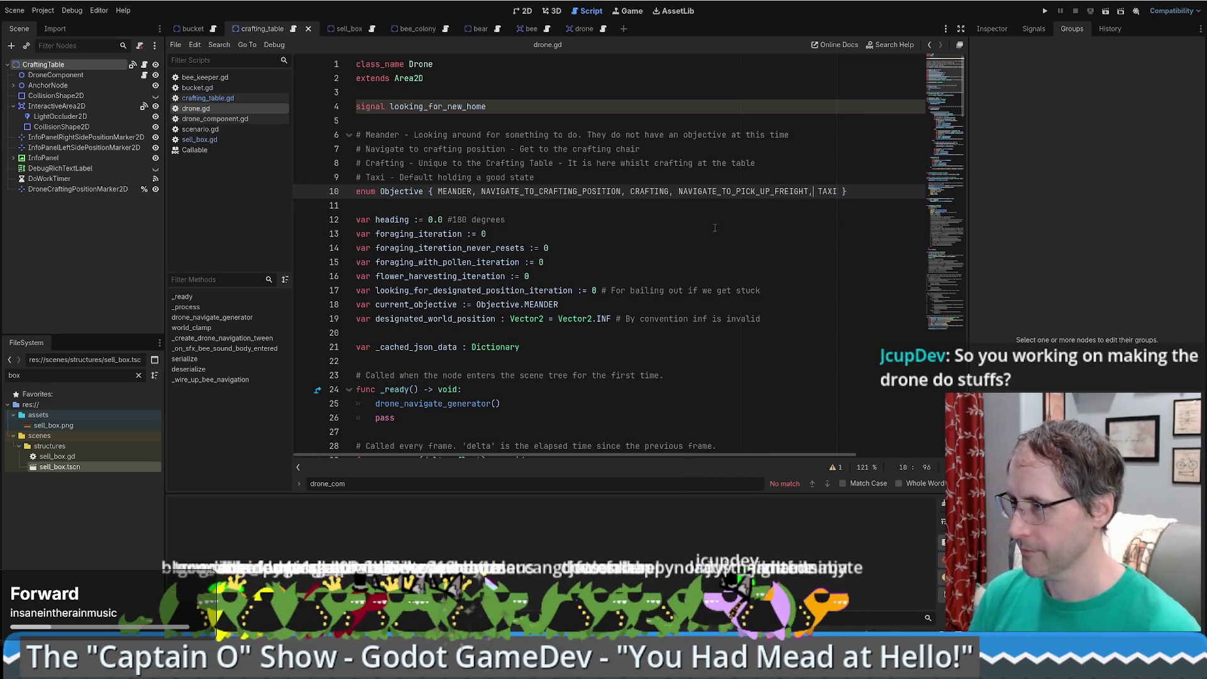
pyautogui.click(773, 168)
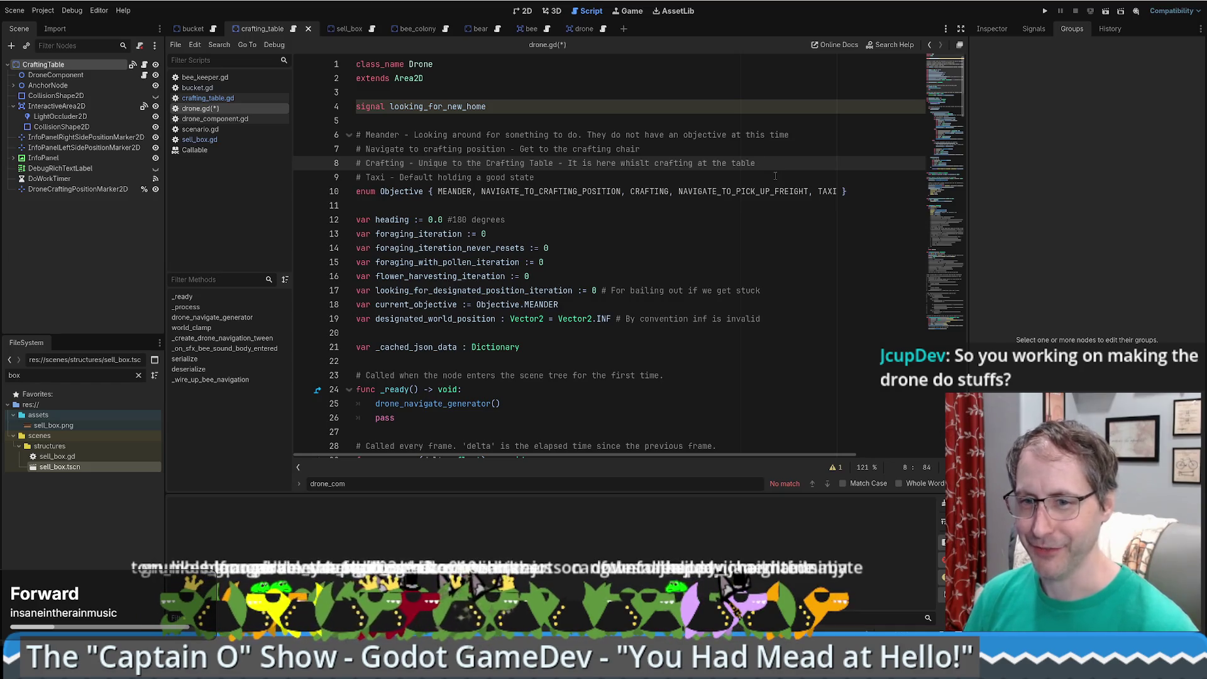
pyautogui.click(1044, 11)
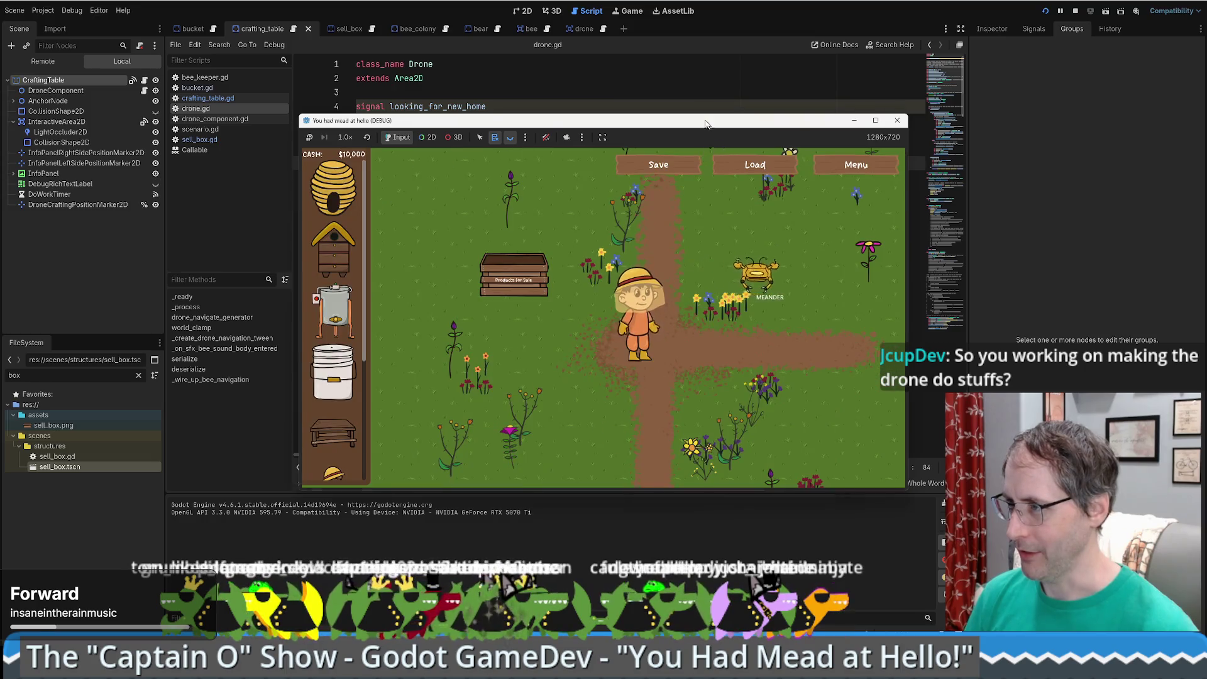
# - Buy a honey extractor, place it in the field, and take its beeswax
pyautogui.moveTo(702, 120); pyautogui.dragTo(638, 63)
pyautogui.press('d')
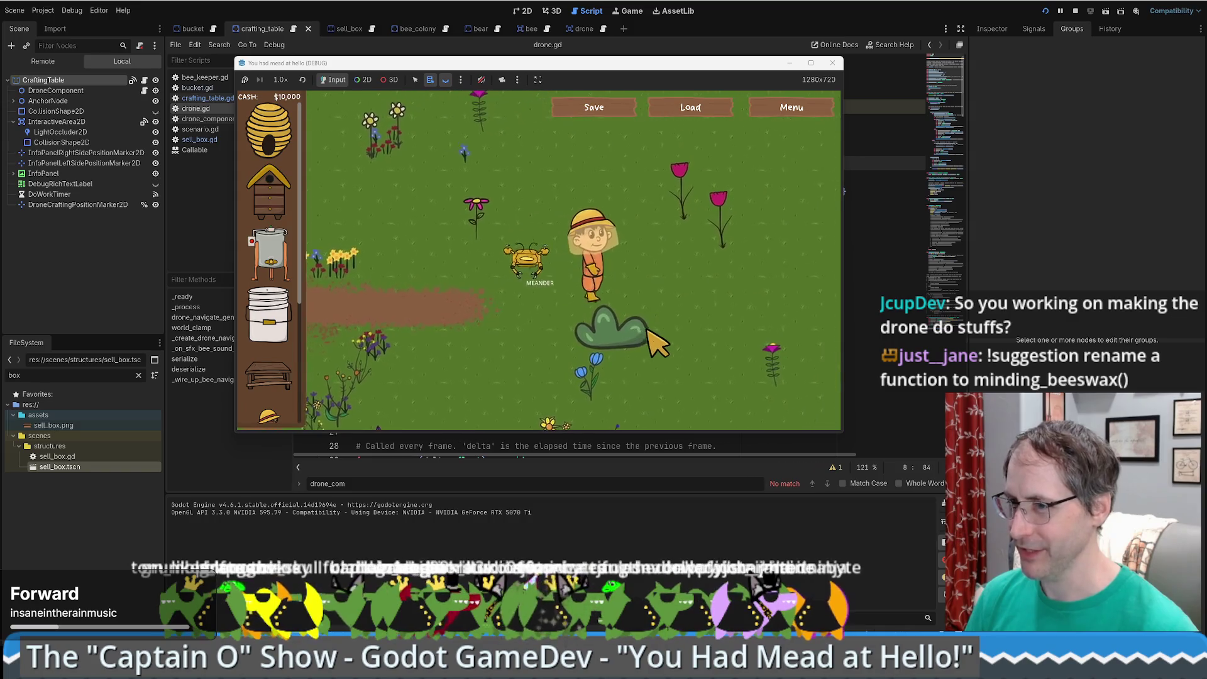
pyautogui.click(269, 251)
pyautogui.click(629, 255)
pyautogui.press('w')
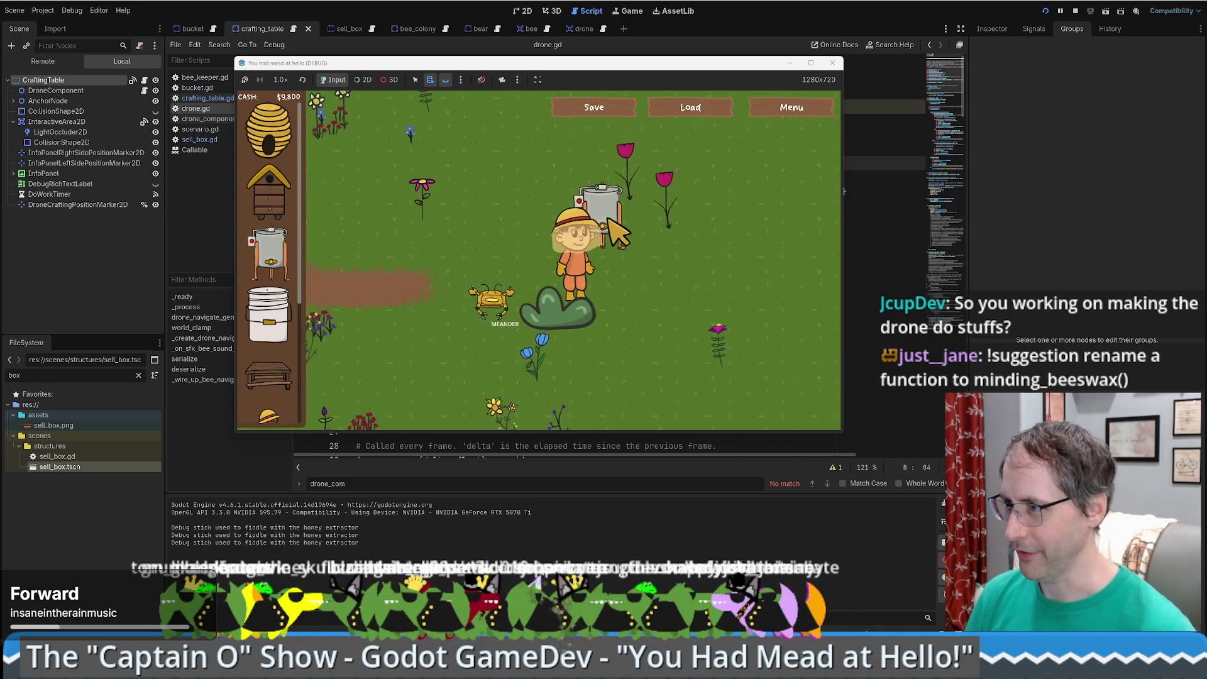
pyautogui.click(625, 258)
pyautogui.click(718, 329)
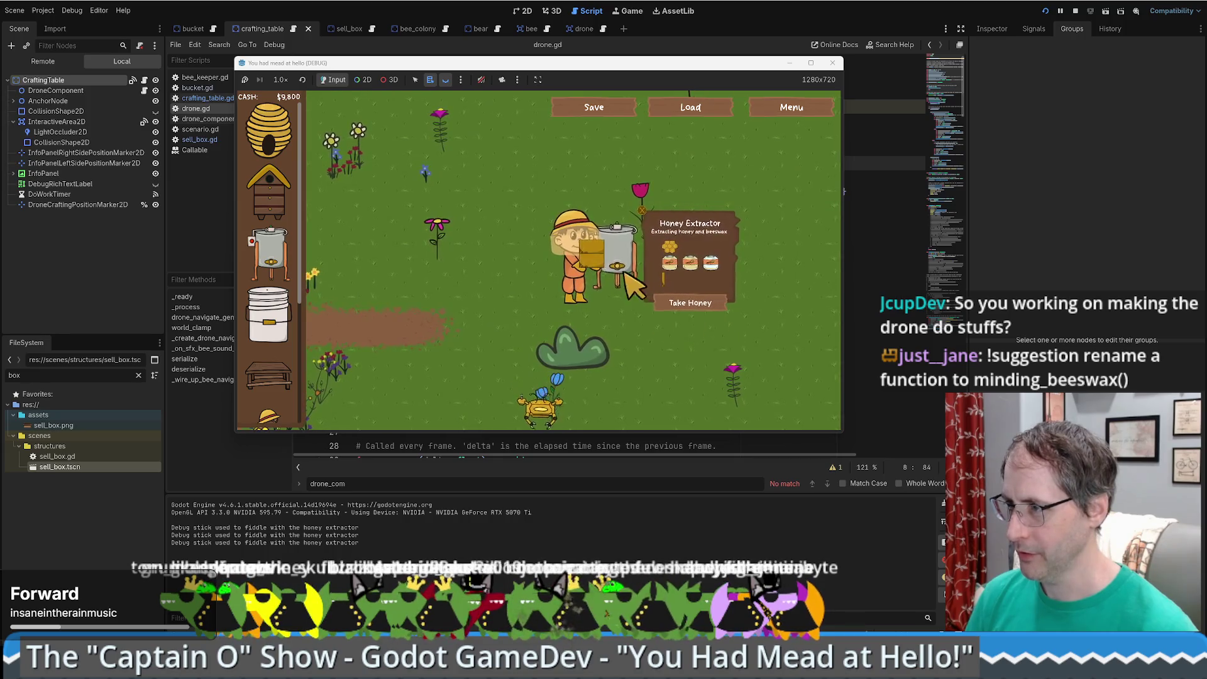
# - Walk the beekeeper to the crafting table, hand it the beeswax, and maximize the game window
pyautogui.press('s')
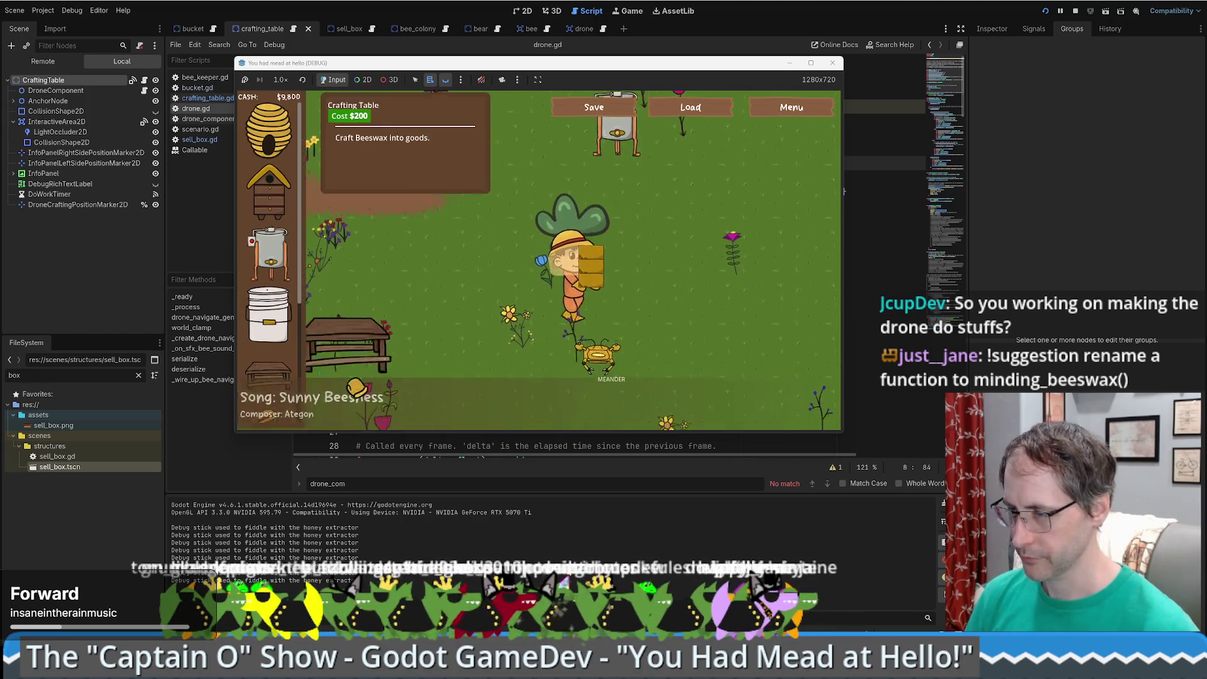
pyautogui.press('d')
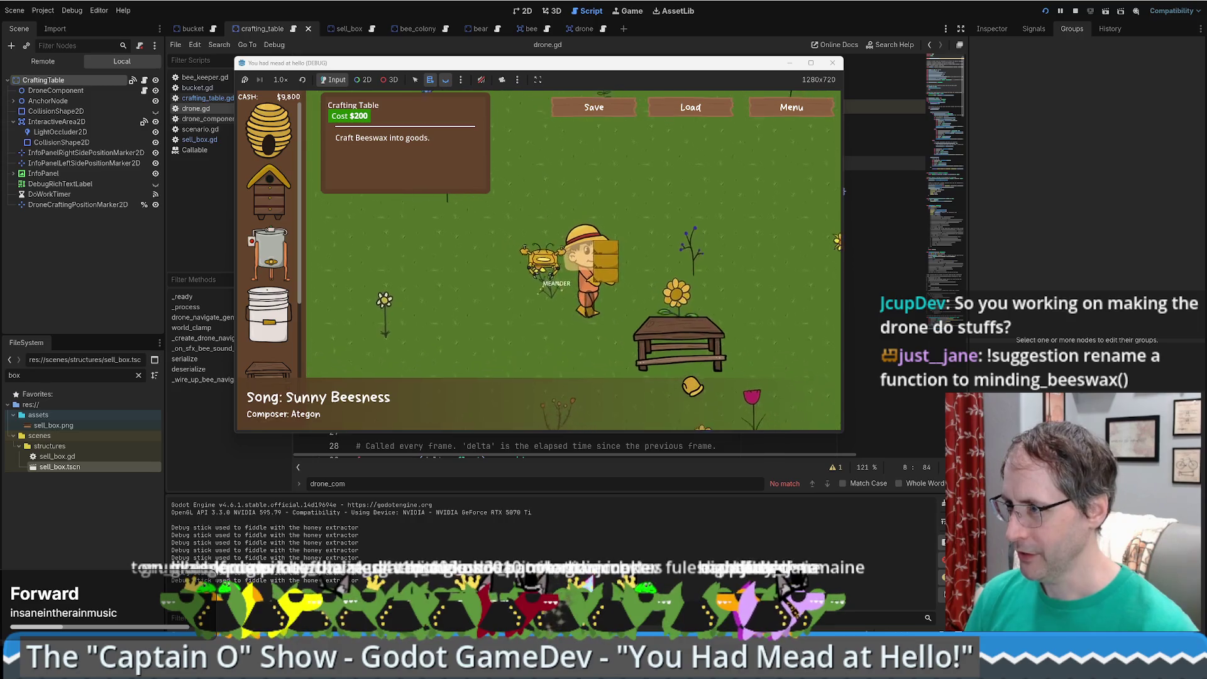
pyautogui.press('d')
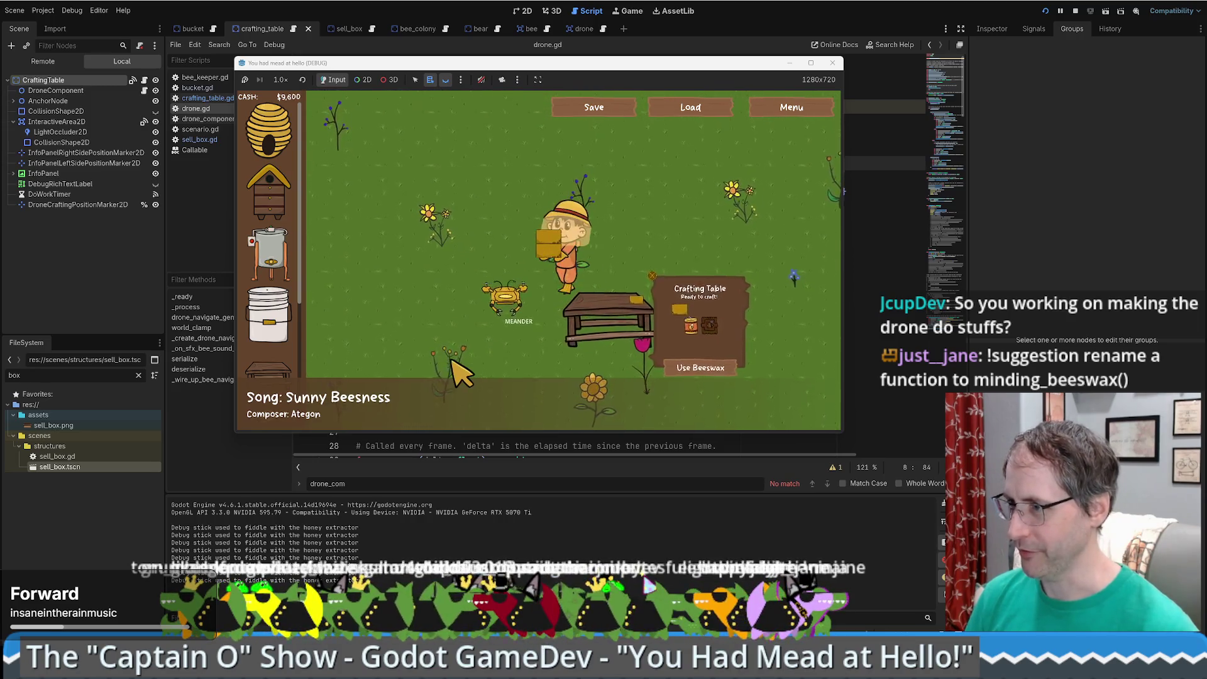
pyautogui.press('a')
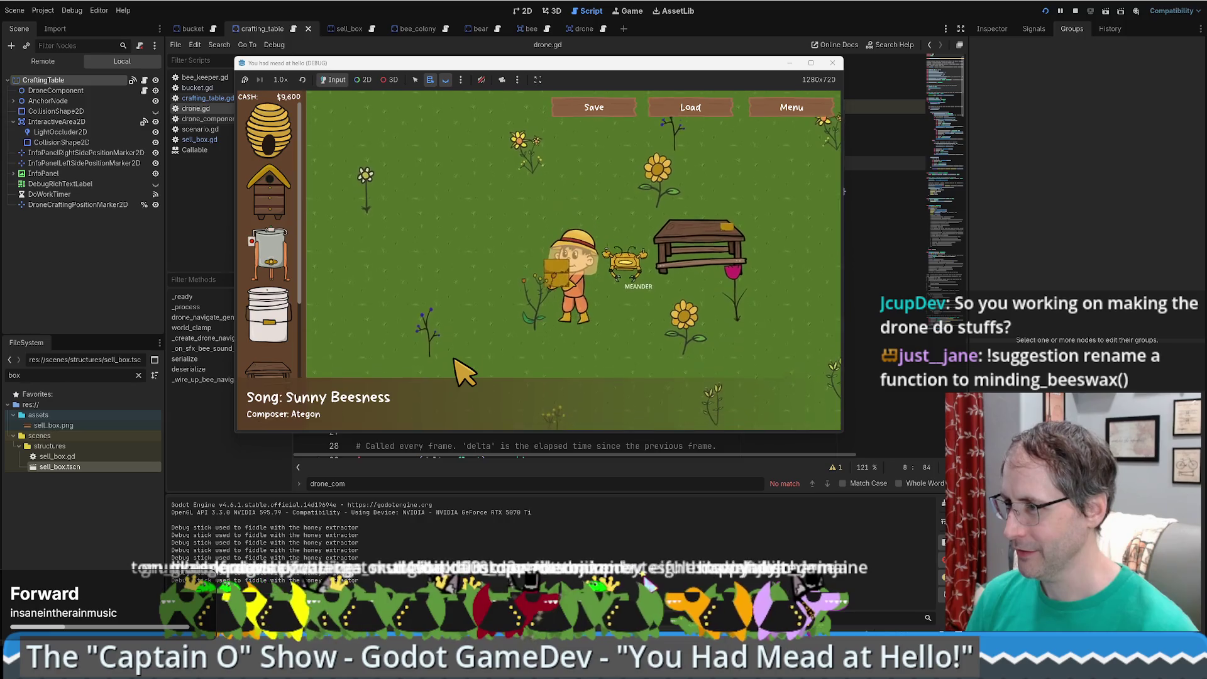
pyautogui.press('s')
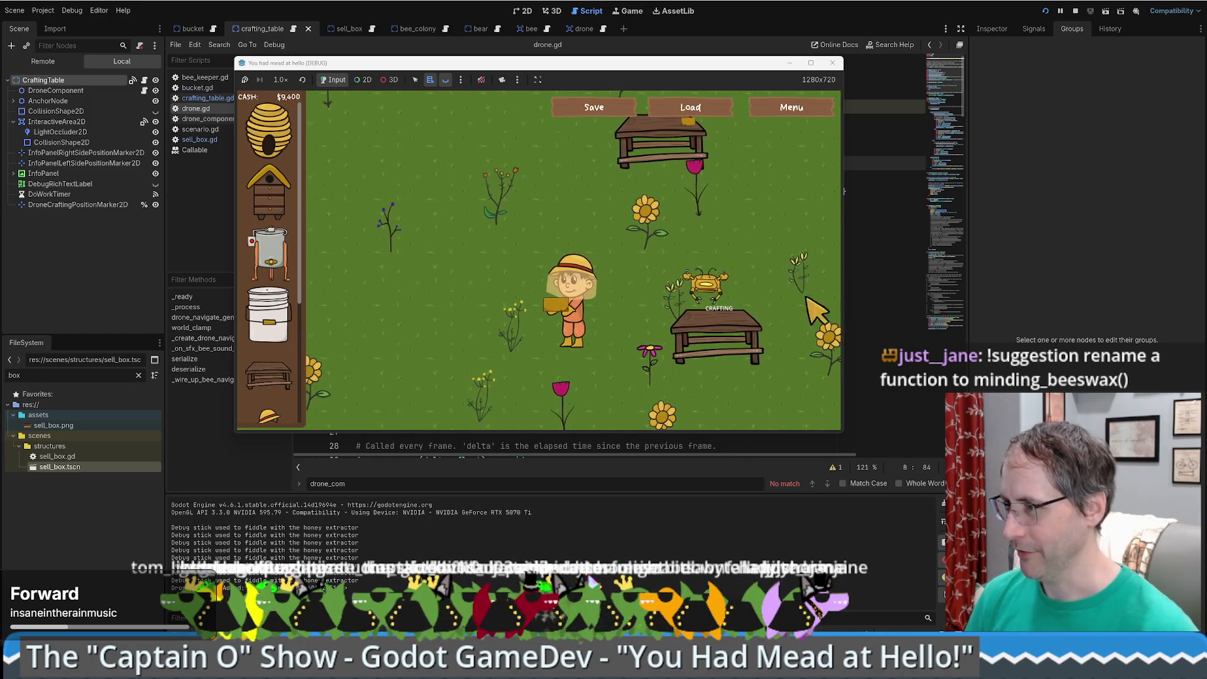
pyautogui.press('d')
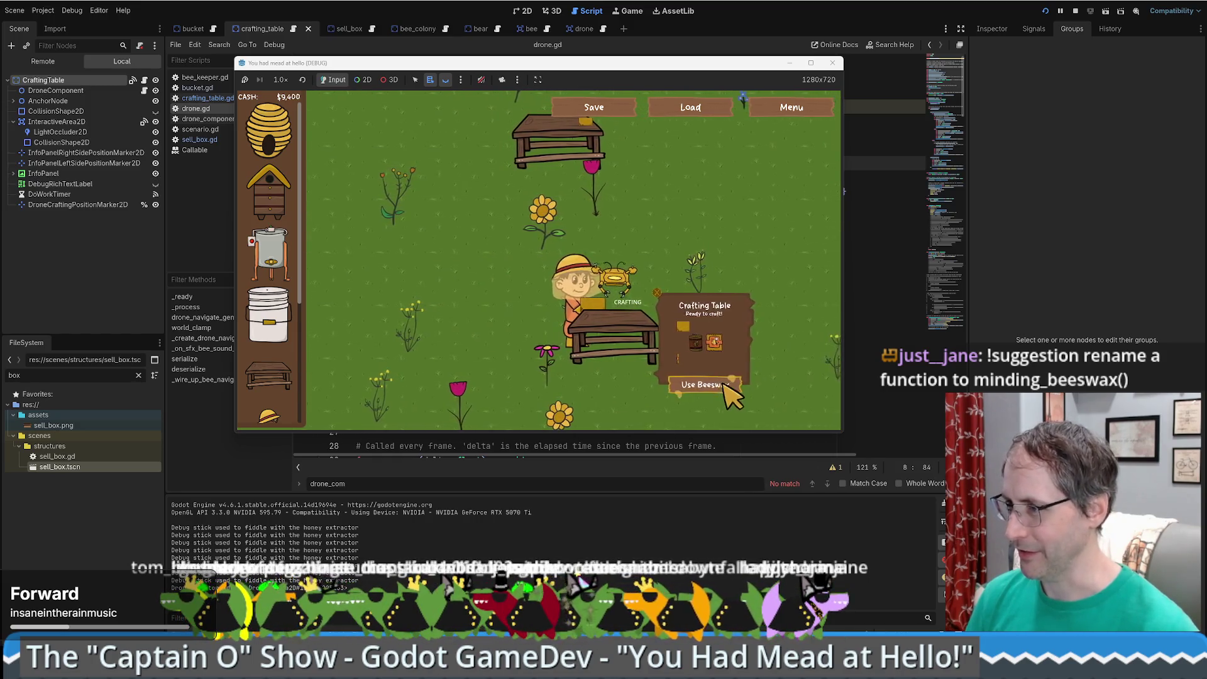
pyautogui.click(729, 393)
pyautogui.press('a')
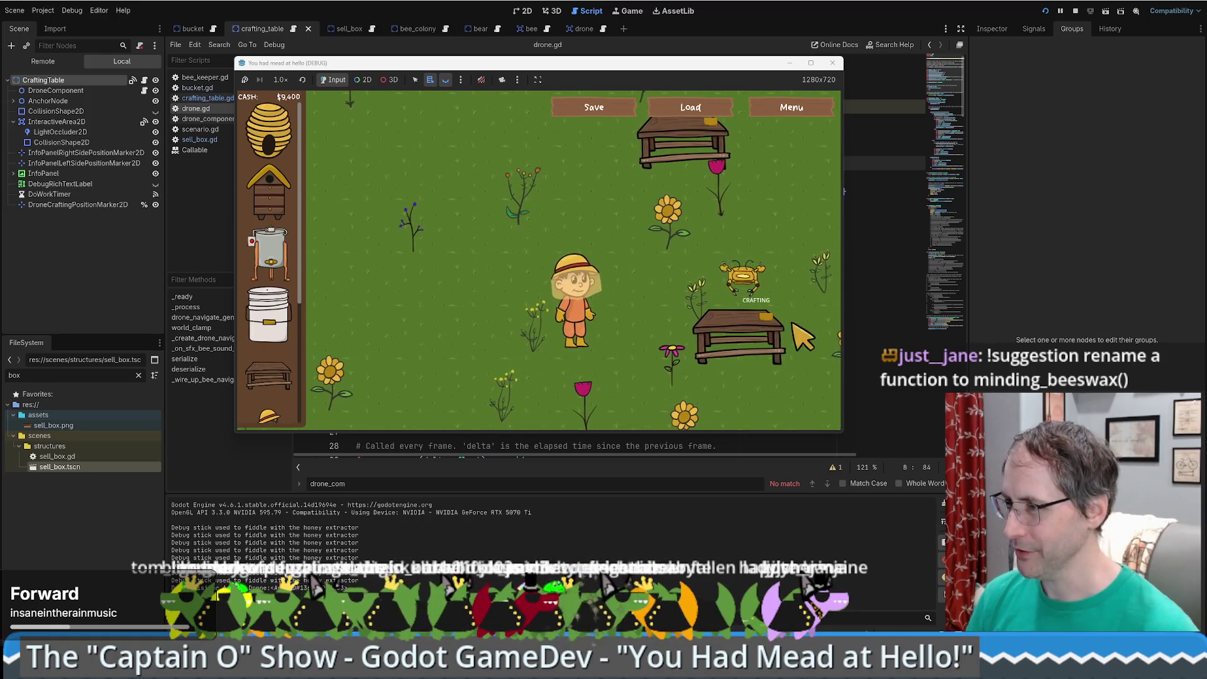
pyautogui.click(811, 63)
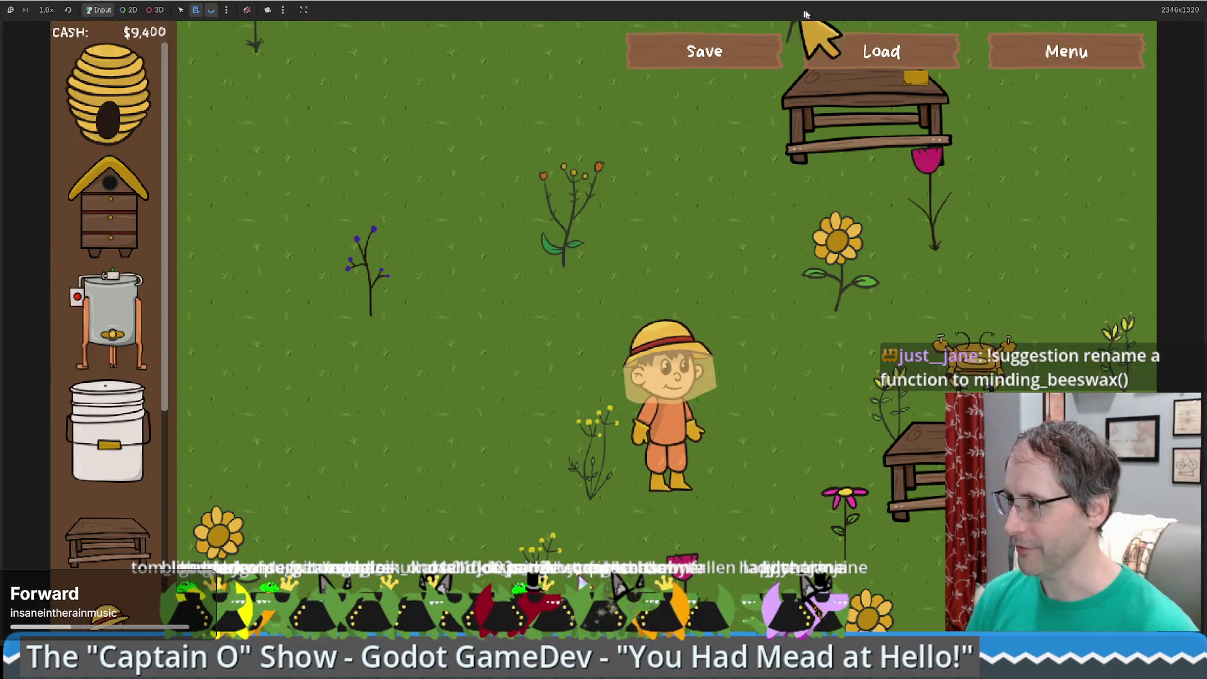
# - Walk the beekeeper to the tables and open both Crafting Table status panels
pyautogui.press('d')
pyautogui.press('s')
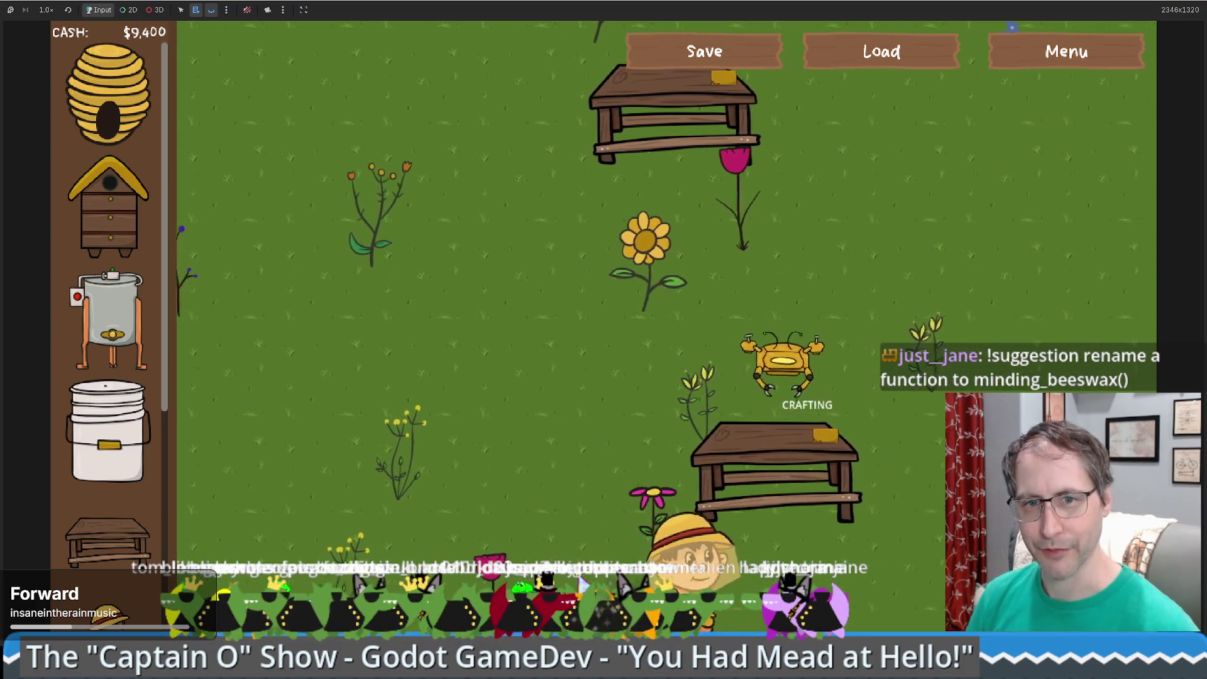
pyautogui.press('d')
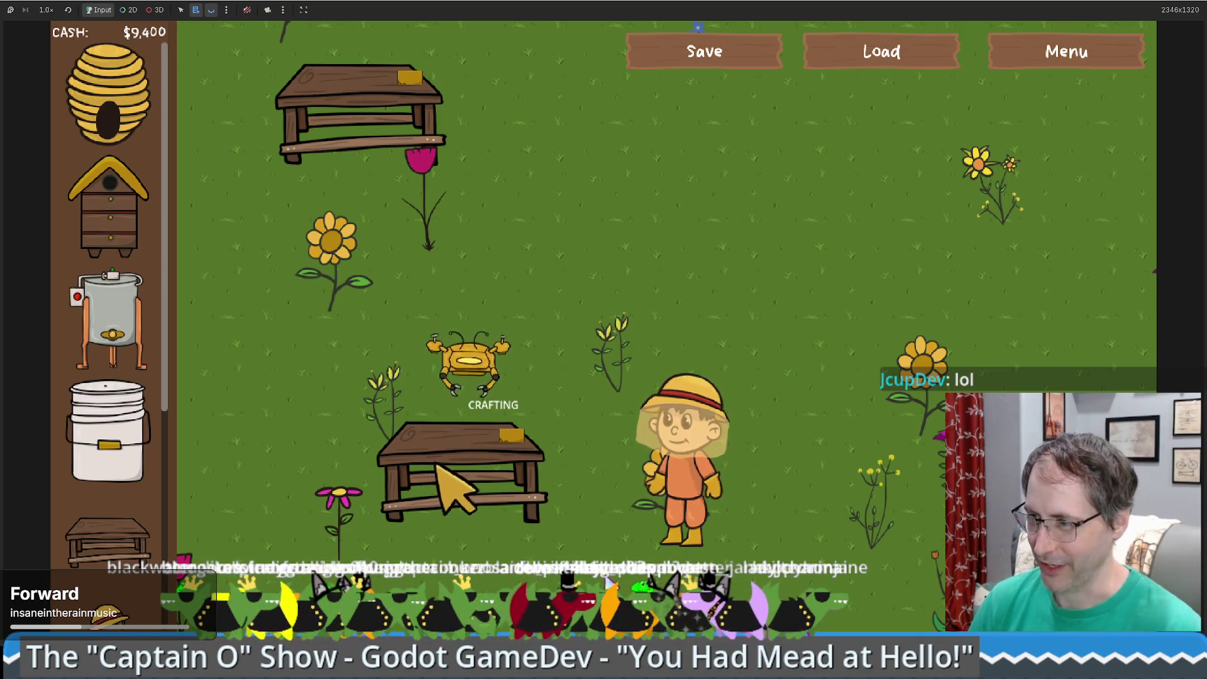
pyautogui.click(465, 496)
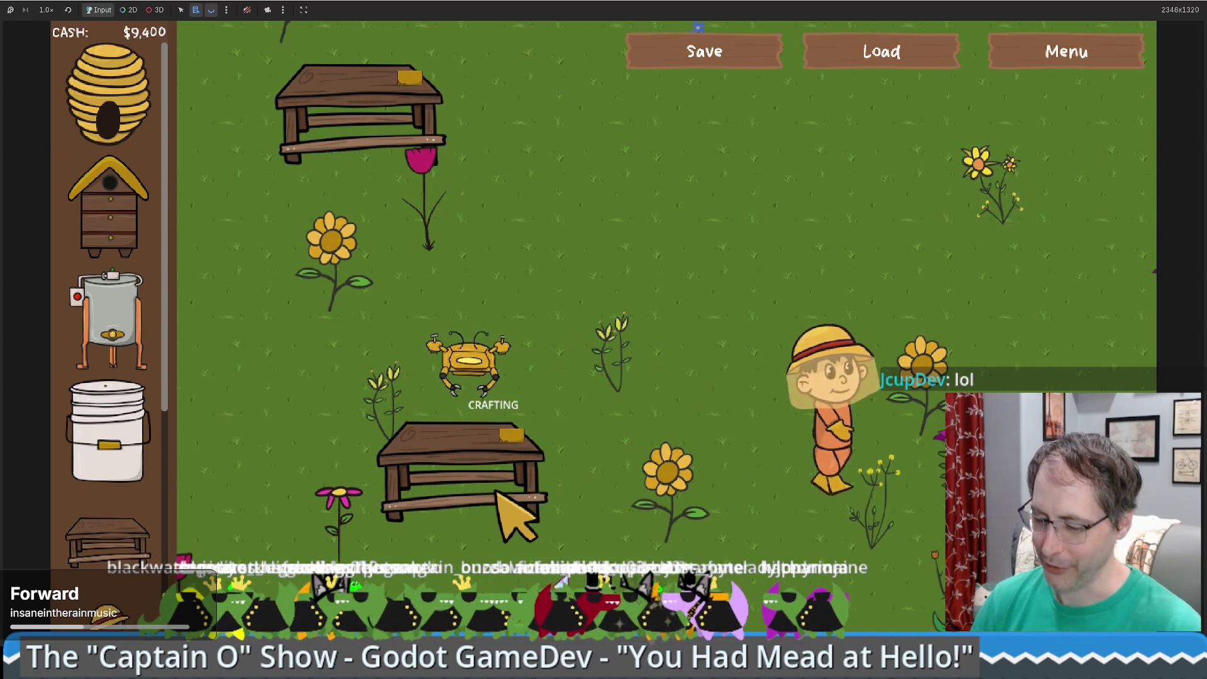
pyautogui.click(497, 493)
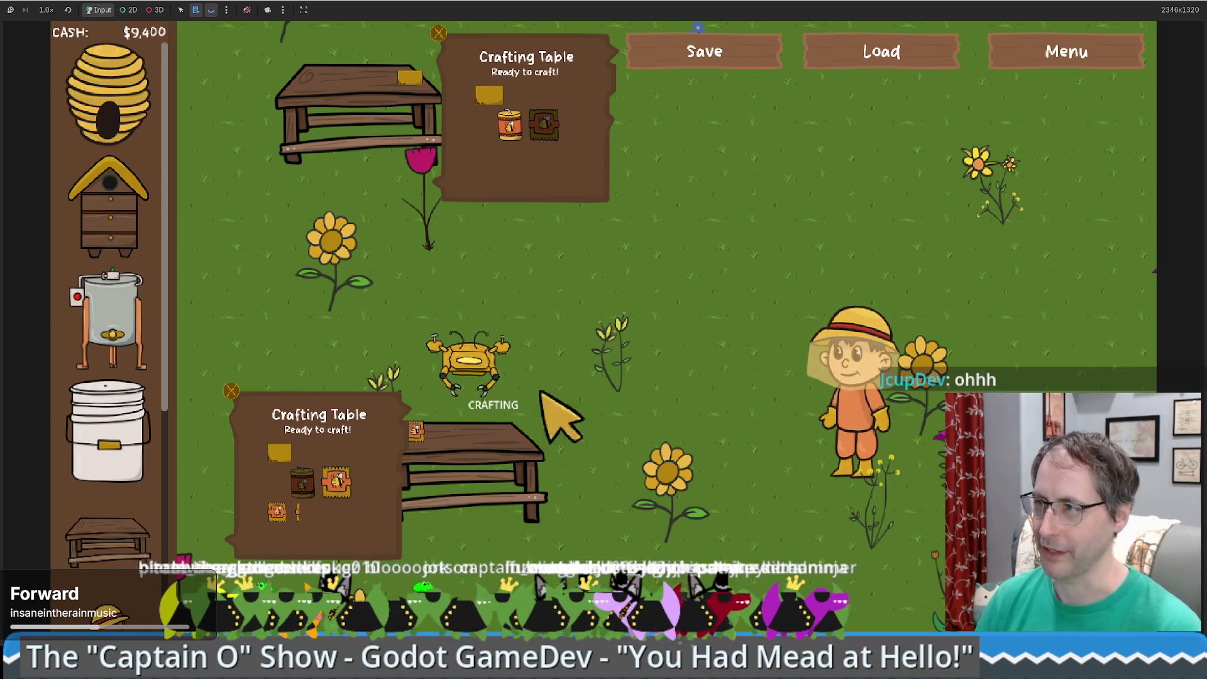
# - Close the Crafting Table panels, suspend the game, and restore its window to normal size
pyautogui.click(629, 149)
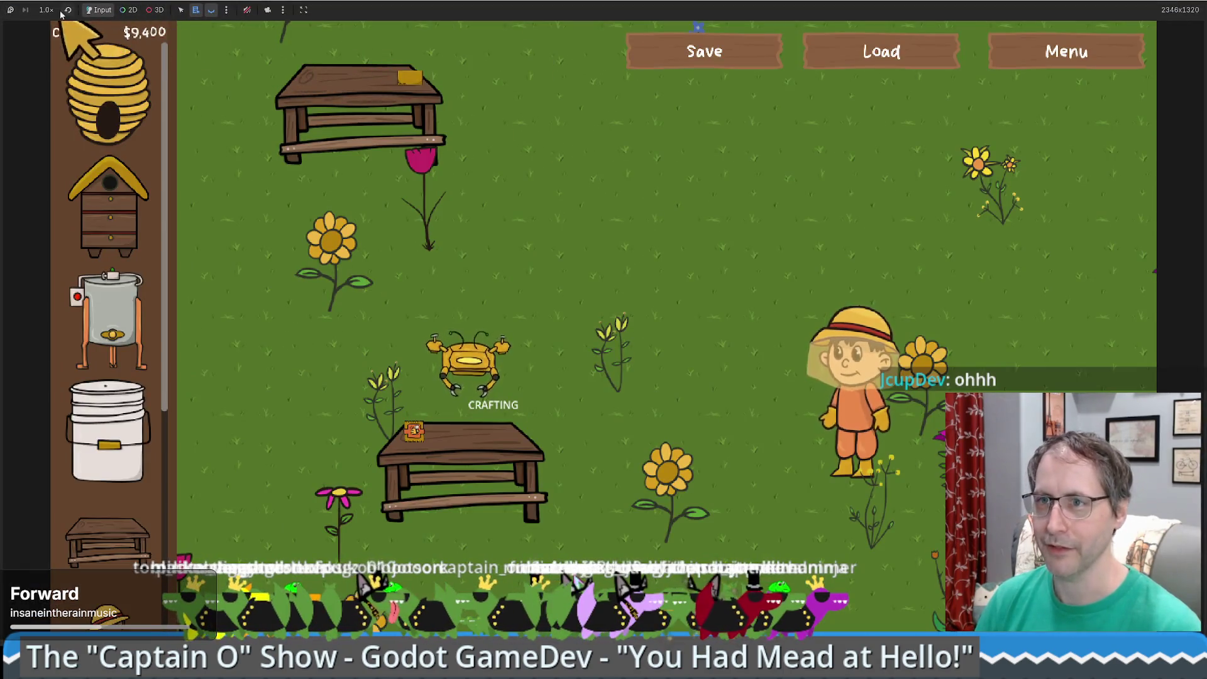
pyautogui.click(10, 10)
pyautogui.press('super+Down')
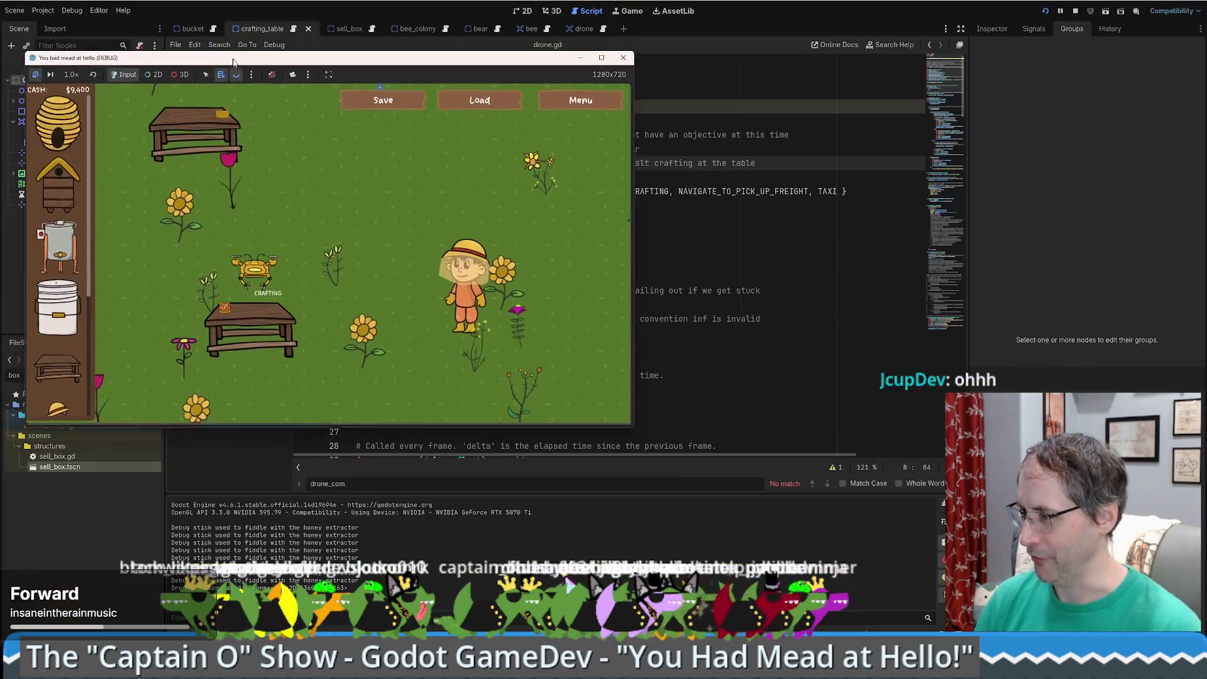
# - Move the game window aside and return to crafting_table.gd in the script editor
pyautogui.moveTo(384, 108)
pyautogui.mouseDown()
pyautogui.moveTo(572, 120)
pyautogui.moveTo(622, 80)
pyautogui.moveTo(639, 121)
pyautogui.mouseUp()
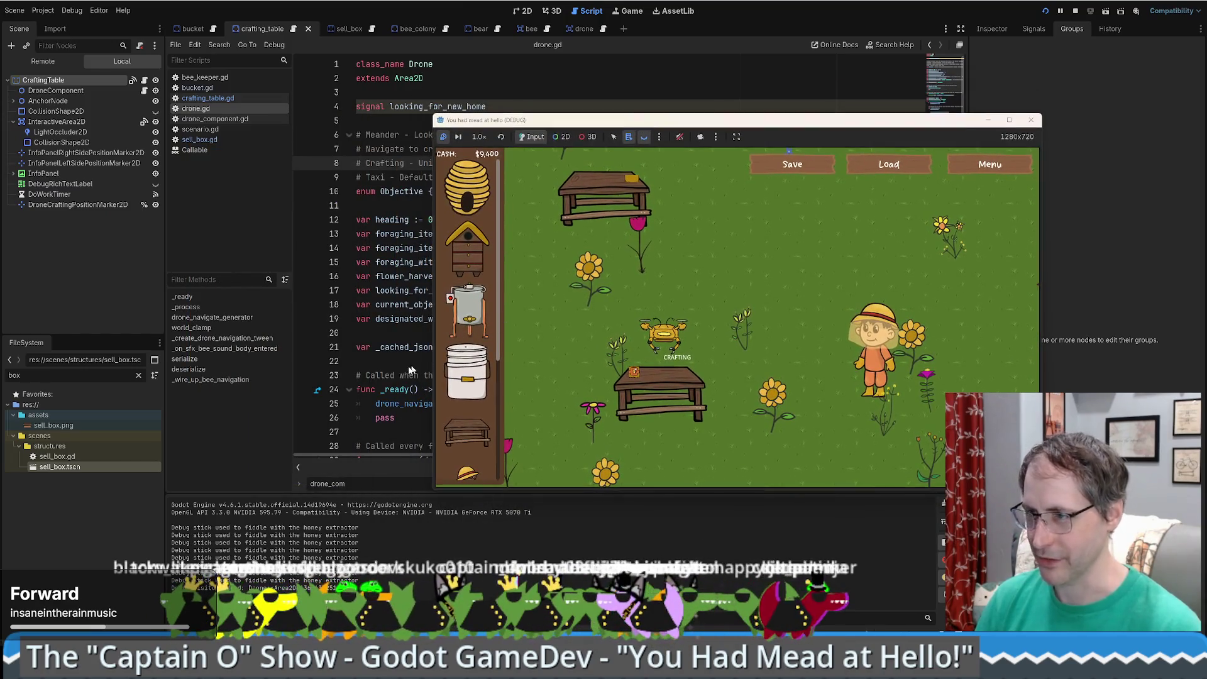
pyautogui.click(423, 363)
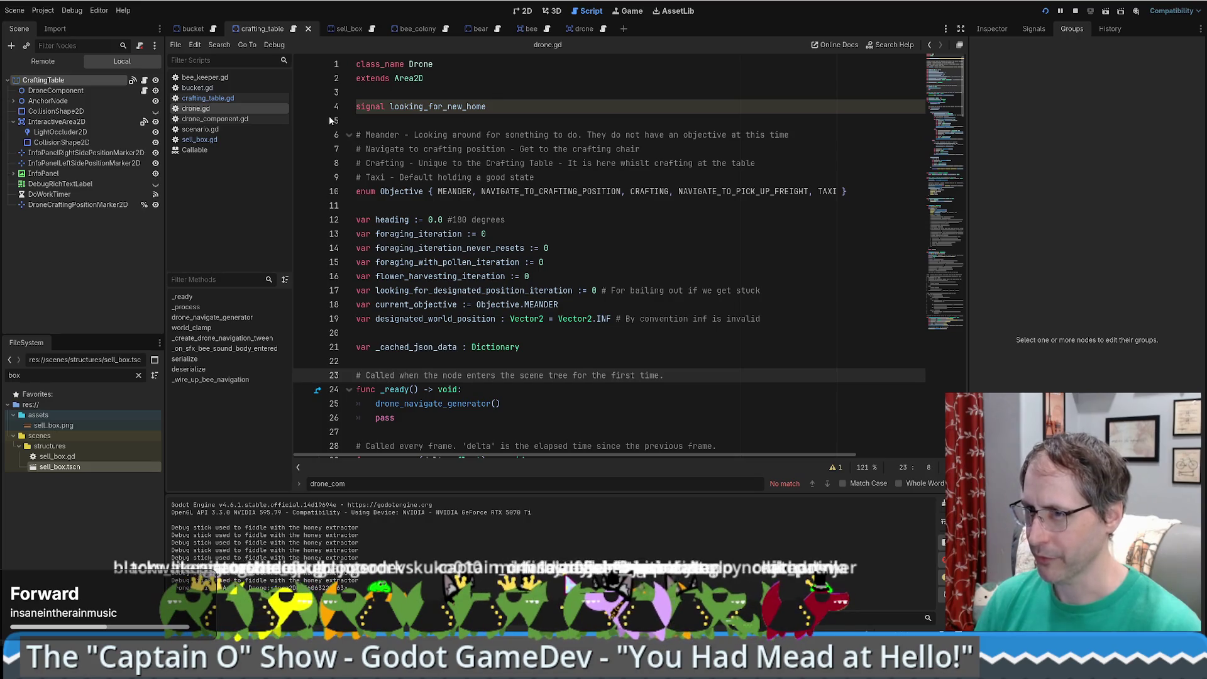
pyautogui.click(217, 120)
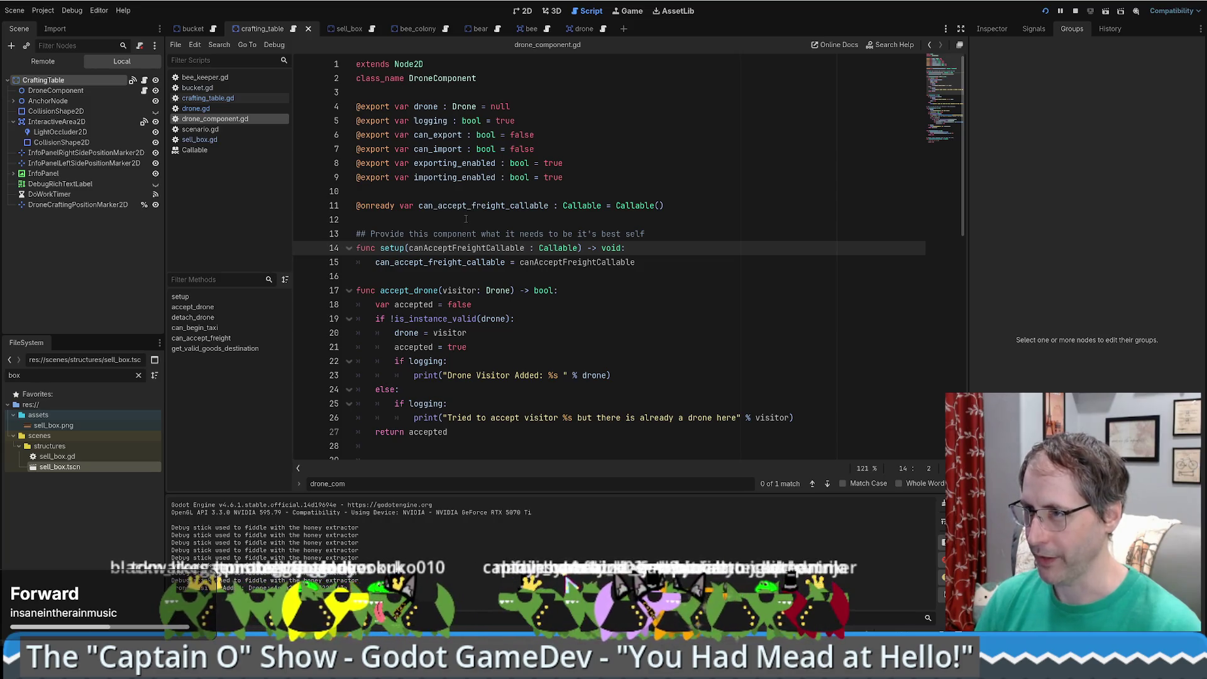
pyautogui.hotkey('alt', 'Left')
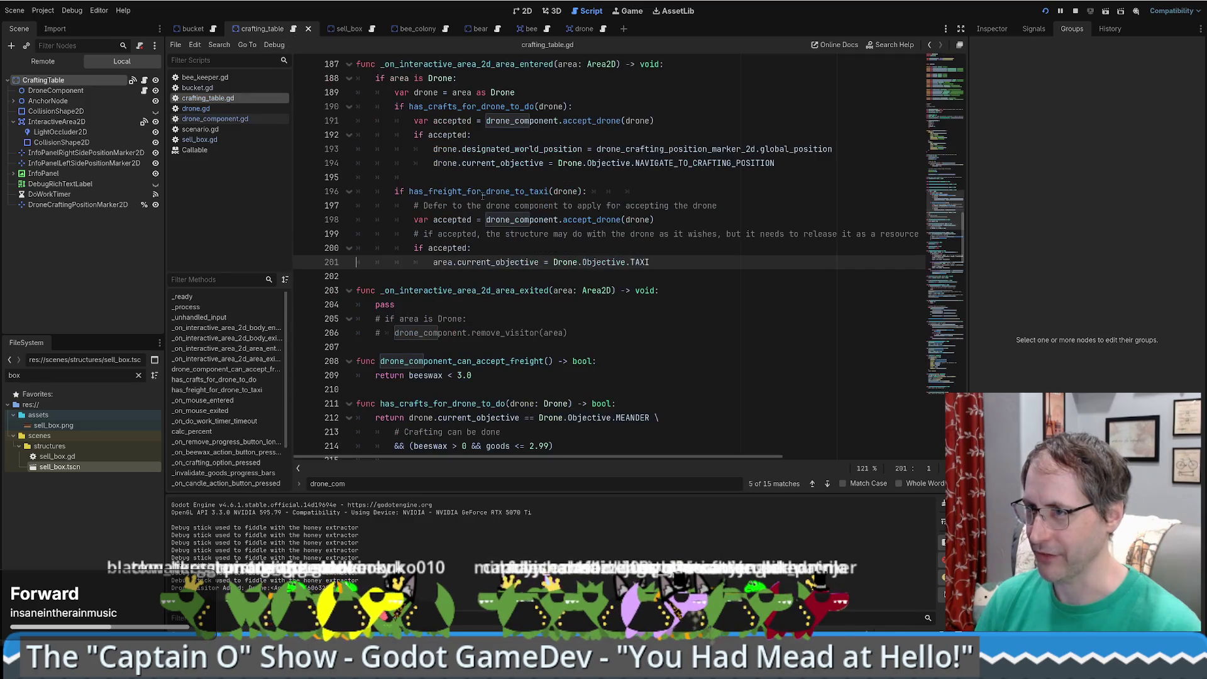
# - Change the accepted drone's objective on line 201 from TAXI to NAVIGATE_TO_PICK_UP_FREIGHT
pyautogui.doubleClick(498, 190)
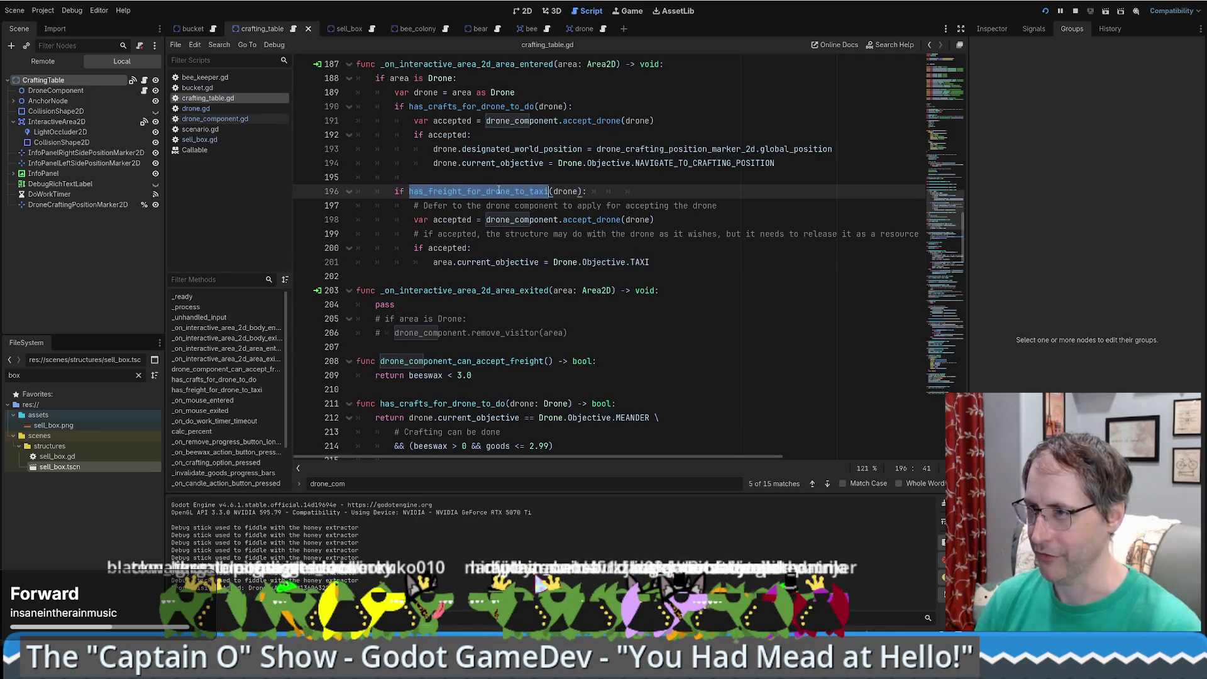
pyautogui.doubleClick(660, 264)
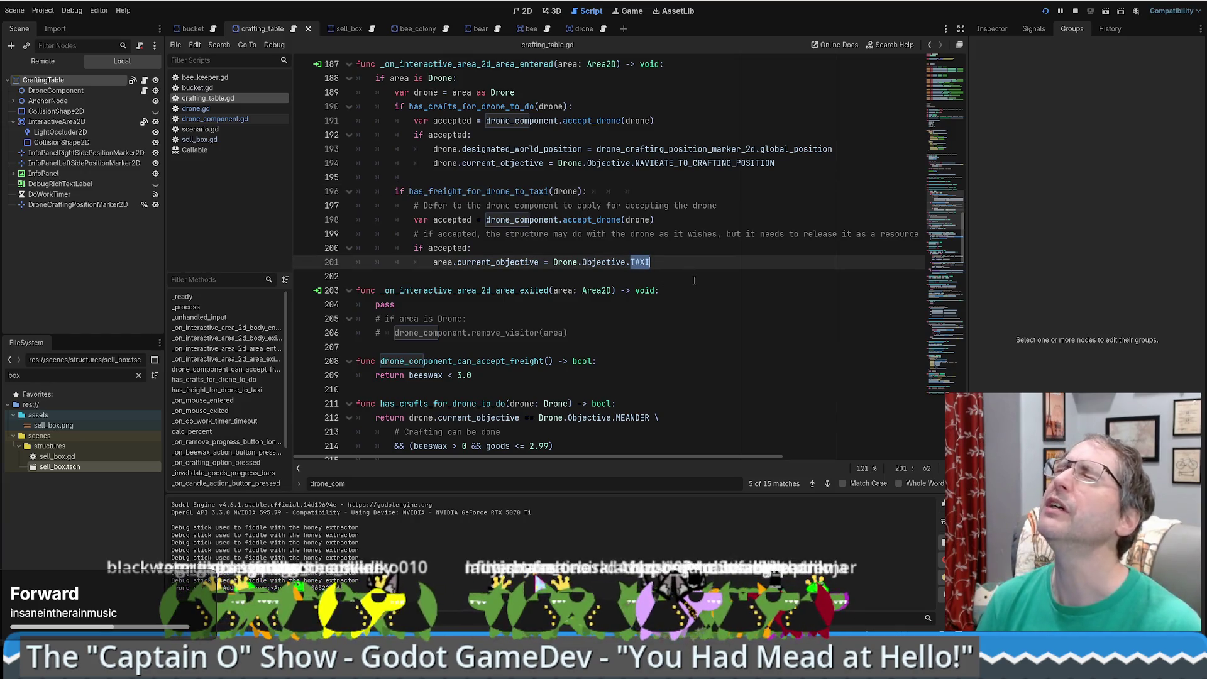
pyautogui.write('n')
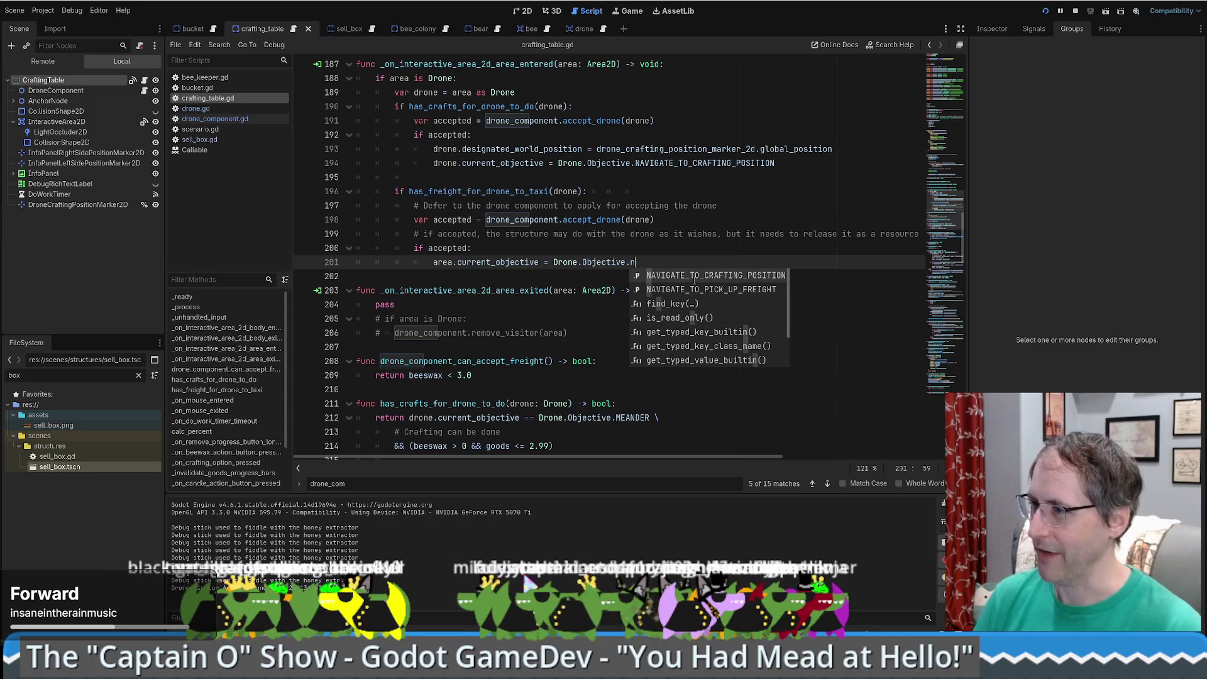
pyautogui.click(710, 290)
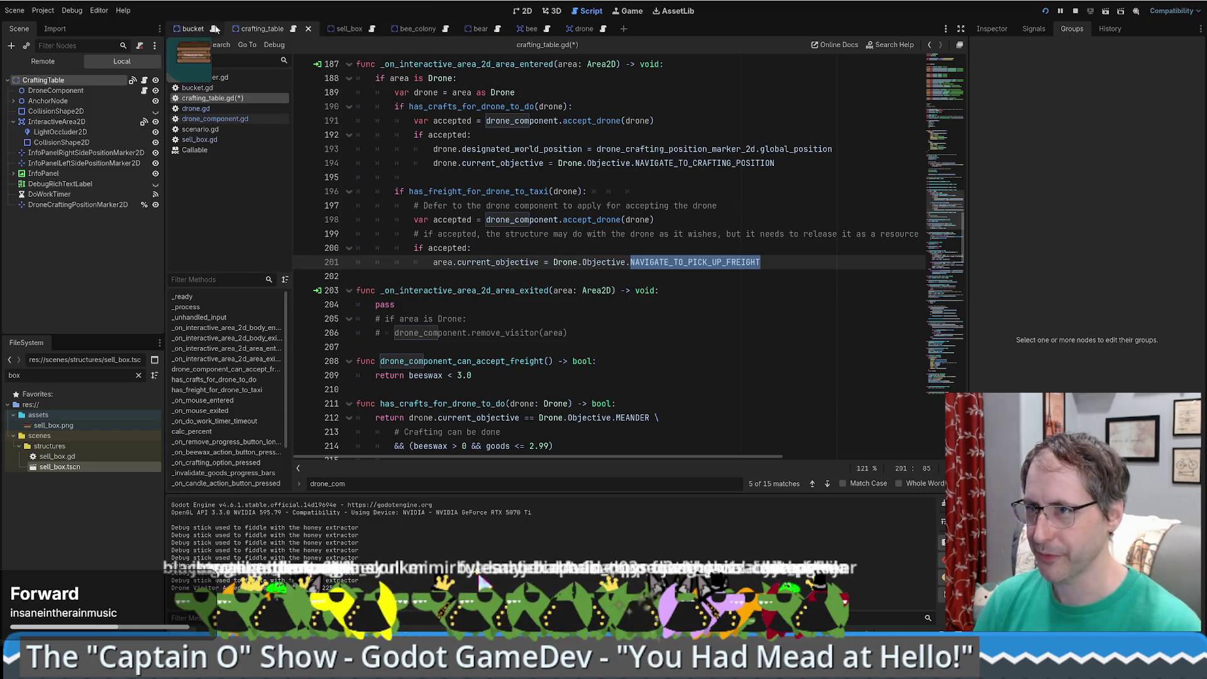
pyautogui.click(203, 110)
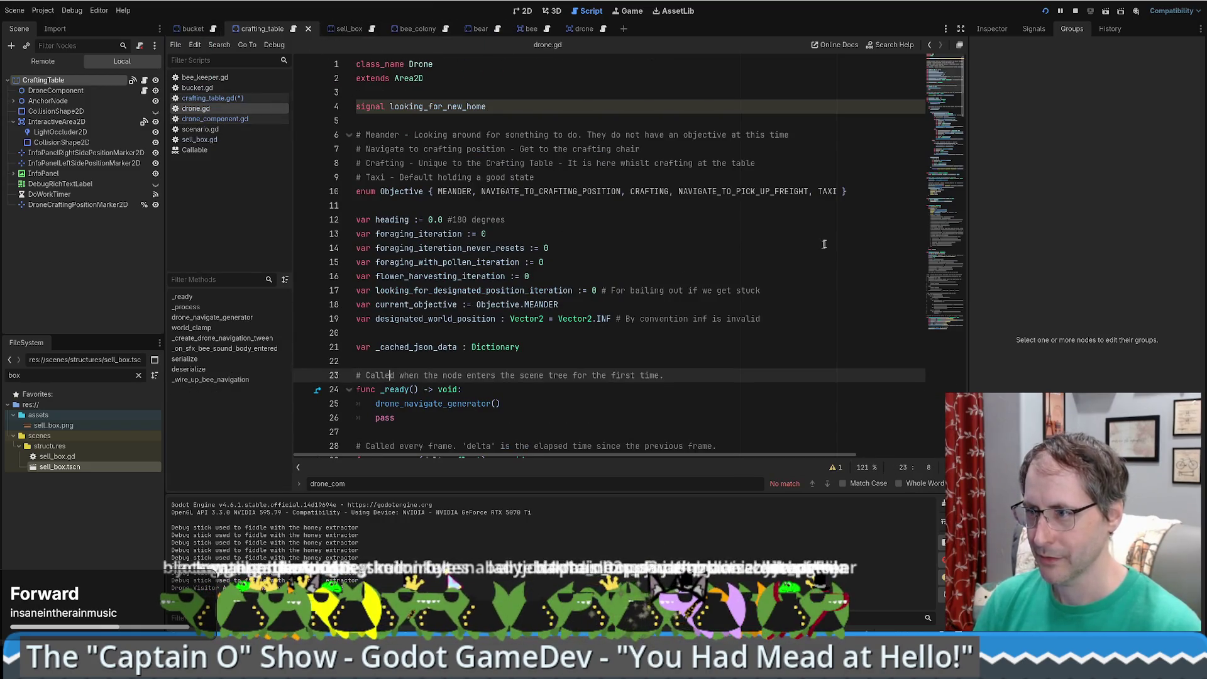
# - Add an 'Objective.NAVIGATE_TO_PICK_UP_FREIGHT:' match case after the CRAFTING case in drone.gd
pyautogui.click(785, 234)
pyautogui.scroll(-10, 669, 293)
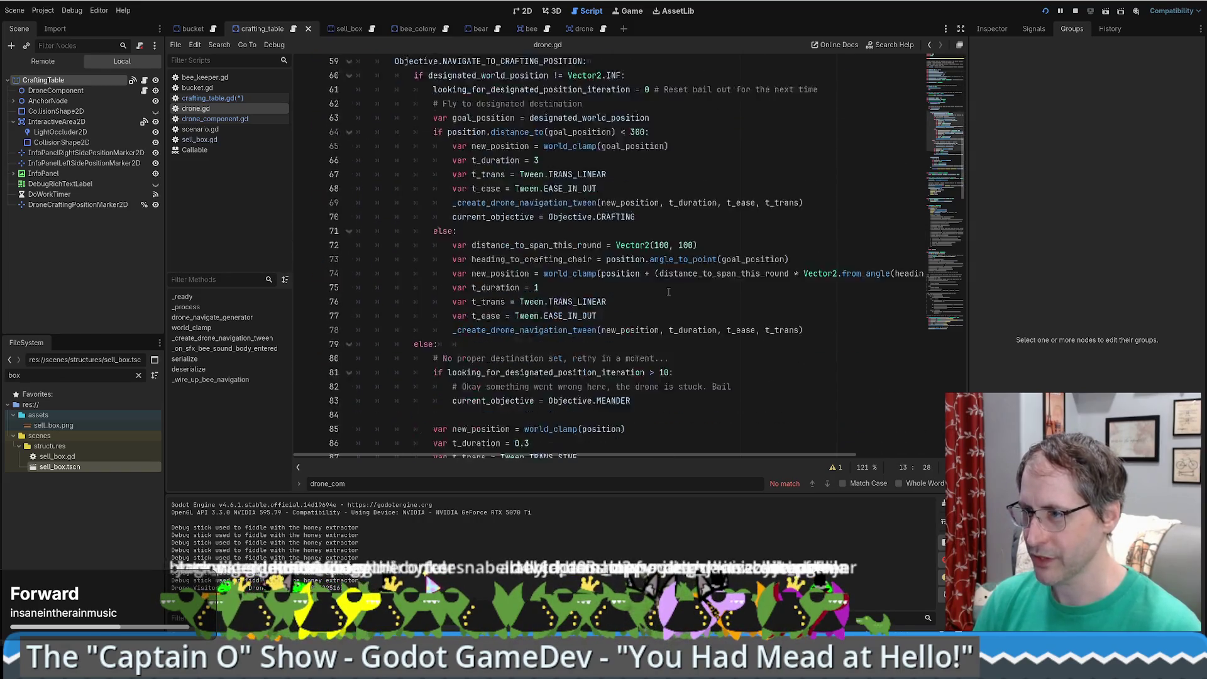
pyautogui.scroll(-13, 668, 292)
pyautogui.scroll(6, 663, 300)
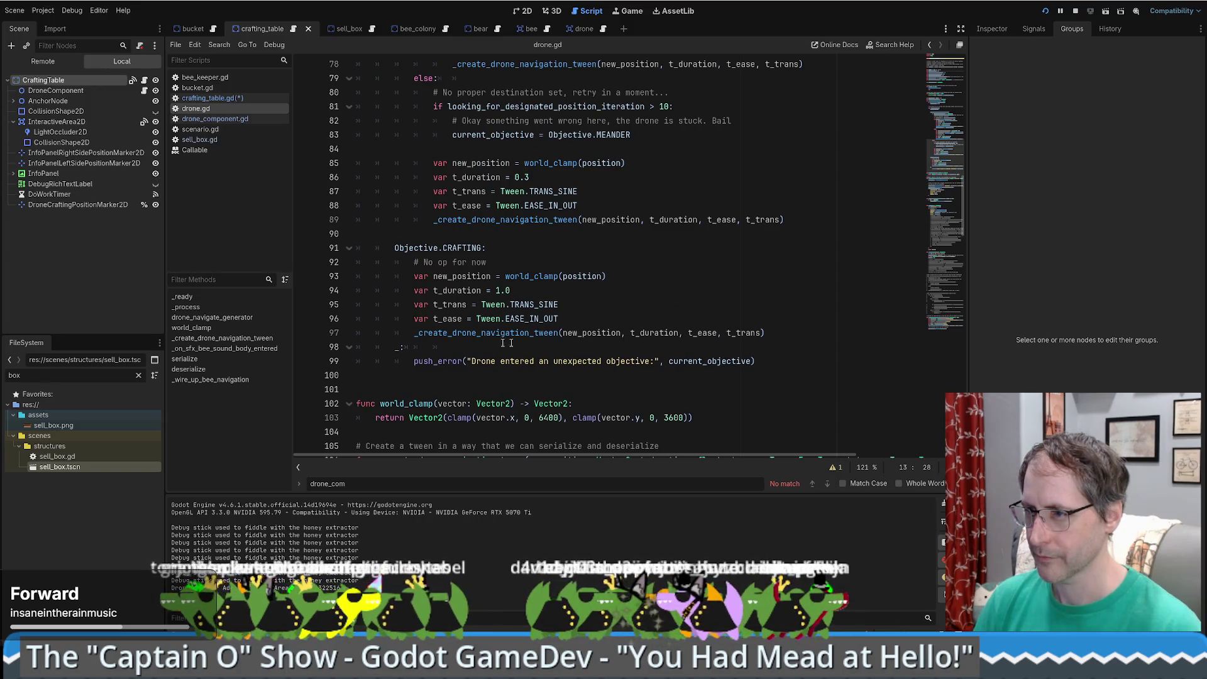
pyautogui.click(787, 336)
pyautogui.press('Return')
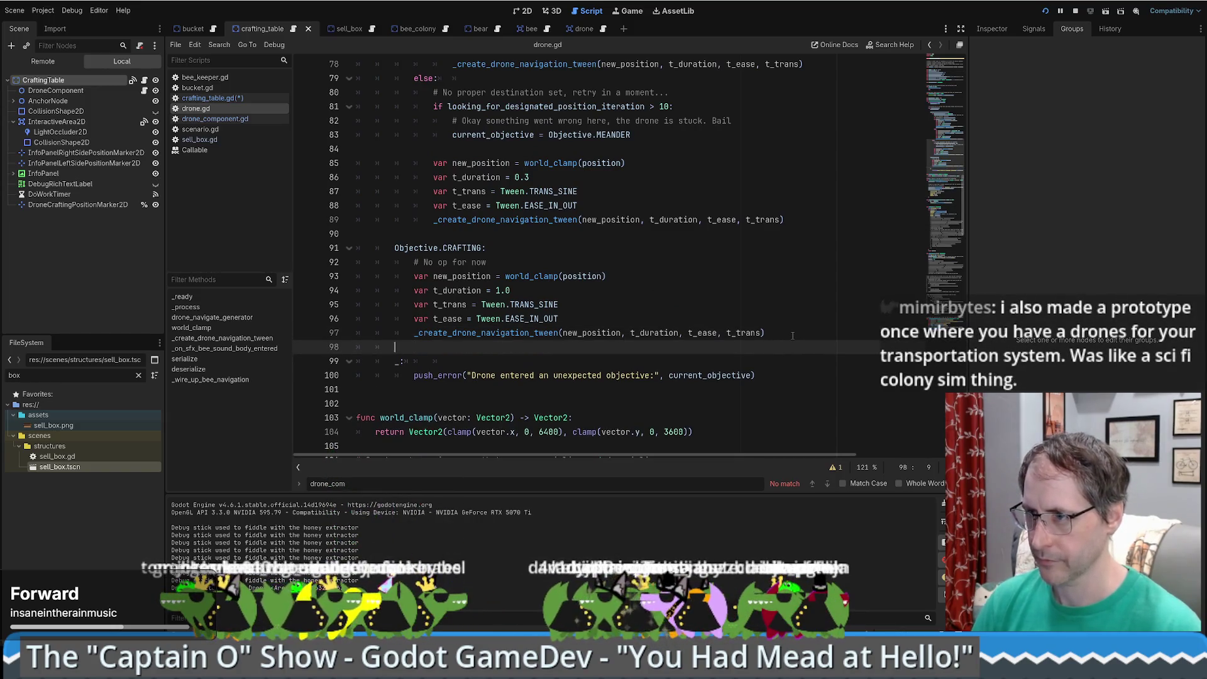
pyautogui.write('oB.')
pyautogui.press('BackSpace')
pyautogui.press('BackSpace')
pyautogui.press('BackSpace')
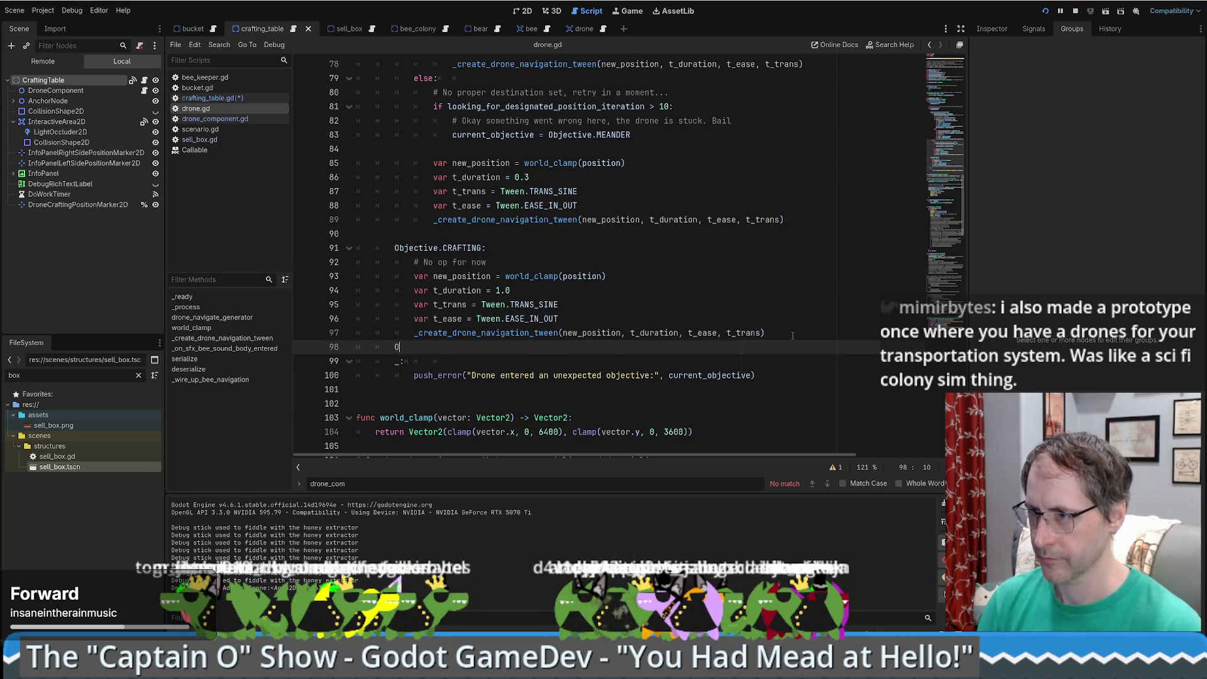
pyautogui.write('Ob')
pyautogui.press('Return')
pyautogui.write('.N')
pyautogui.press('Return')
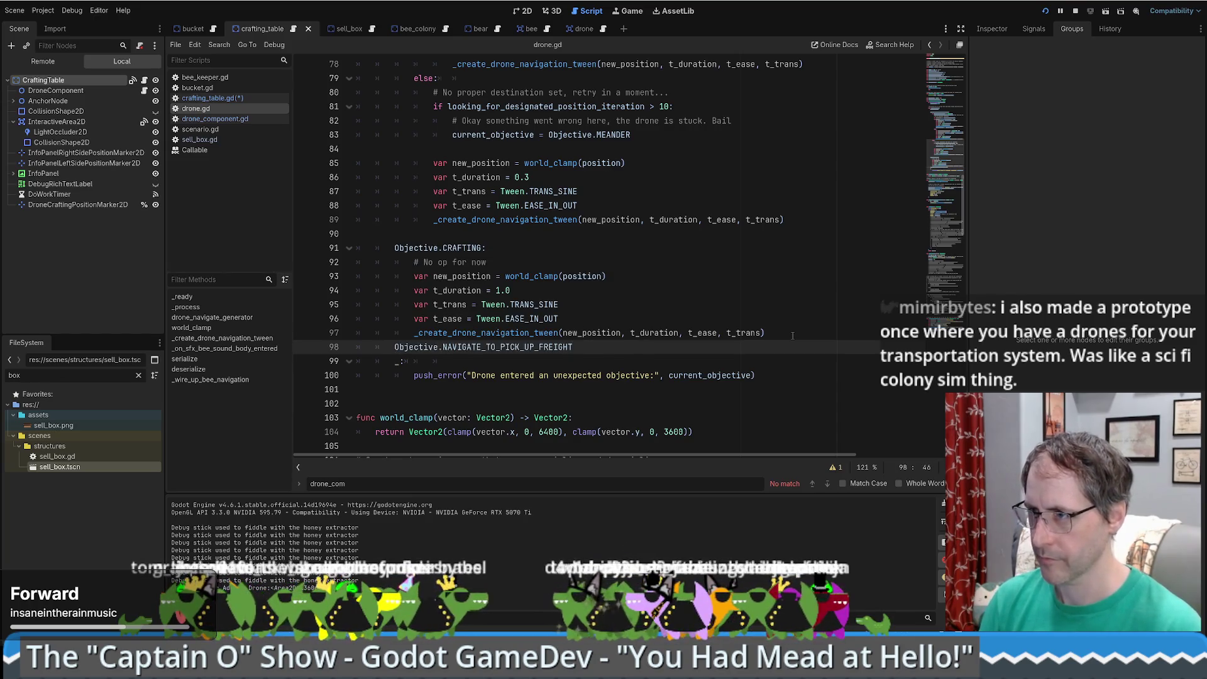
pyautogui.write(':')
pyautogui.press('Return')
# - Copy the CRAFTING tween code (lines 92–97) into the new freight case, separate the cases, and save
pyautogui.click(537, 257)
pyautogui.moveTo(536, 252); pyautogui.dragTo(790, 333)
pyautogui.hotkey('ctrl', 'c')
pyautogui.click(594, 345)
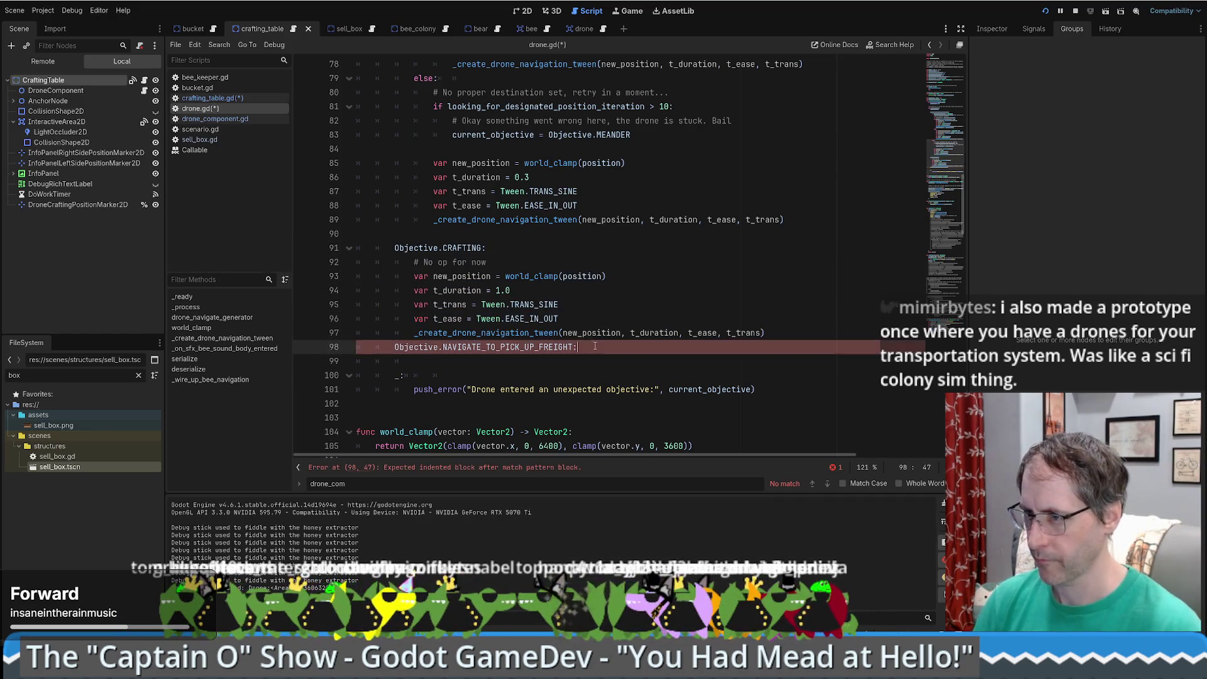
pyautogui.hotkey('ctrl', 'v')
pyautogui.scroll(-2, 629, 339)
pyautogui.click(671, 336)
pyautogui.click(788, 248)
pyautogui.press('Return')
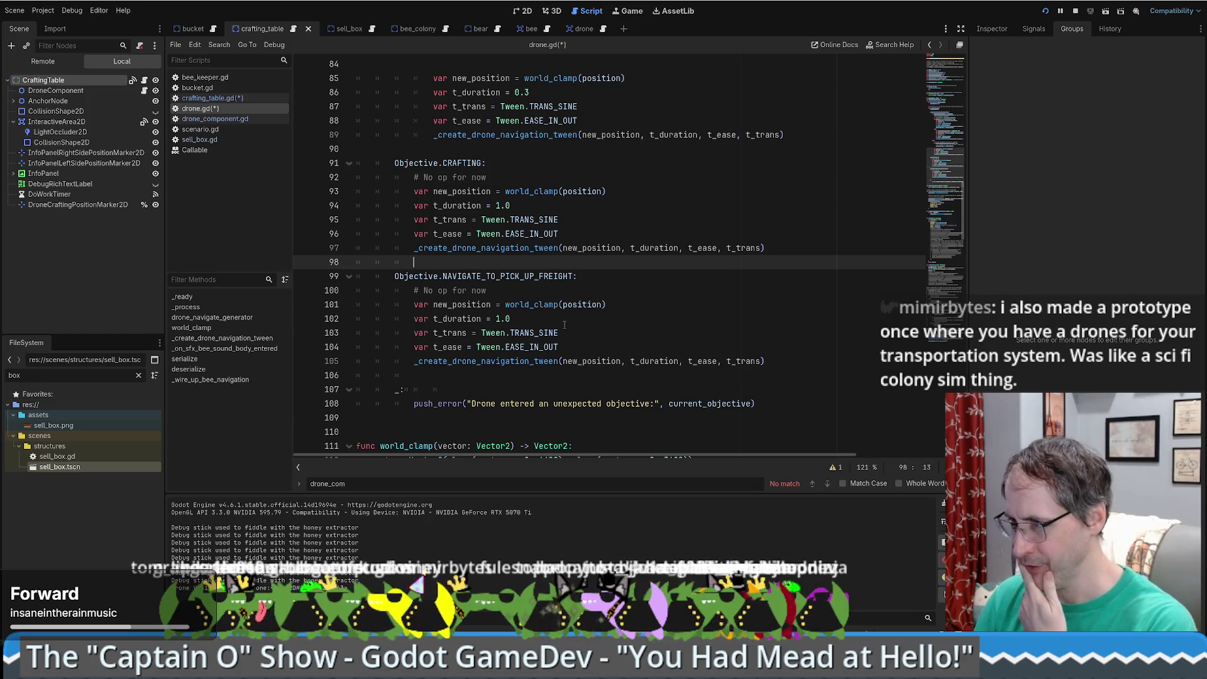
pyautogui.moveTo(443, 277); pyautogui.dragTo(566, 277)
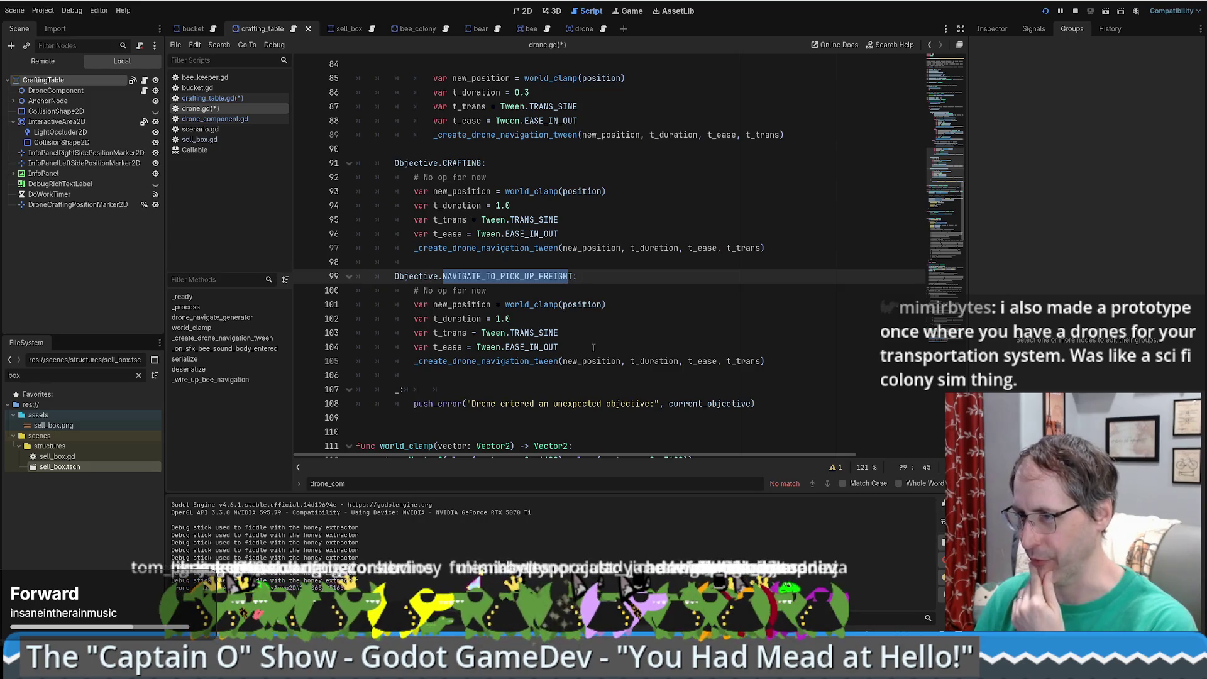
pyautogui.click(610, 304)
pyautogui.hotkey('ctrl', 's')
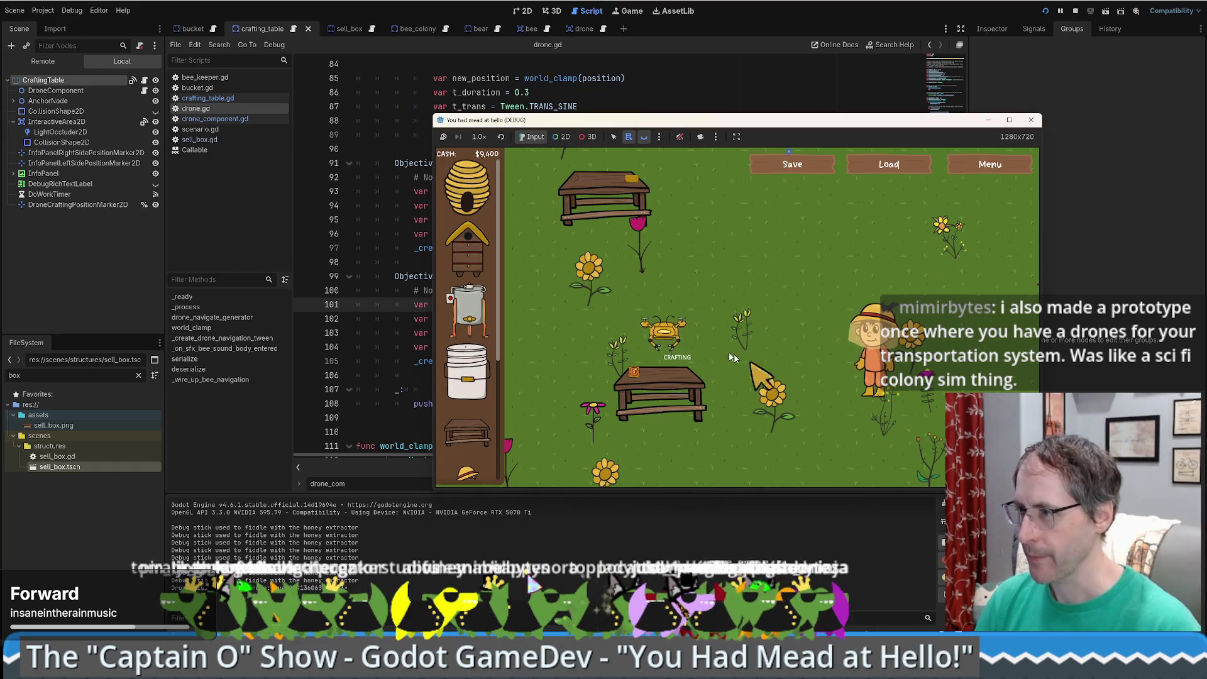
# - Walk the farmer to the crafting table in full screen, then restore and move the game window aside
pyautogui.press('a')
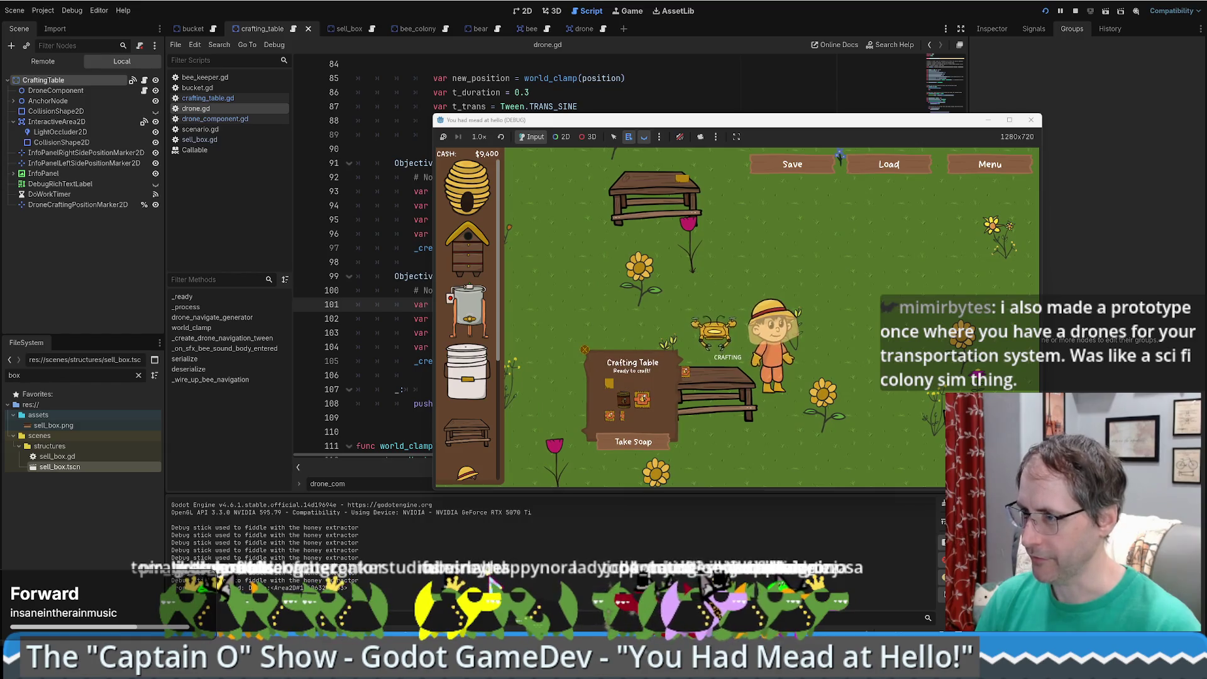
pyautogui.click(1008, 120)
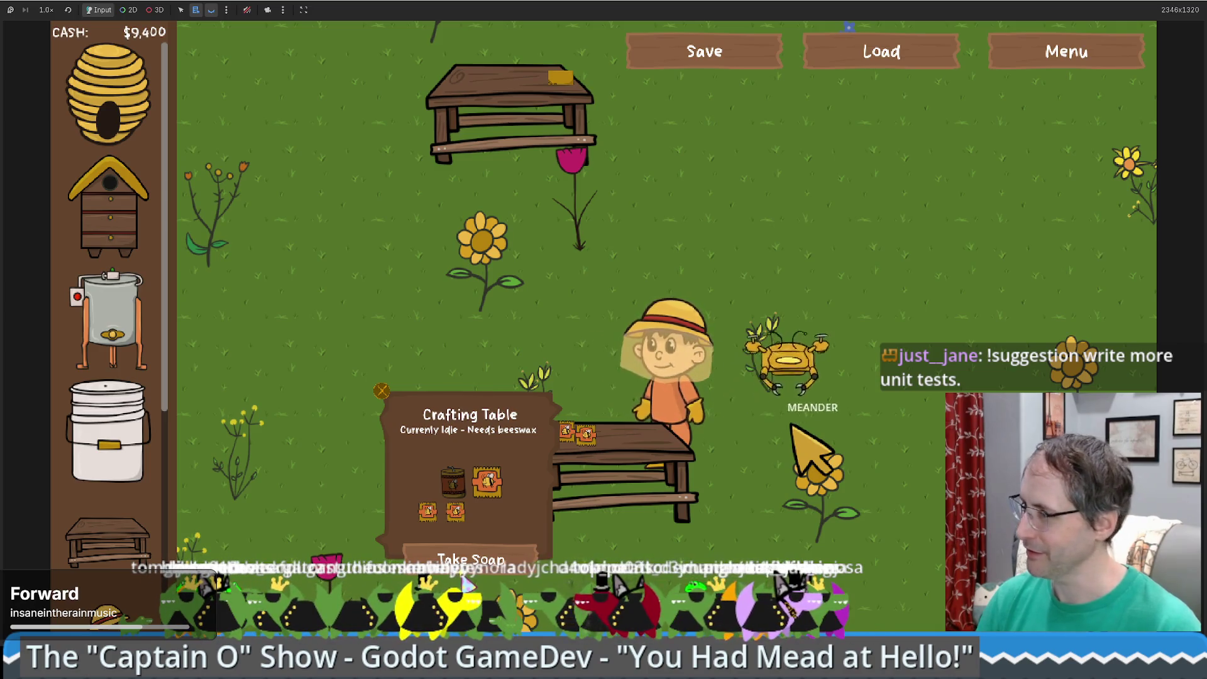
pyautogui.click(809, 331)
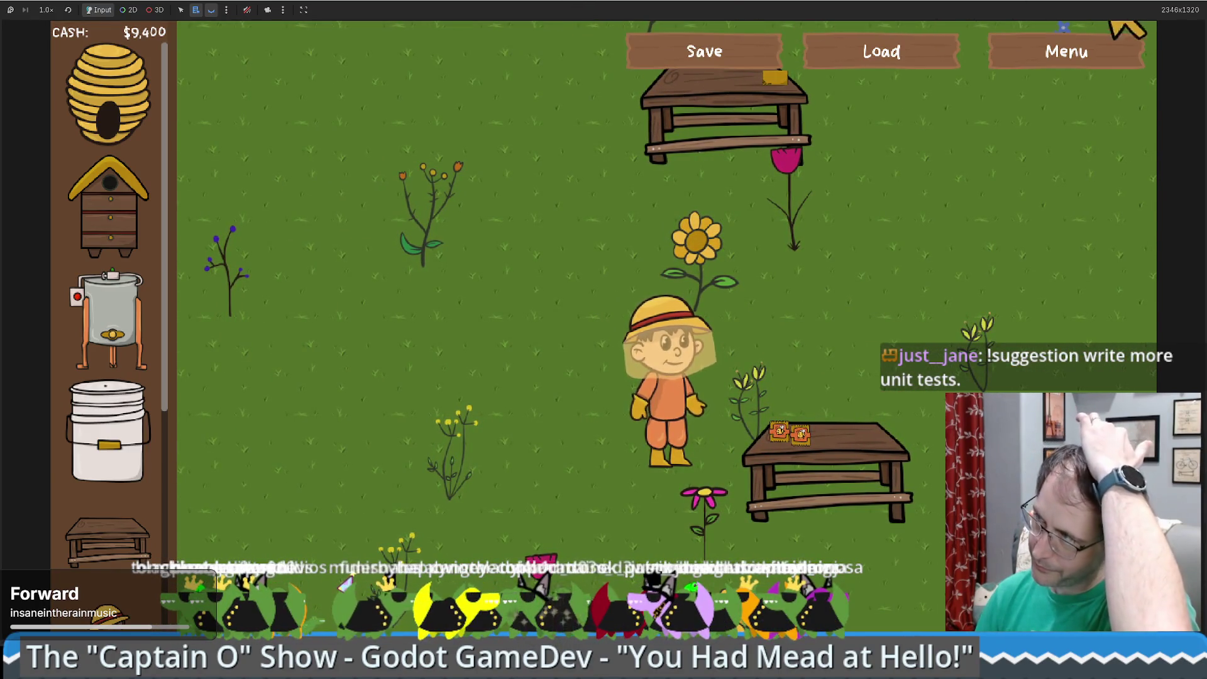
pyautogui.doubleClick(624, 123)
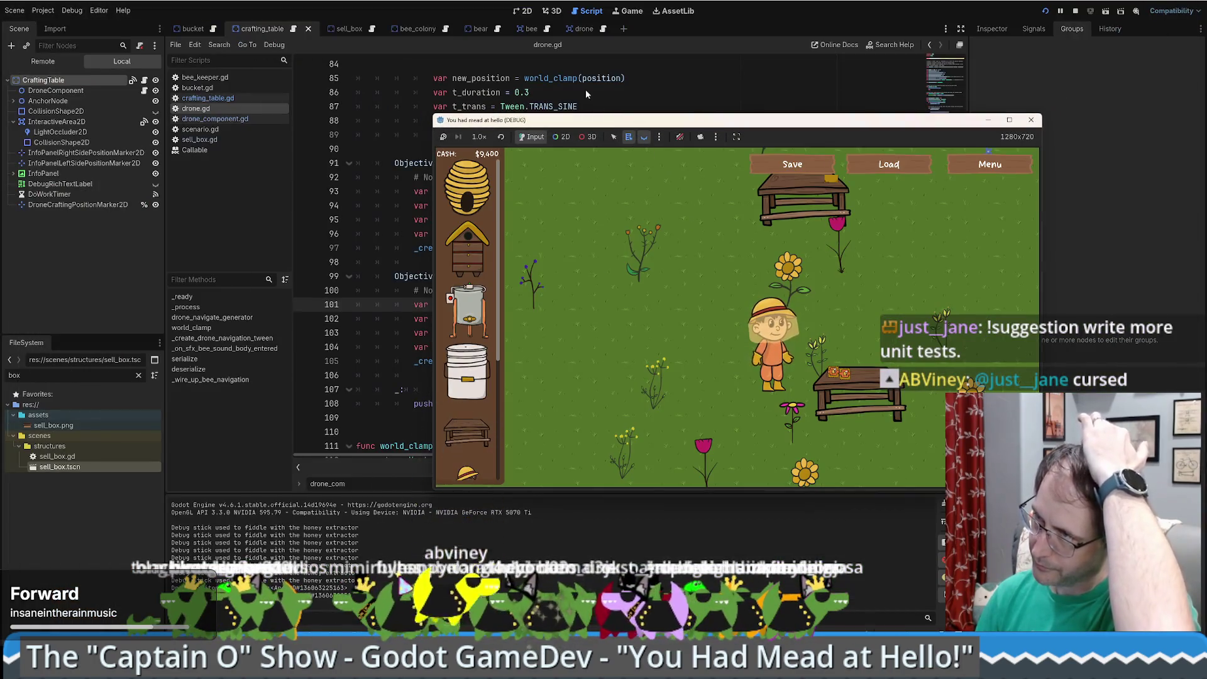
pyautogui.moveTo(624, 124); pyautogui.dragTo(730, 104)
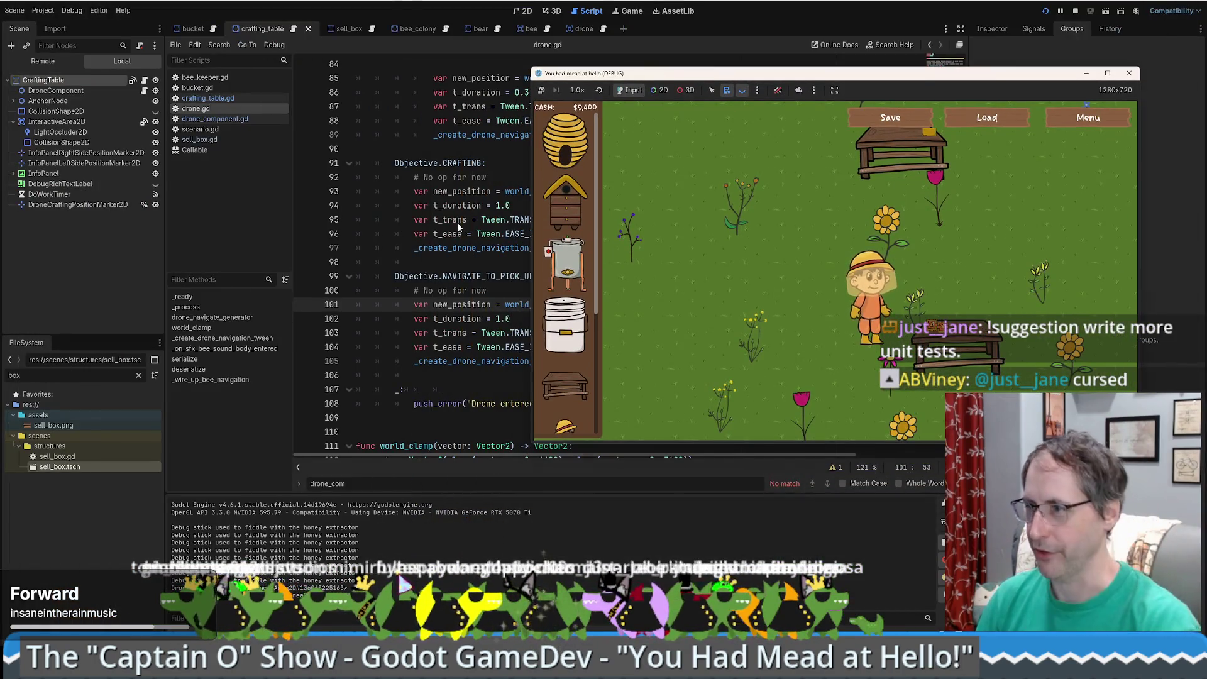
pyautogui.scroll(3, 692, 252)
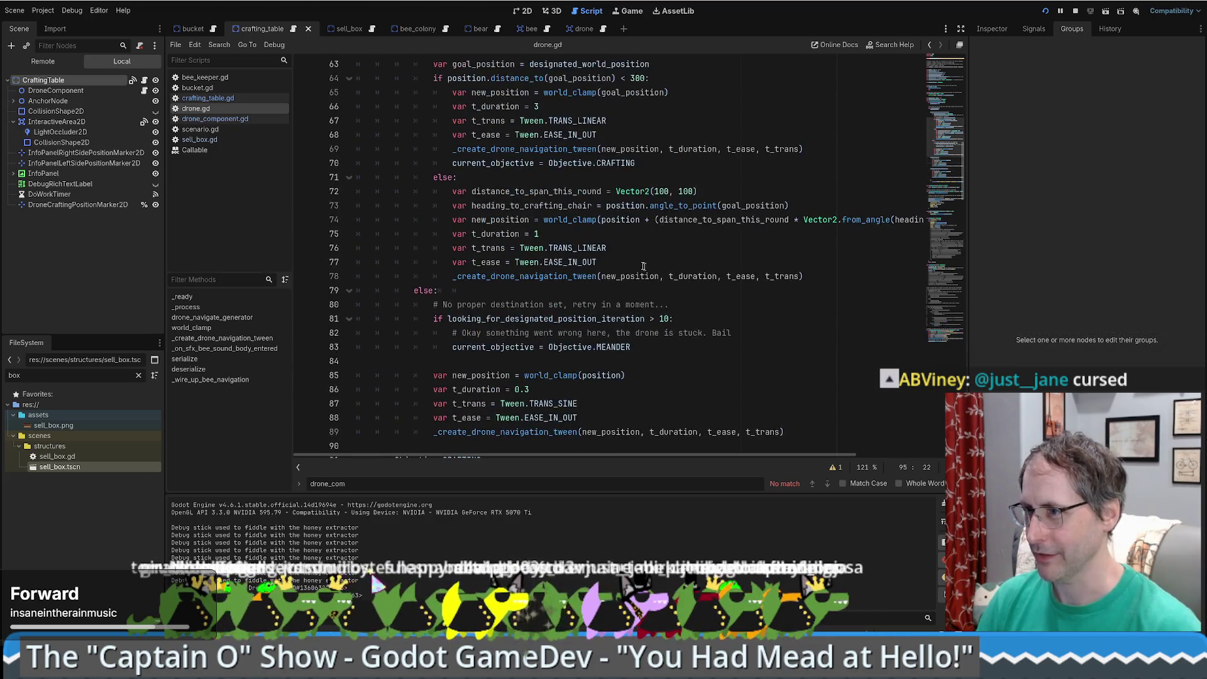
# - In crafting_table.gd, remove blank line 202 and start a new indented line after line 201
pyautogui.scroll(-5, 806, 271)
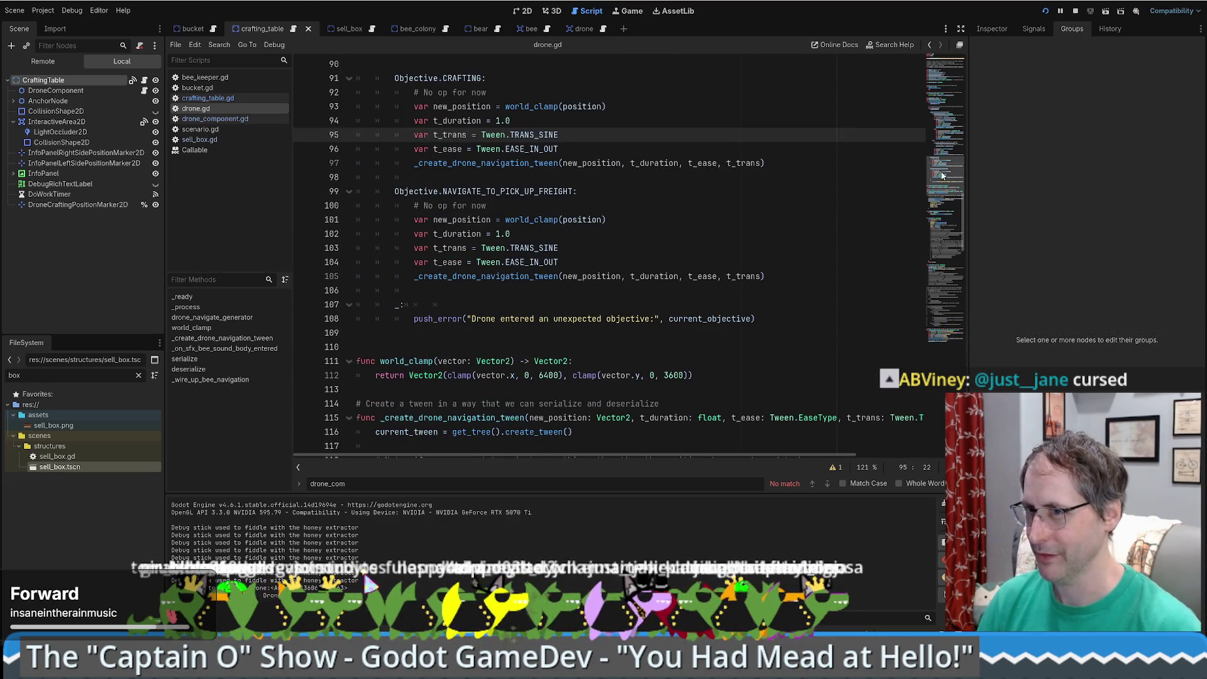
pyautogui.moveTo(942, 176); pyautogui.dragTo(958, 108)
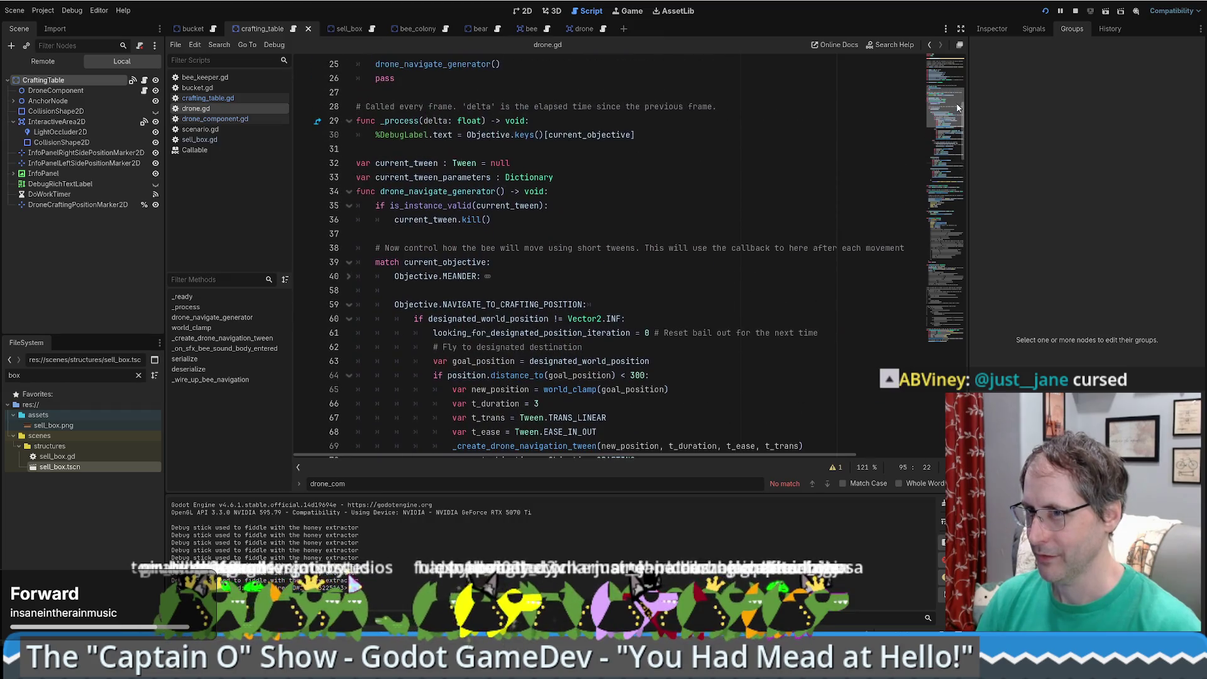
pyautogui.click(217, 98)
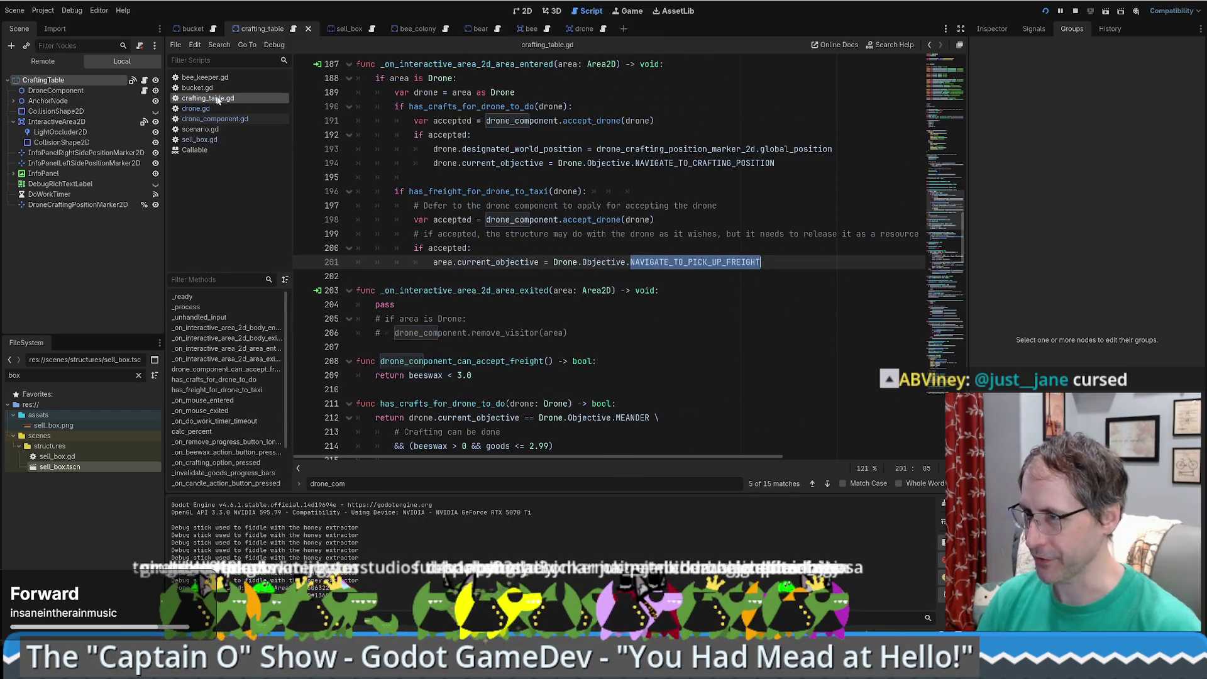
pyautogui.click(858, 254)
pyautogui.scroll(3, 836, 261)
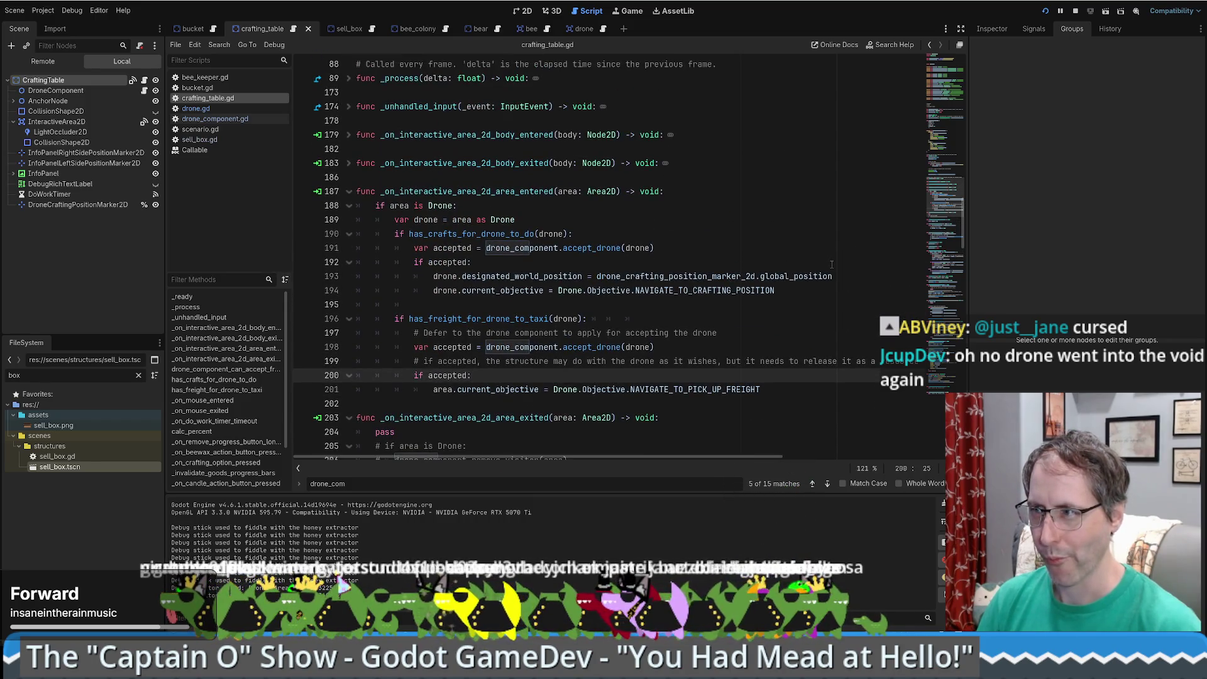
pyautogui.scroll(-3, 670, 295)
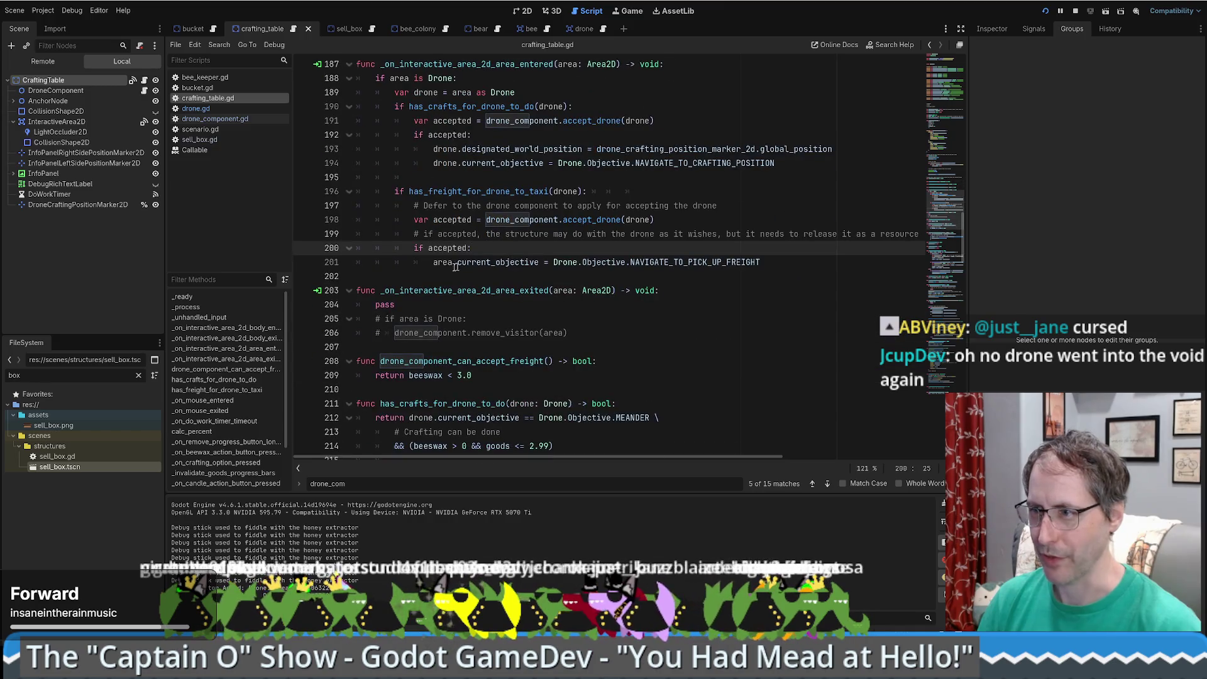
pyautogui.press('Down')
pyautogui.press('Down')
pyautogui.press('BackSpace')
pyautogui.press('Return')
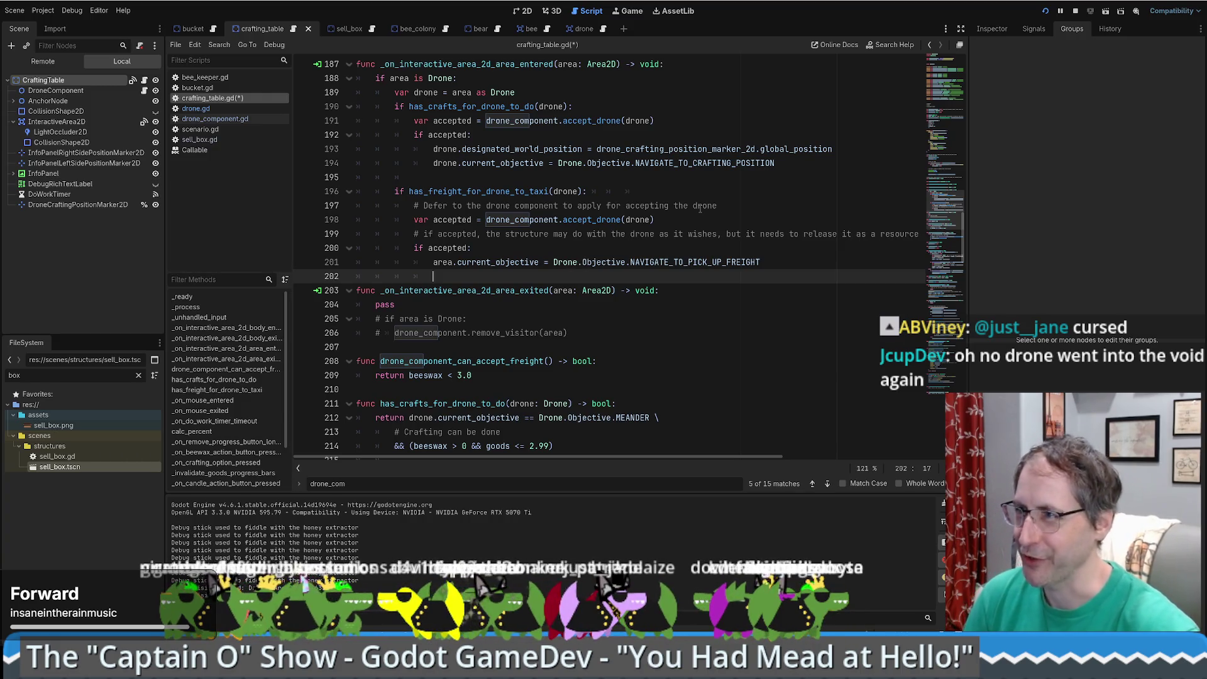
pyautogui.press('F5')
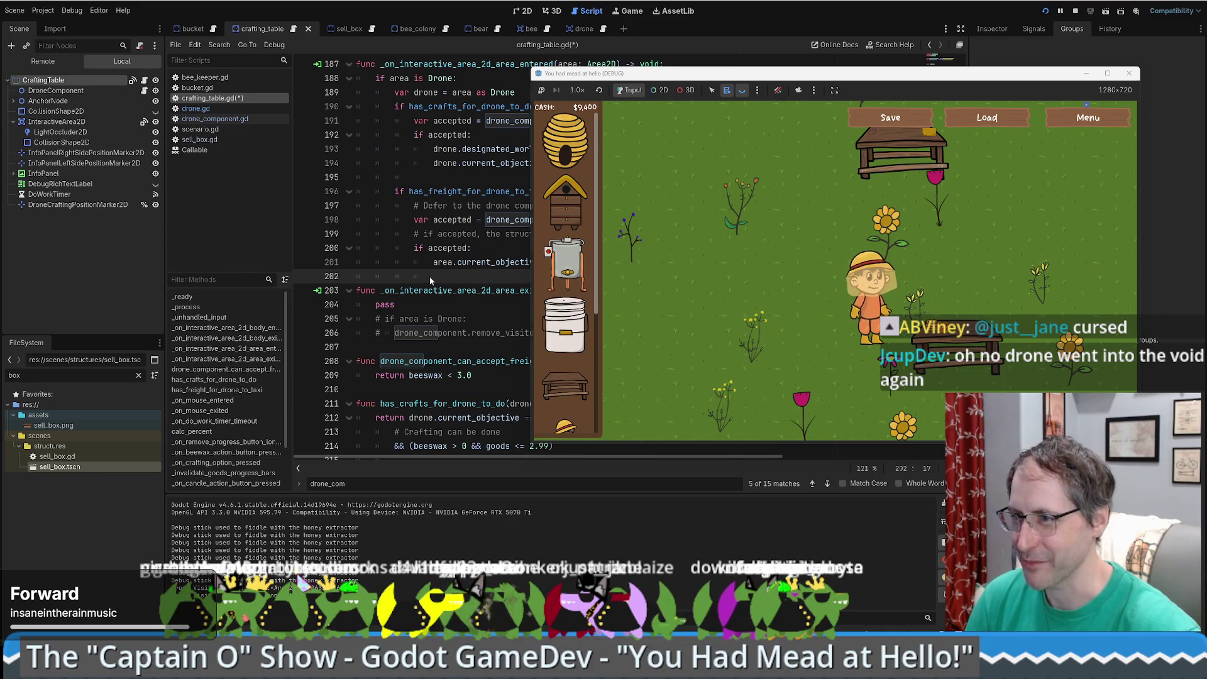
# - Set a breakpoint on line 198 of crafting_table.gd and run the game again
pyautogui.press('F8')
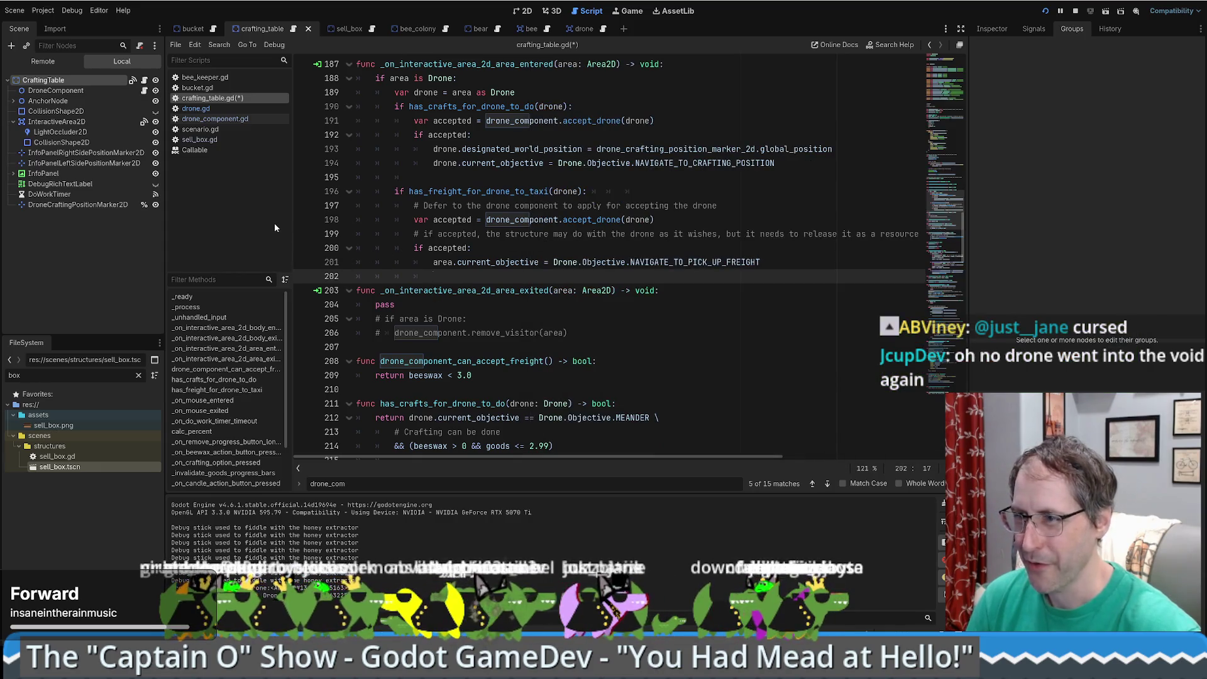
pyautogui.click(303, 219)
pyautogui.press('F5')
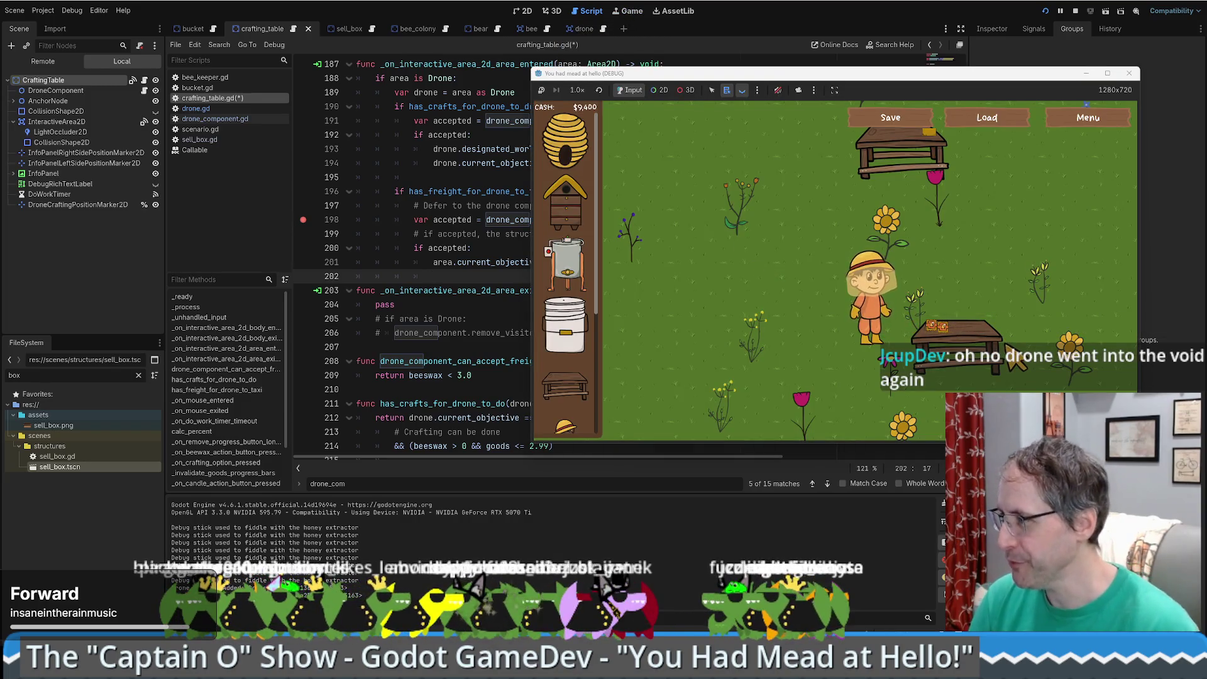
# - Walk the beekeeper around the meadow past the tables, then stop the game
pyautogui.press('d')
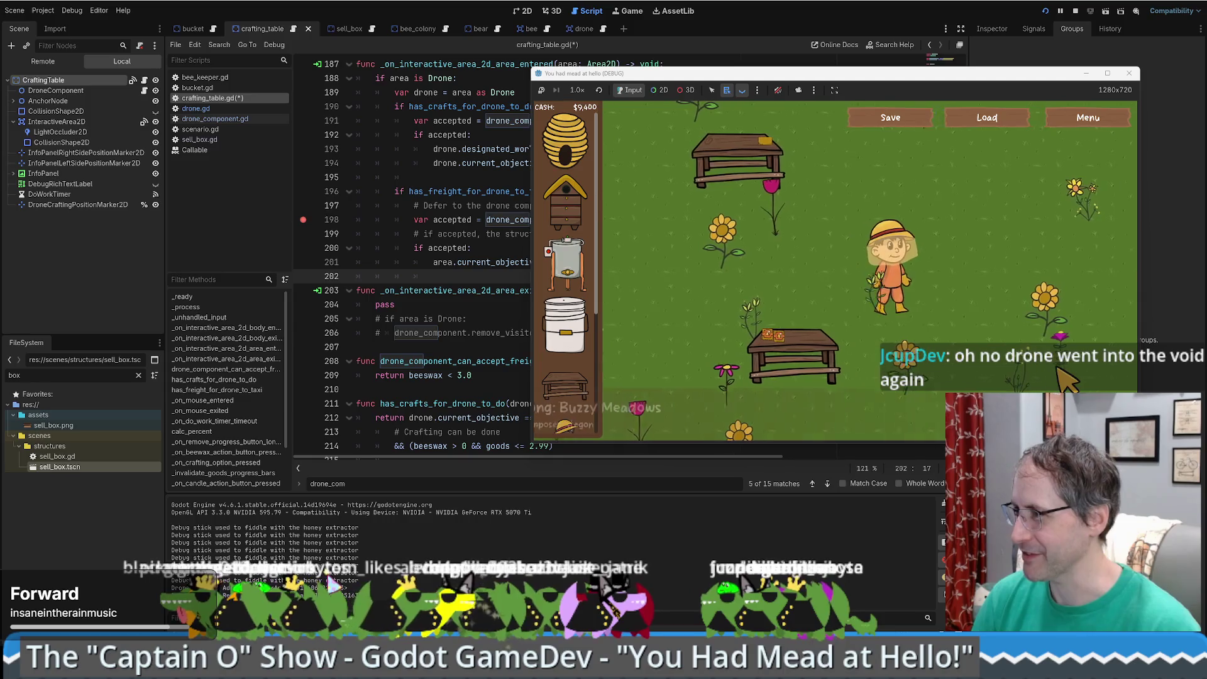
pyautogui.press('w')
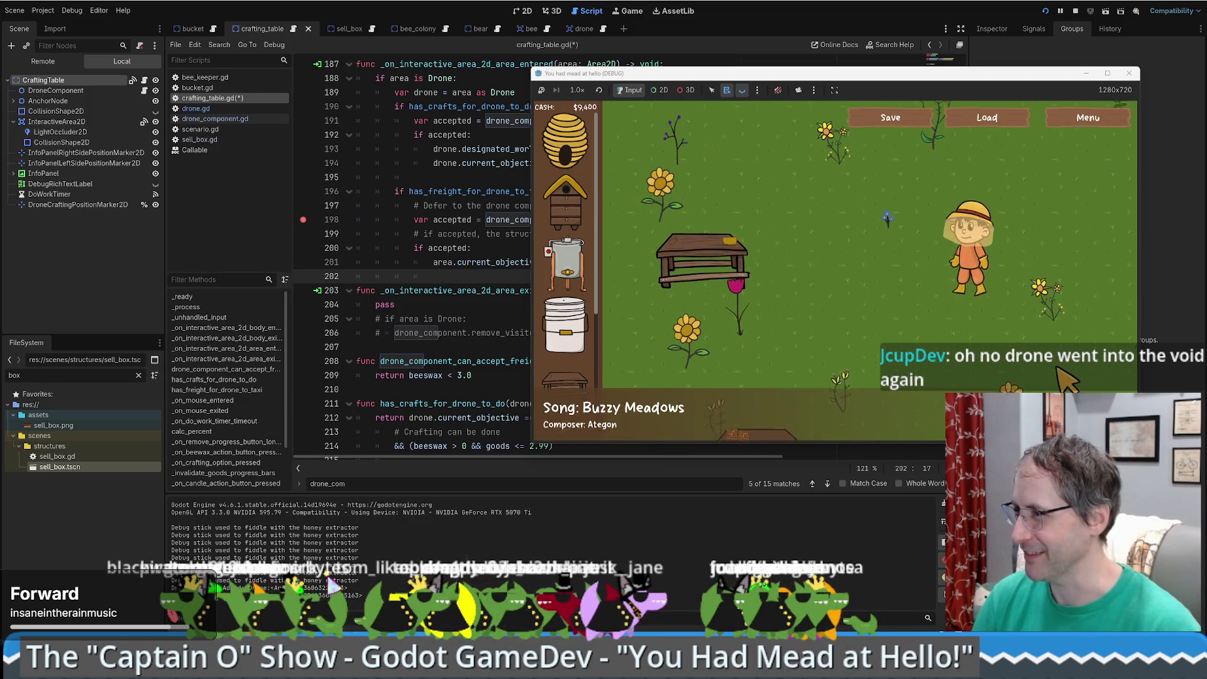
pyautogui.press('a')
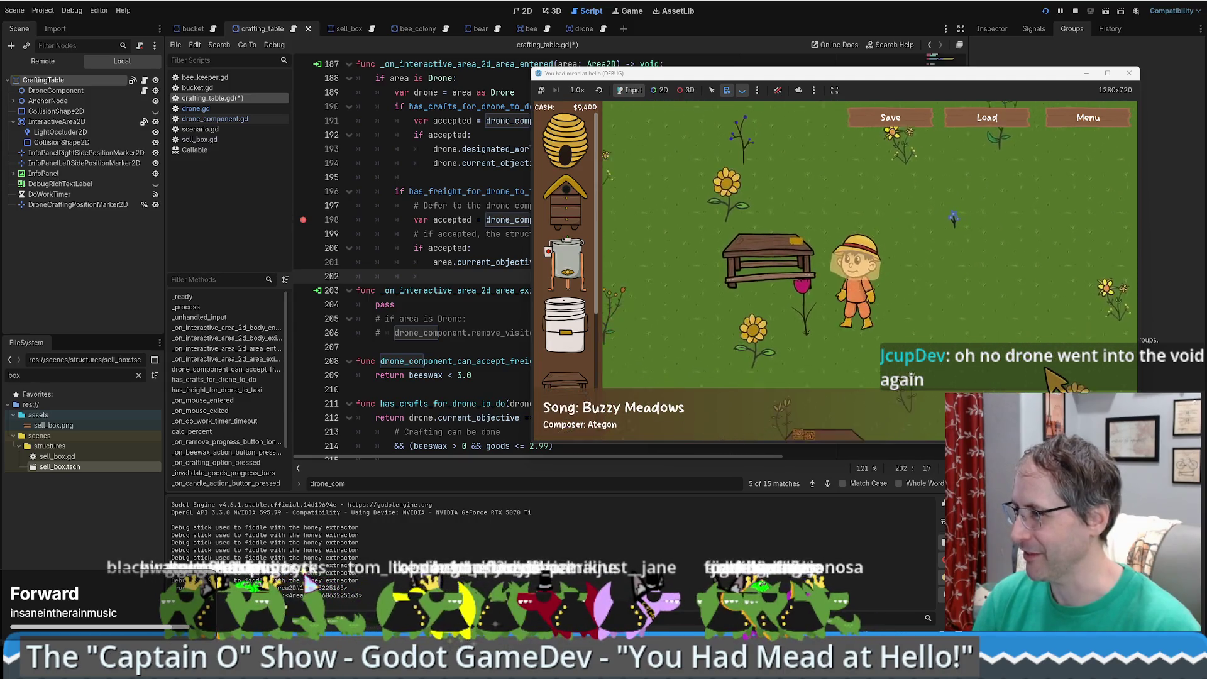
pyautogui.press('s')
pyautogui.press('a')
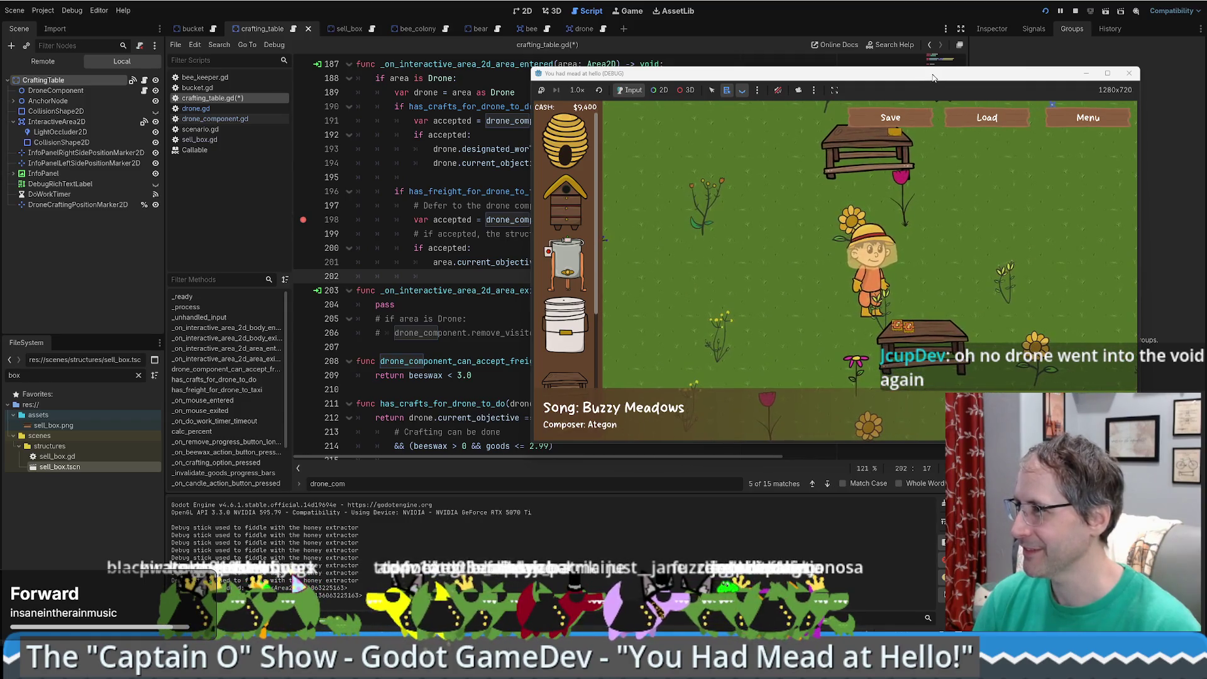
pyautogui.moveTo(932, 78); pyautogui.dragTo(858, 53)
pyautogui.press('F8')
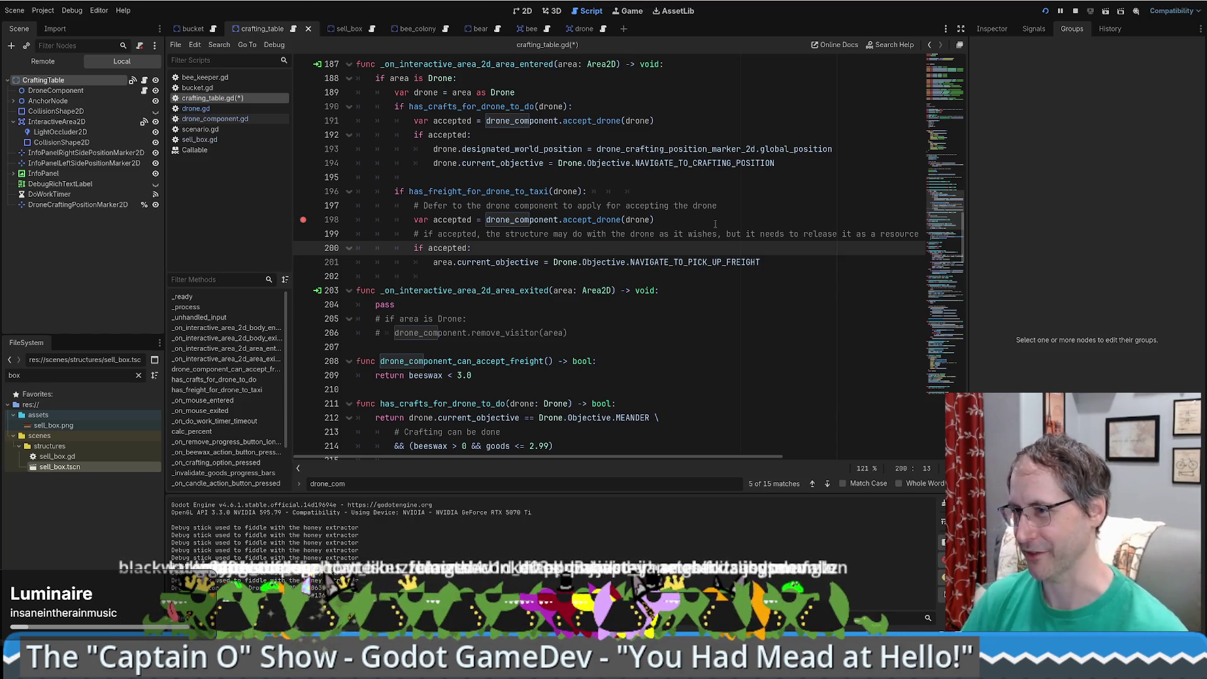
# - Save crafting_table.gd and relaunch the game to test the drone
pyautogui.hotkey('ctrl', 's')
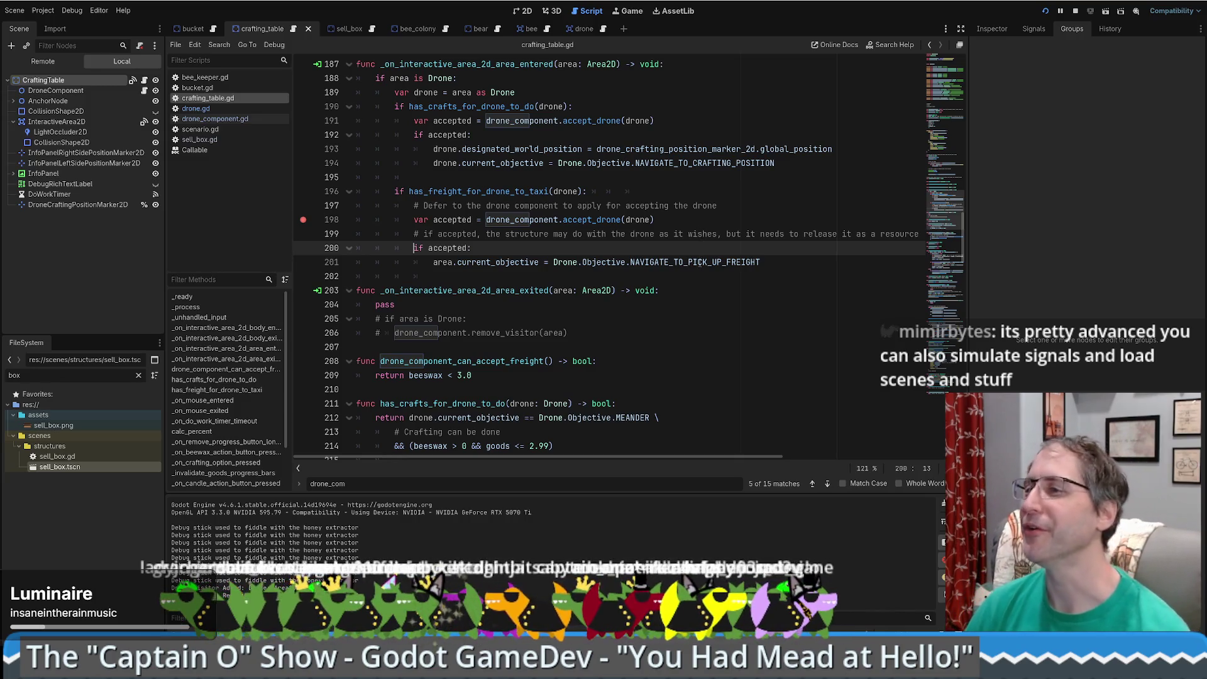
pyautogui.scroll(2, 697, 264)
pyautogui.press('F5')
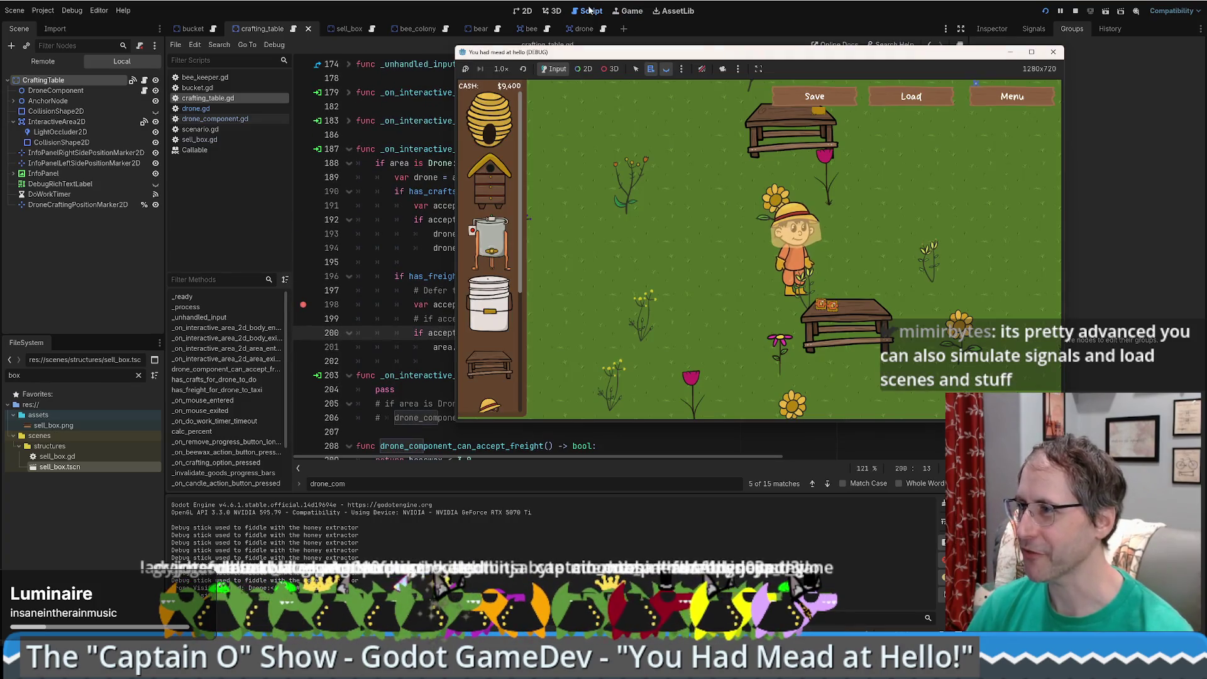
# - Override the game camera, zoom out and pan across the meadow to track the drone, then return to the editor
pyautogui.click(723, 69)
pyautogui.scroll(-3, 695, 208)
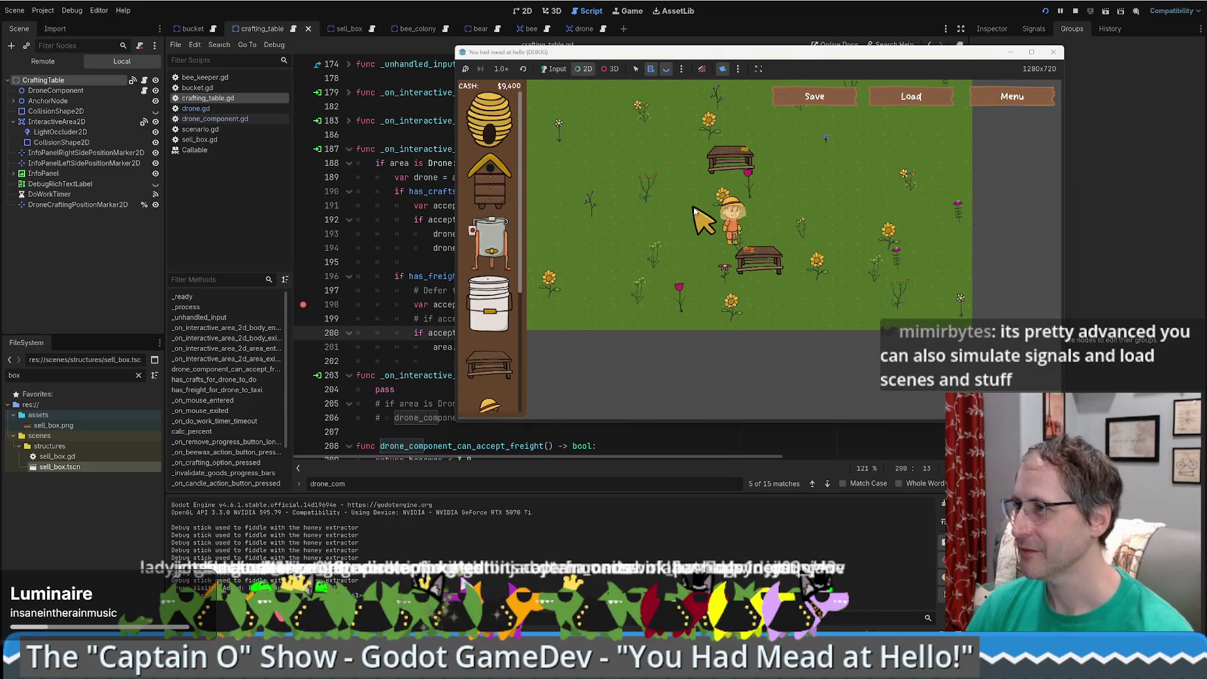
pyautogui.scroll(-5, 635, 269)
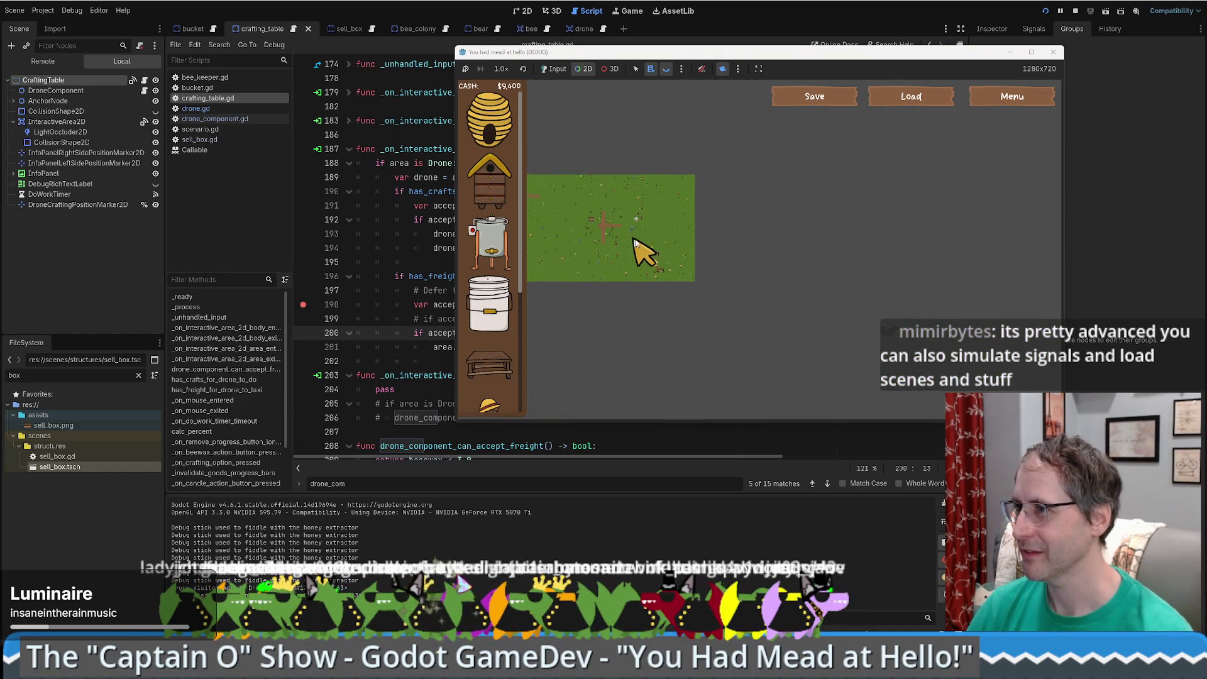
pyautogui.scroll(8, 645, 213)
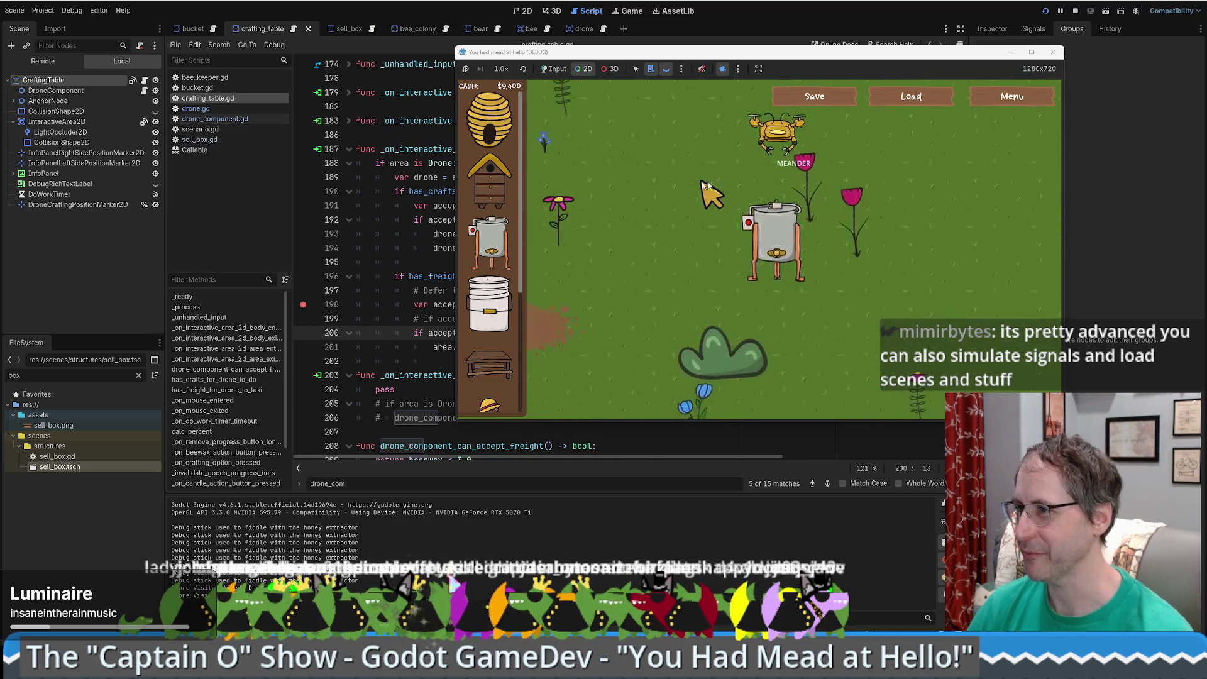
pyautogui.scroll(-2, 748, 221)
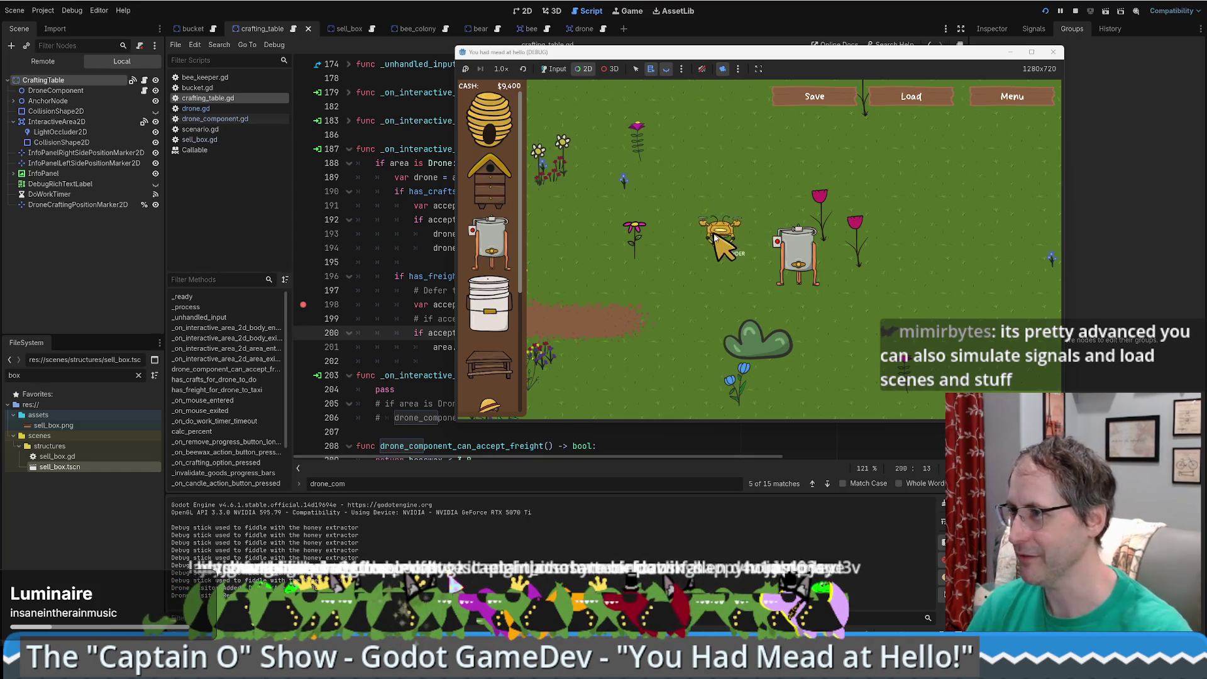
pyautogui.rightClick(723, 264)
pyautogui.click(739, 69)
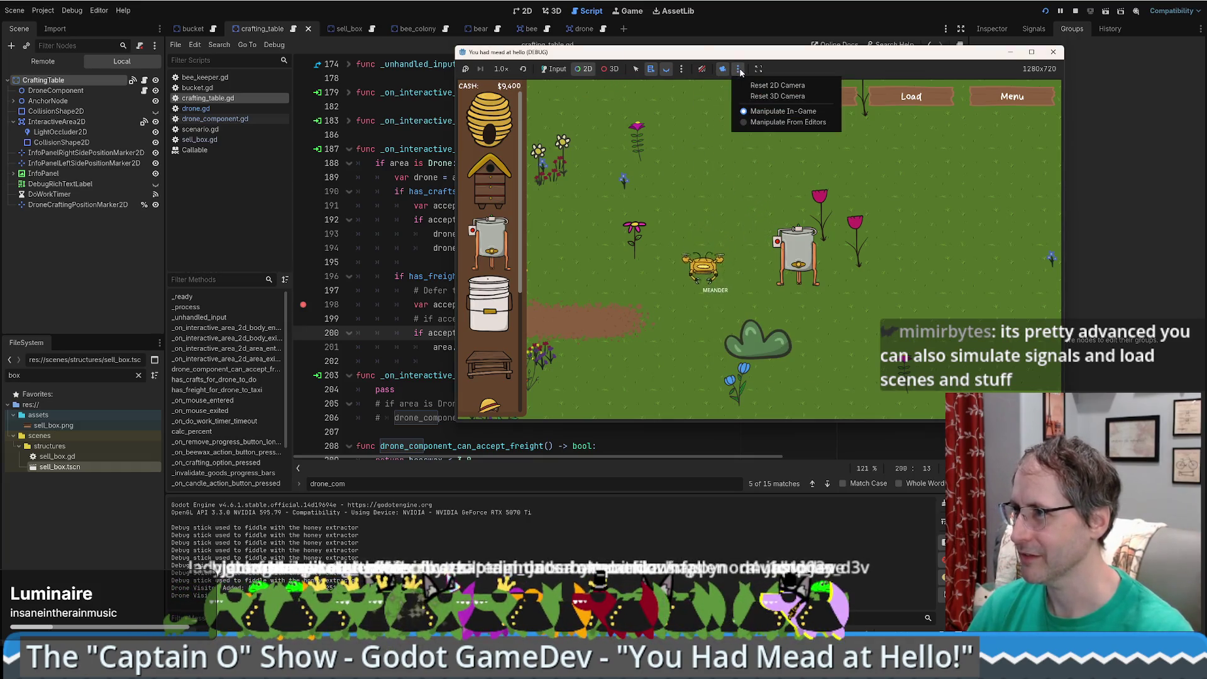
pyautogui.scroll(-3, 669, 286)
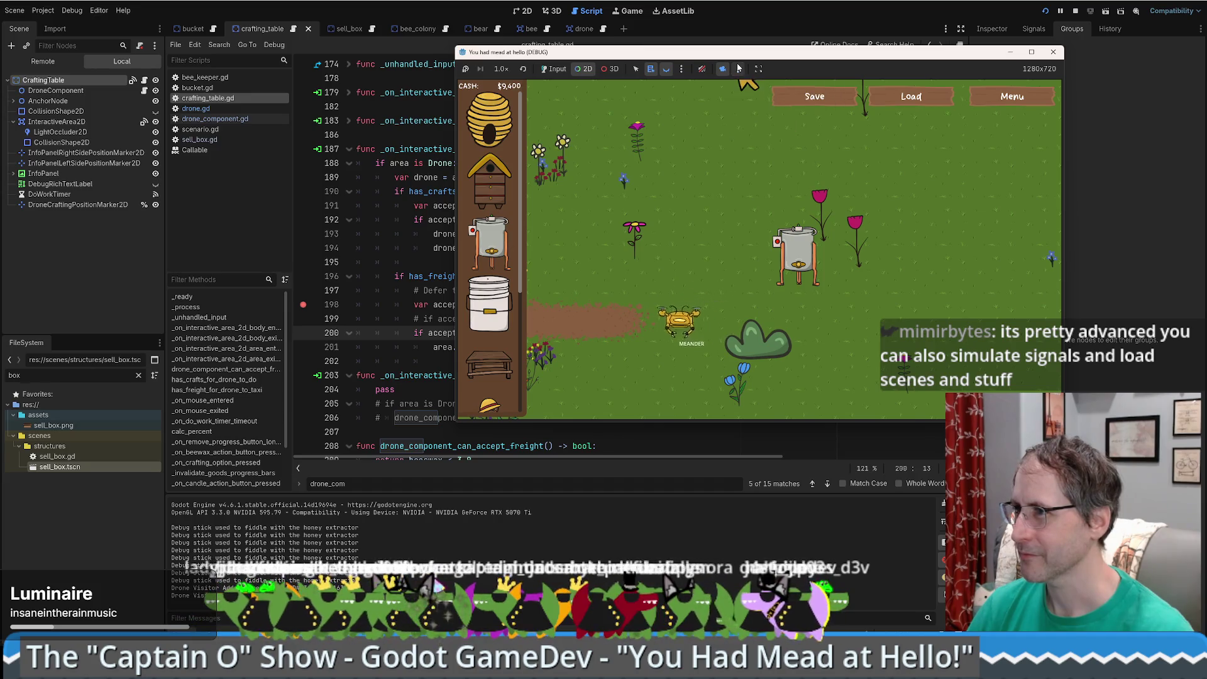
pyautogui.moveTo(668, 364); pyautogui.dragTo(767, 168)
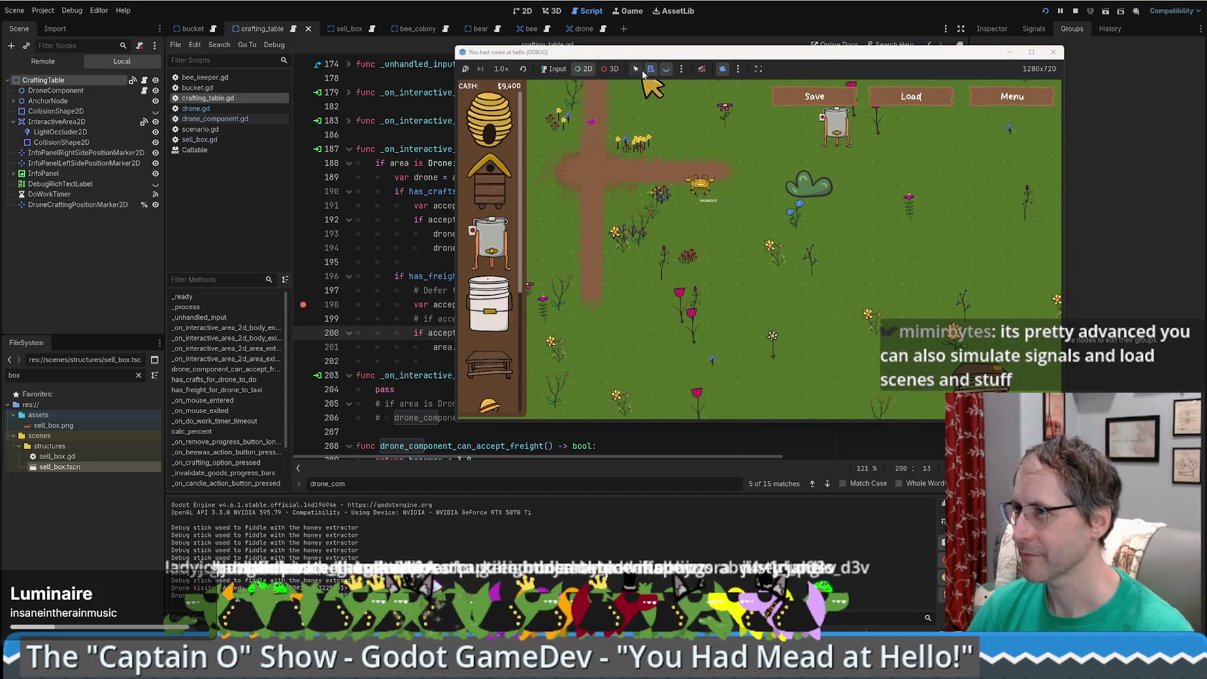
pyautogui.scroll(-3, 680, 227)
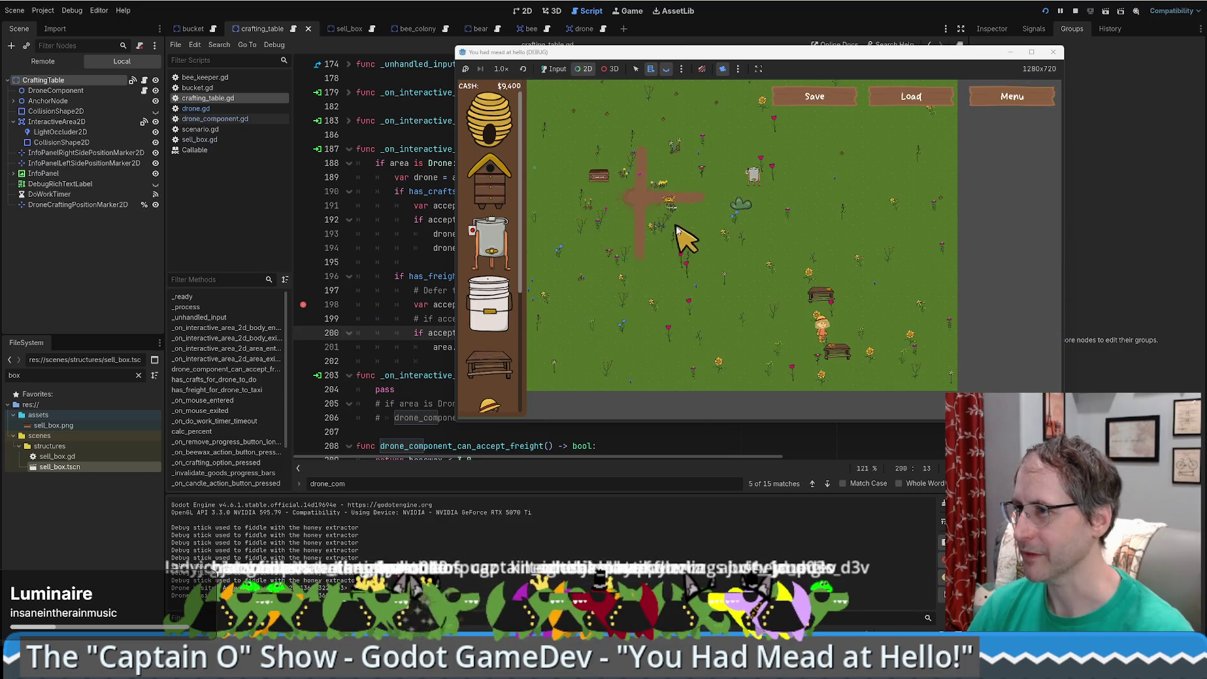
pyautogui.moveTo(626, 211); pyautogui.dragTo(728, 260)
pyautogui.scroll(-3, 729, 257)
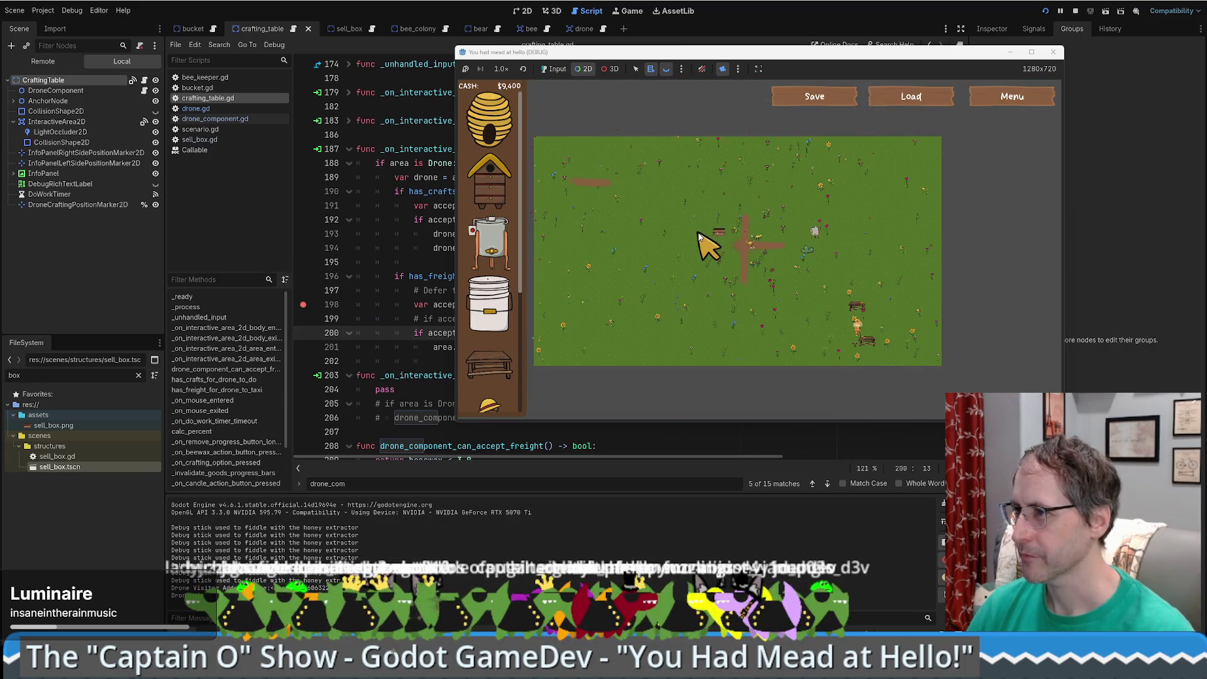
pyautogui.click(427, 276)
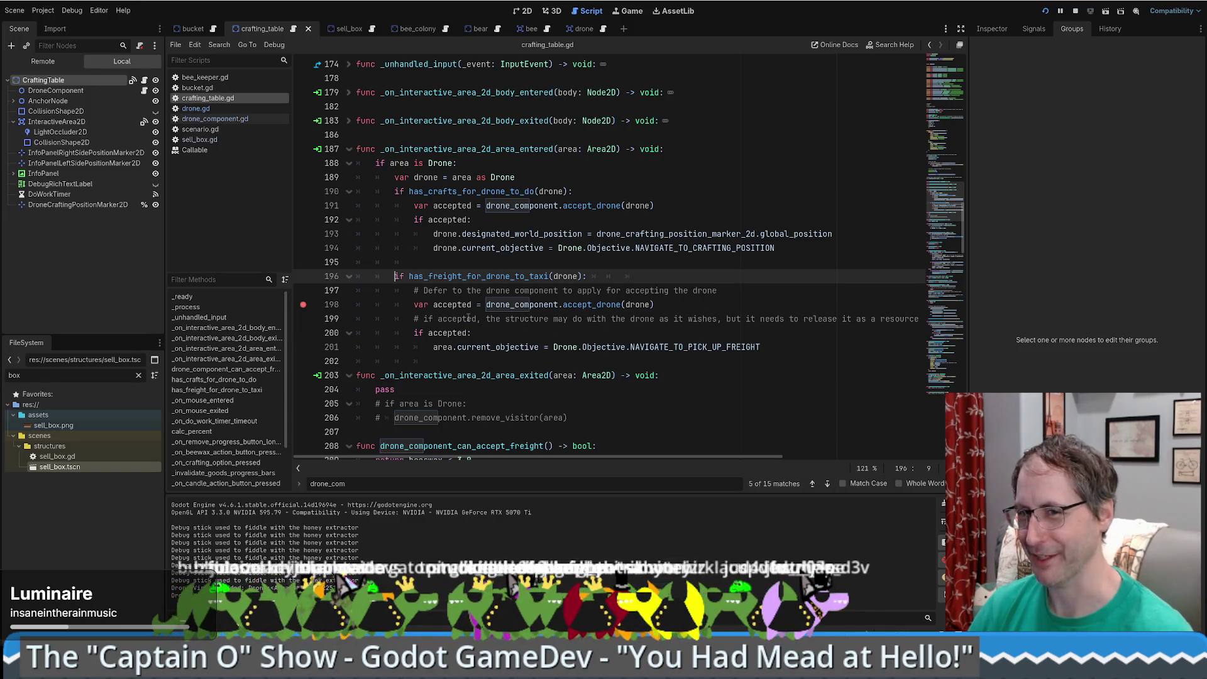
pyautogui.scroll(6, 496, 353)
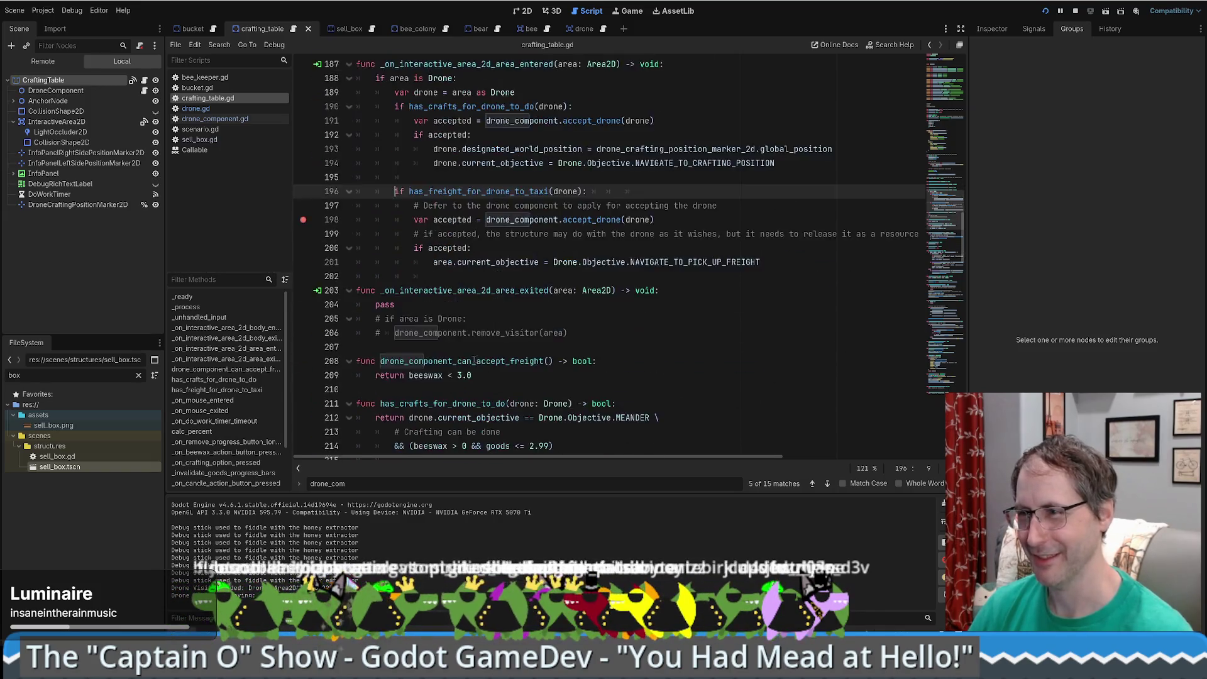
pyautogui.scroll(-10, 465, 353)
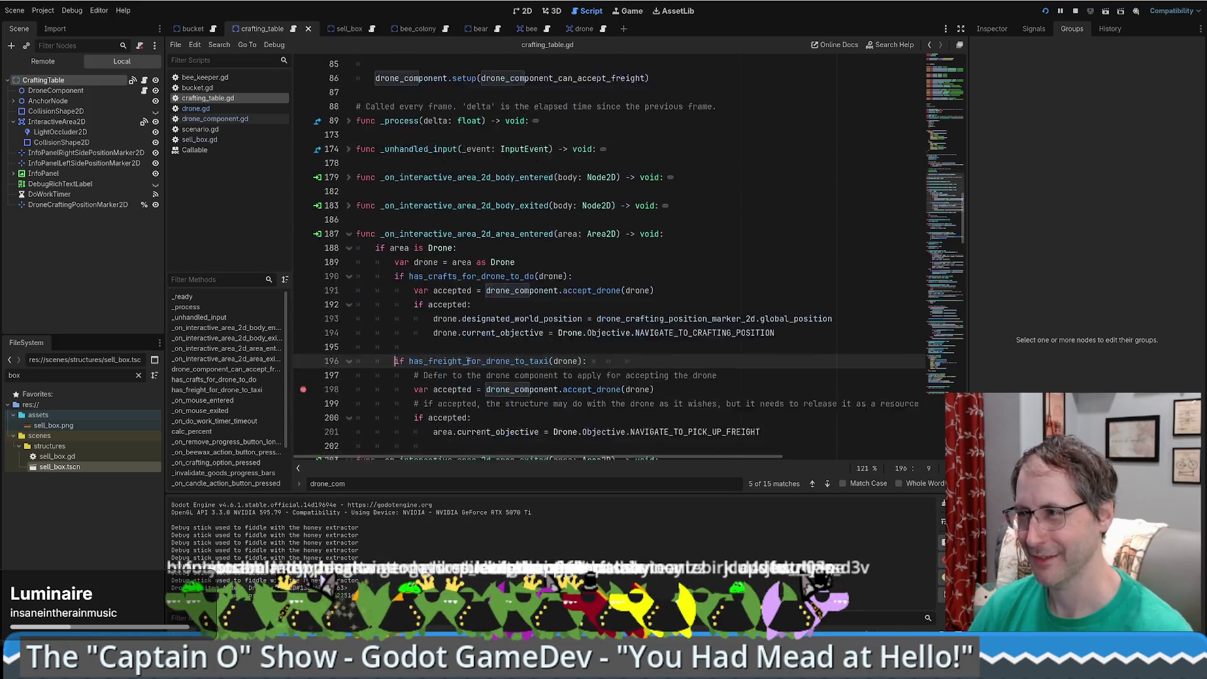
pyautogui.scroll(9, 504, 336)
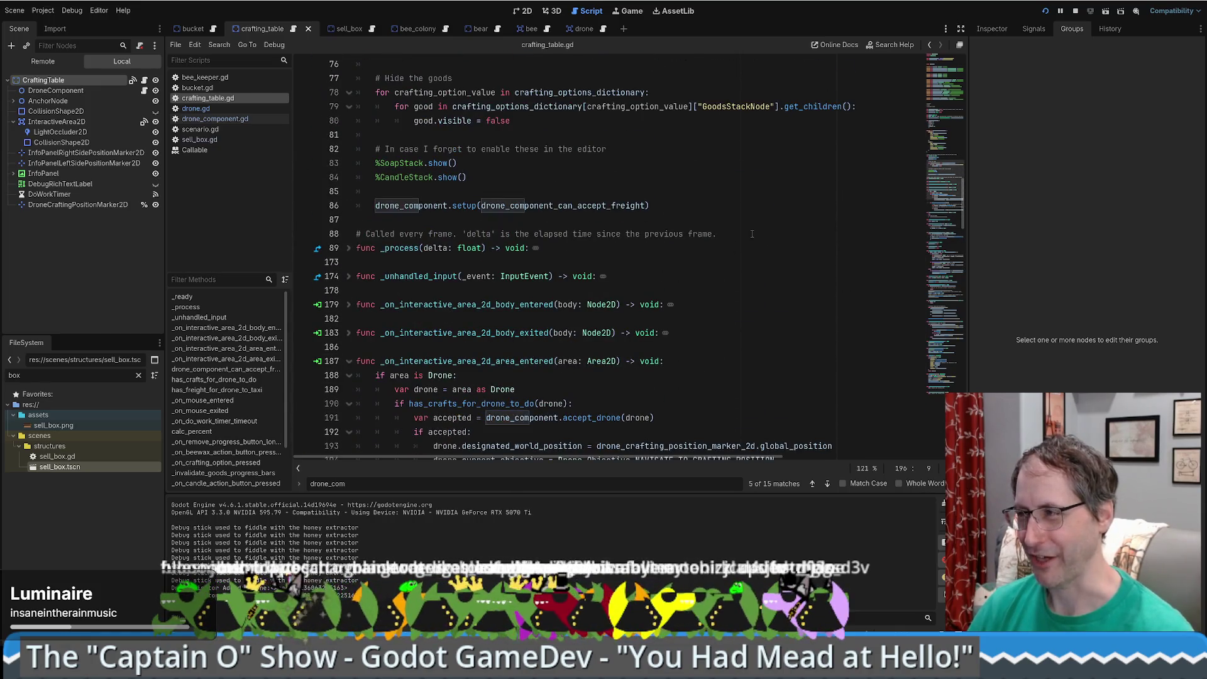
pyautogui.scroll(2, 958, 161)
pyautogui.moveTo(958, 161)
pyautogui.mouseDown()
pyautogui.moveTo(960, 124)
pyautogui.moveTo(938, 344)
pyautogui.moveTo(953, 177)
pyautogui.moveTo(942, 264)
pyautogui.mouseUp()
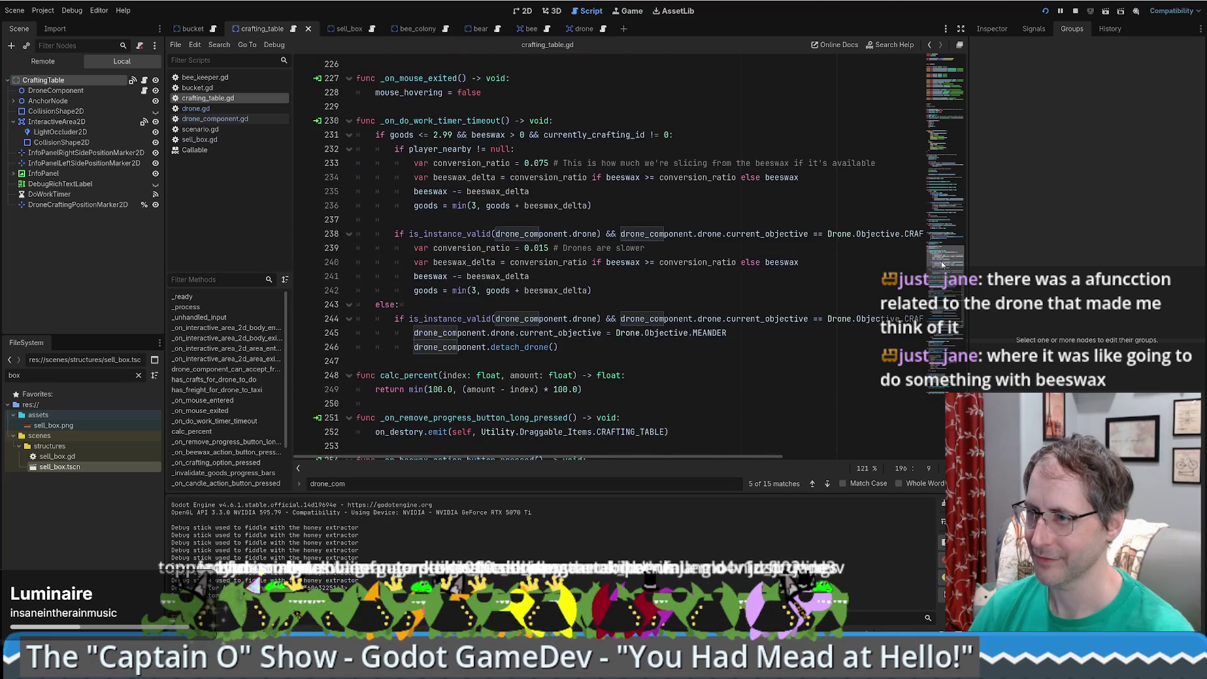
pyautogui.scroll(-15, 830, 321)
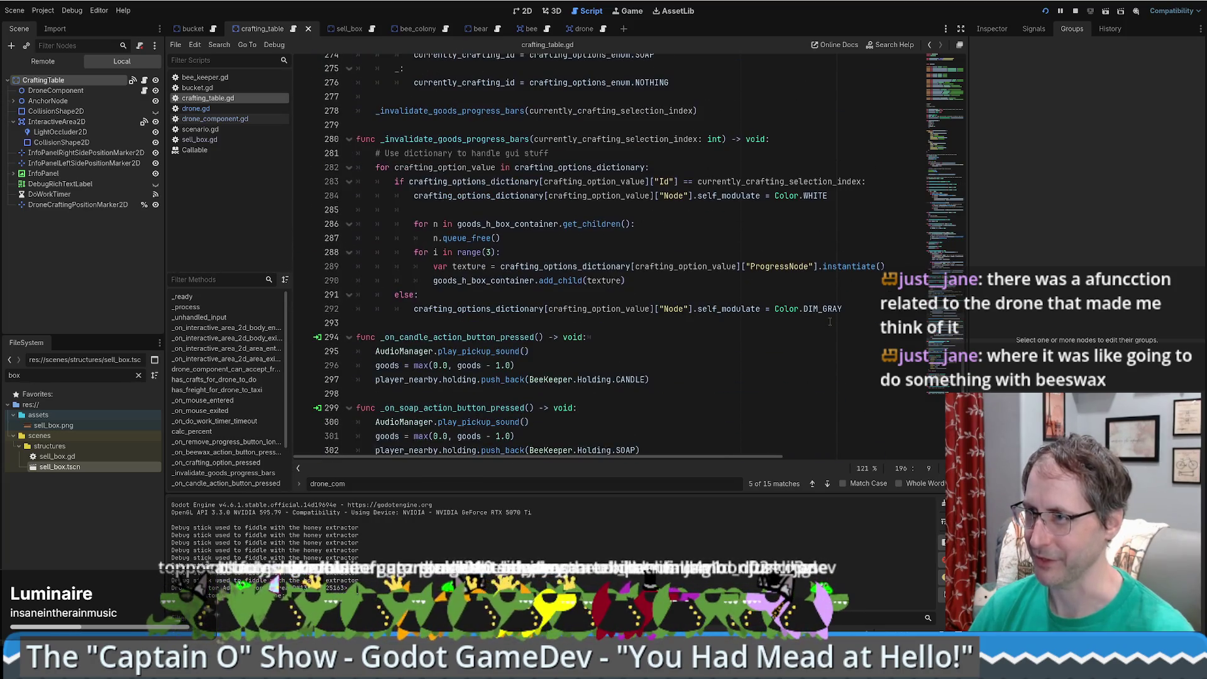
pyautogui.scroll(-10, 815, 305)
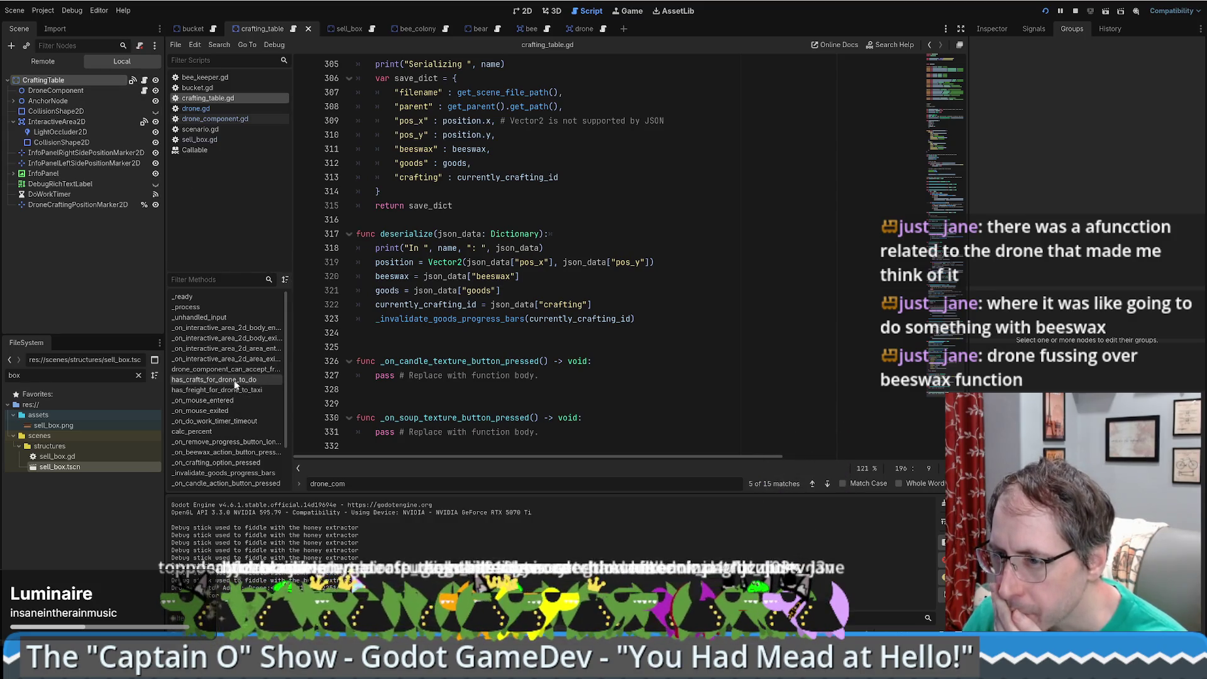
pyautogui.scroll(-1, 214, 386)
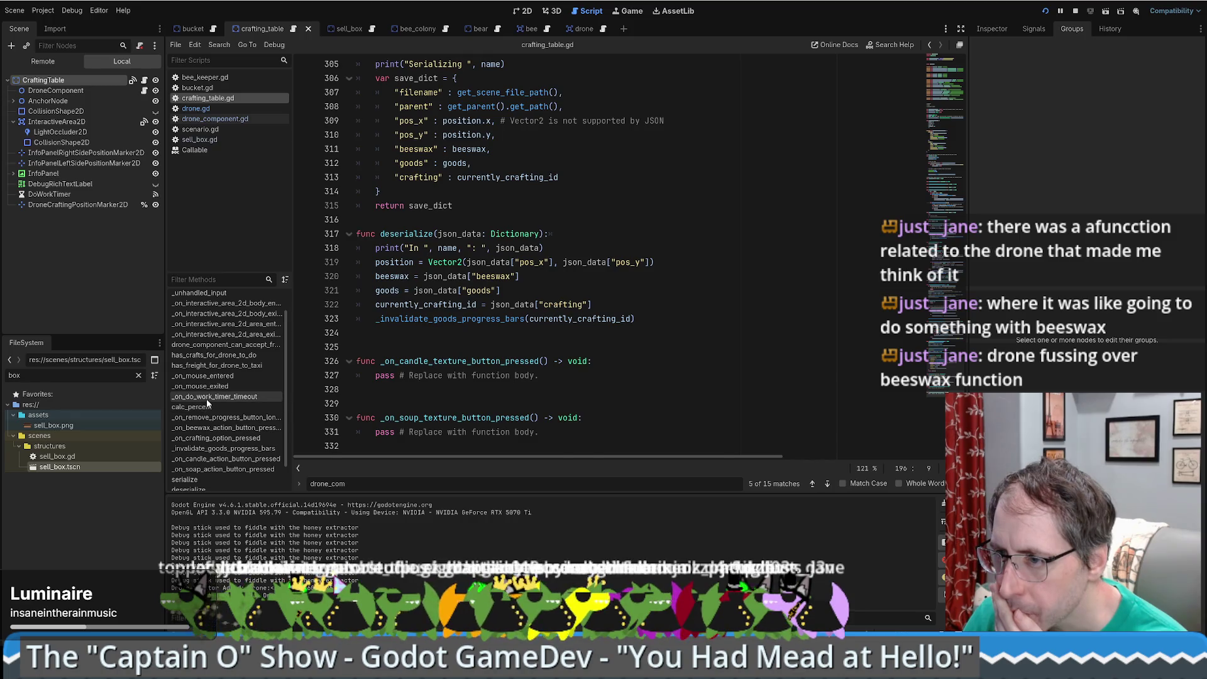
# - Add a '## Minding beeswax' comment line above _on_do_work_timer_timeout()
pyautogui.click(208, 396)
pyautogui.click(584, 236)
pyautogui.press('Return')
pyautogui.write('## Minding beesa')
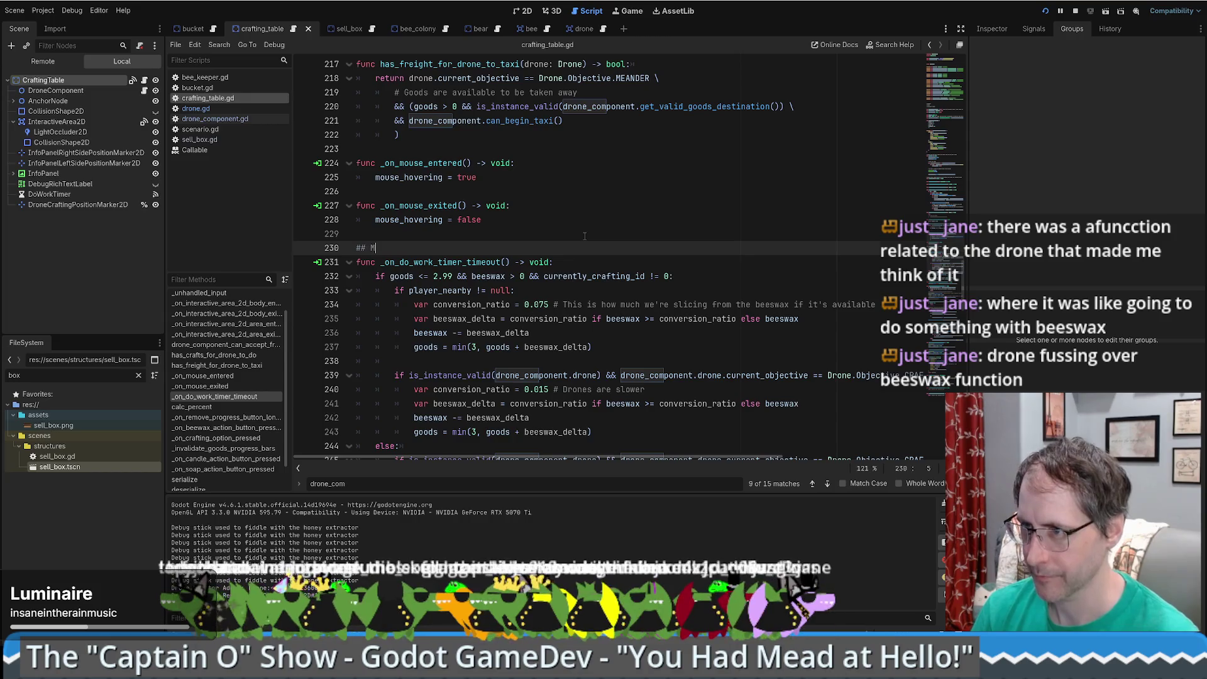
pyautogui.press('BackSpace')
pyautogui.write('swax')
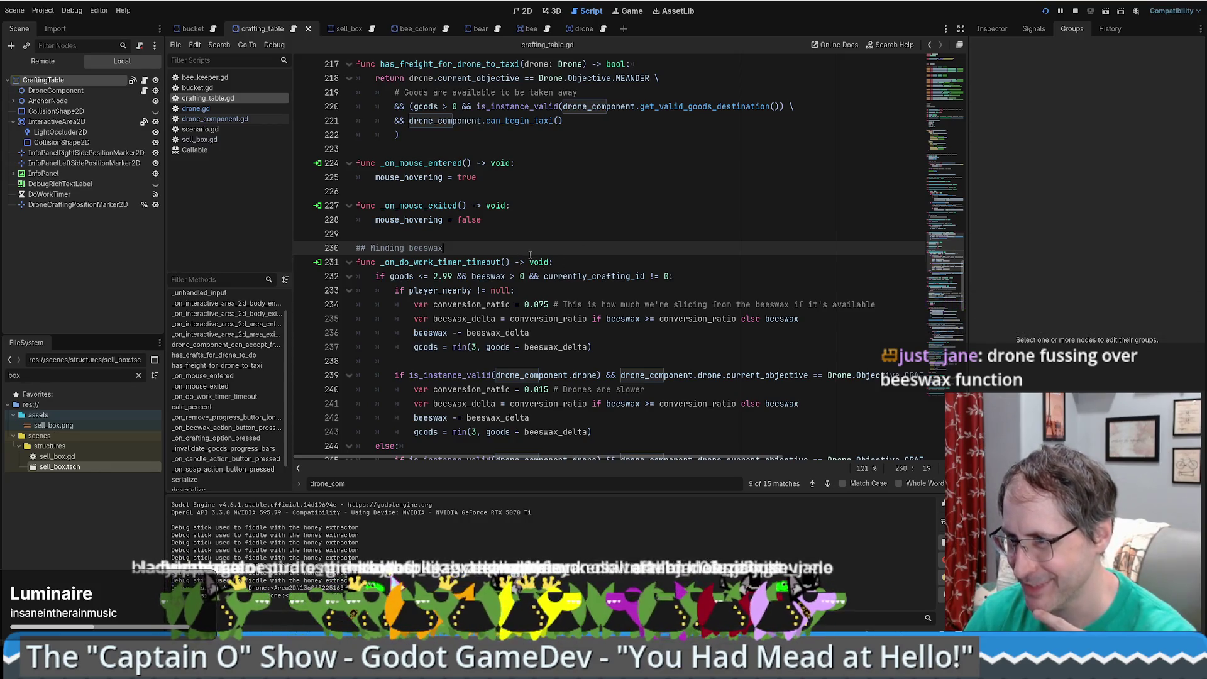
pyautogui.scroll(-5, 523, 255)
pyautogui.scroll(5, 679, 259)
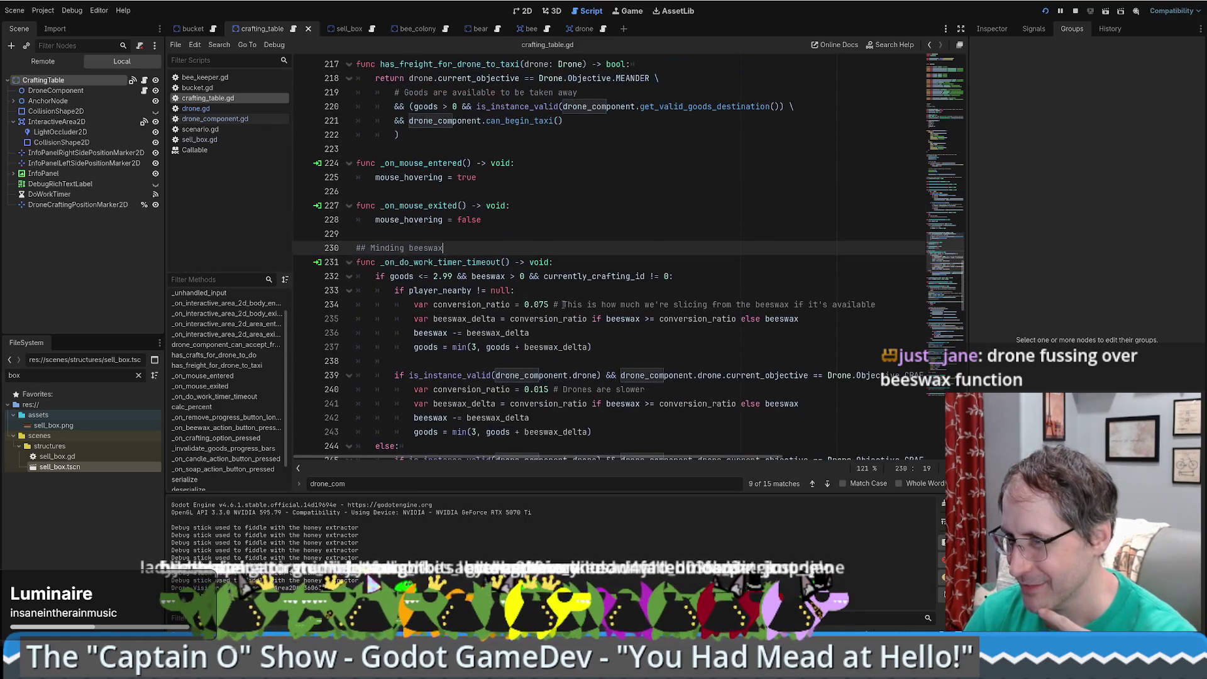
# - Remove the trailing tabs after the has_freight_for_drone_to_taxi check on line 196
pyautogui.hotkey('alt', 'Left')
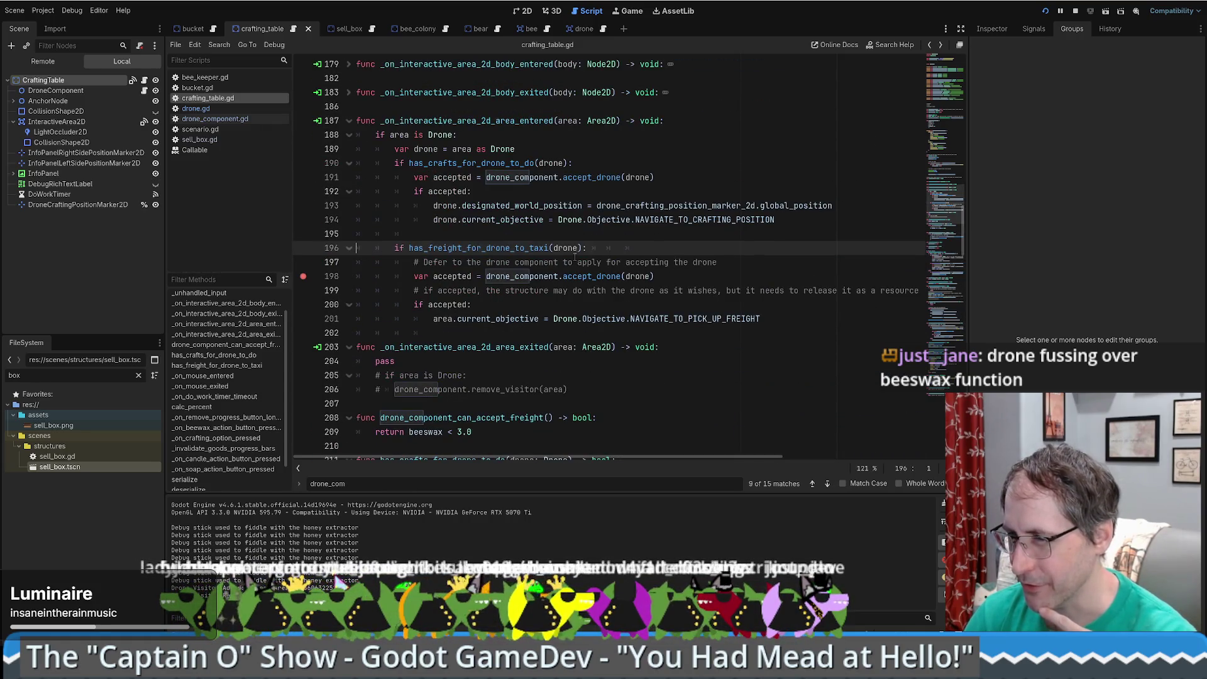
pyautogui.click(648, 248)
pyautogui.press('BackSpace')
pyautogui.press('BackSpace')
pyautogui.scroll(-5, 691, 258)
pyautogui.scroll(5, 694, 248)
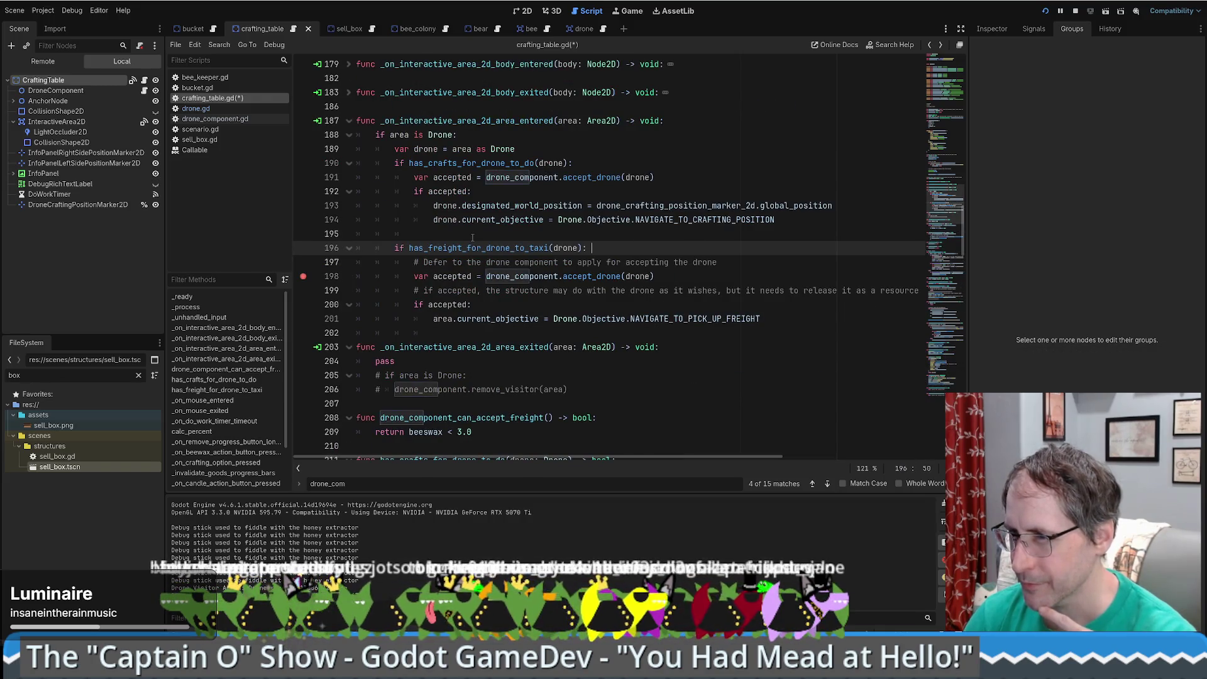
# - Insert blank lines below the area-entered handler and type func on line 203
pyautogui.click(356, 319)
pyautogui.press('Down')
pyautogui.press('Return')
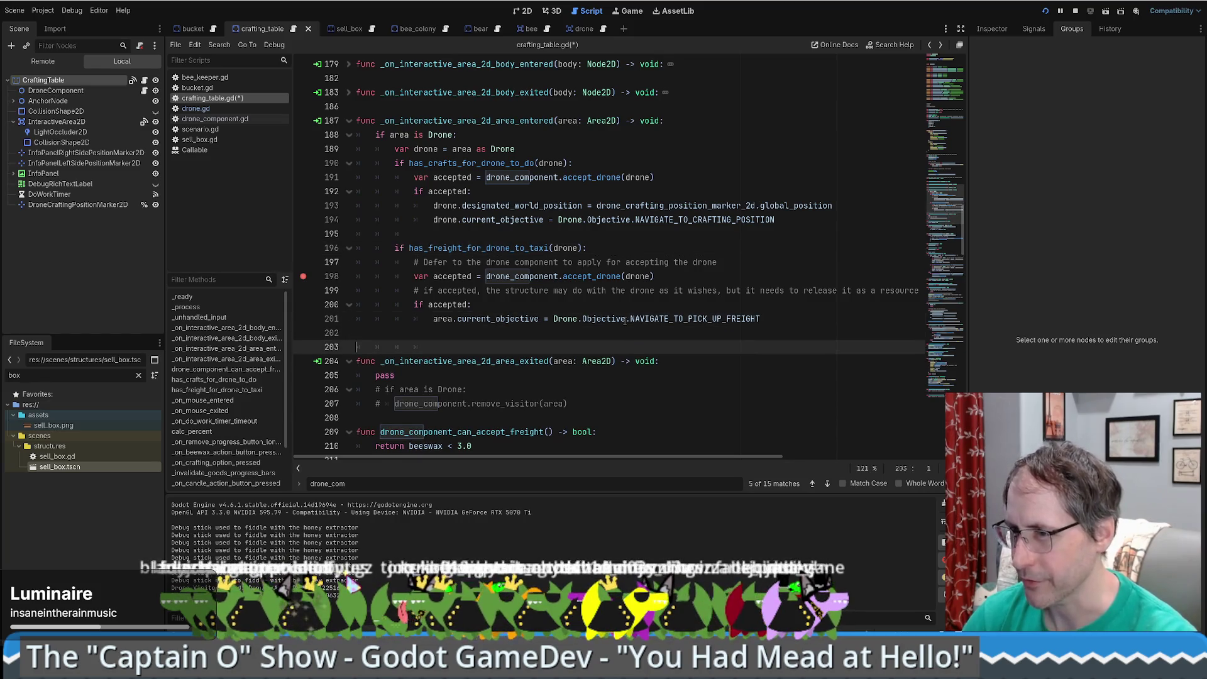
pyautogui.press('Return')
pyautogui.press('Up')
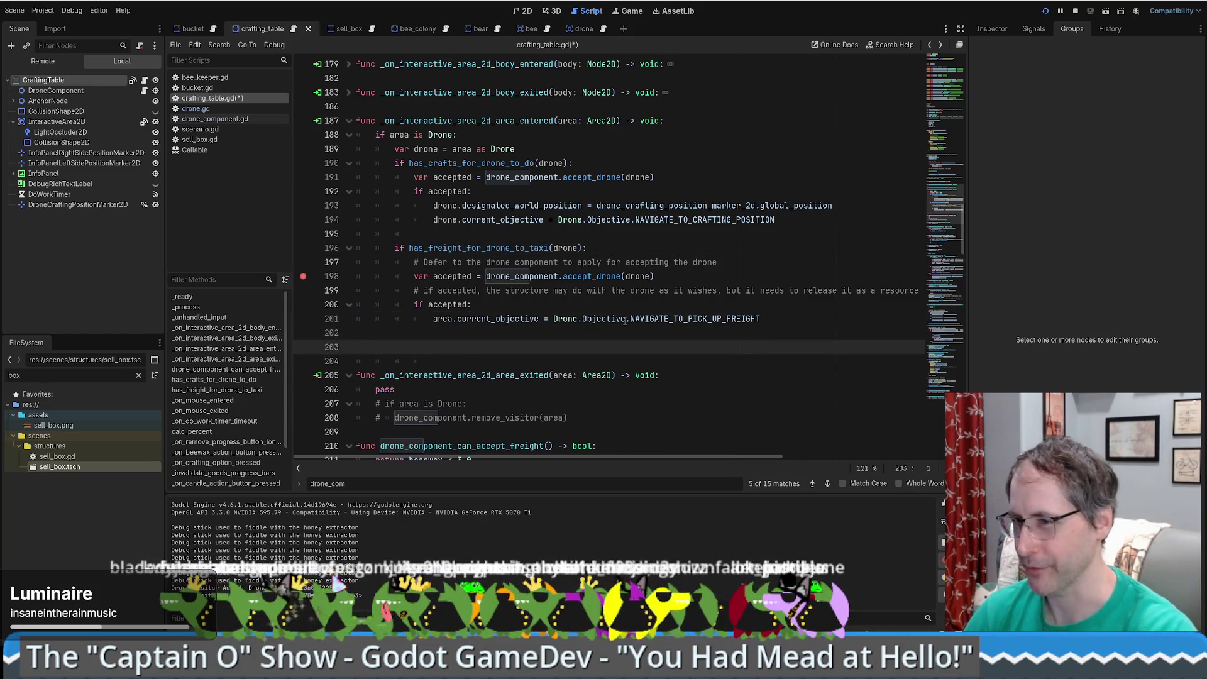
pyautogui.write('func')
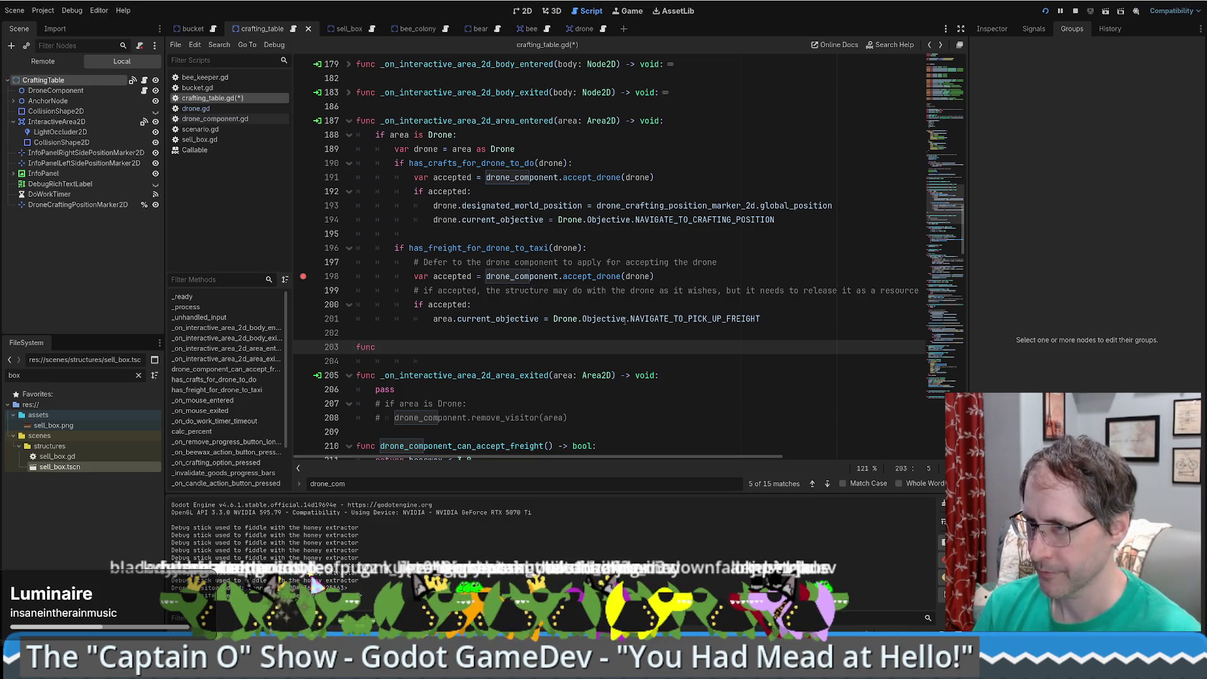